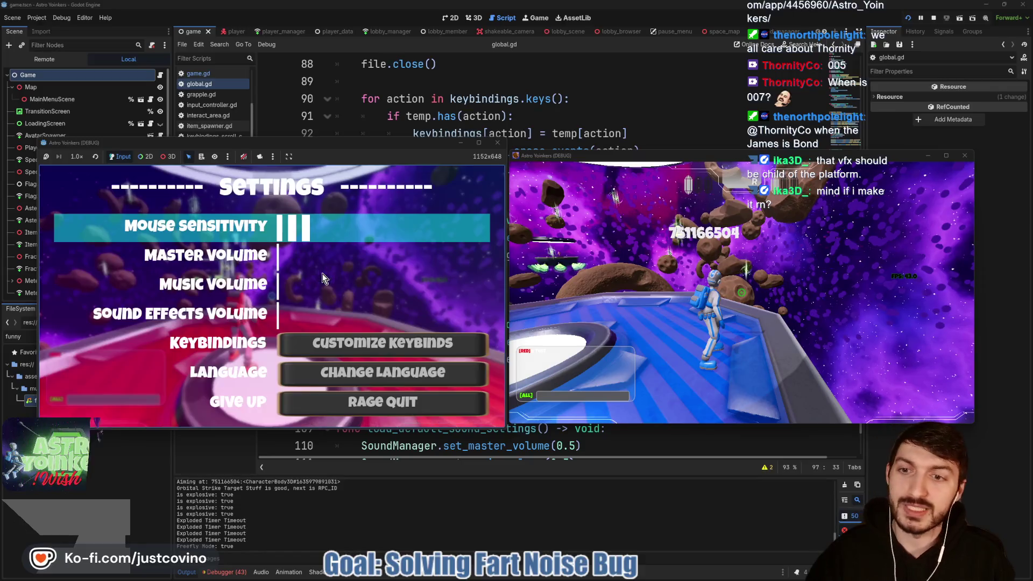
key("Escape")
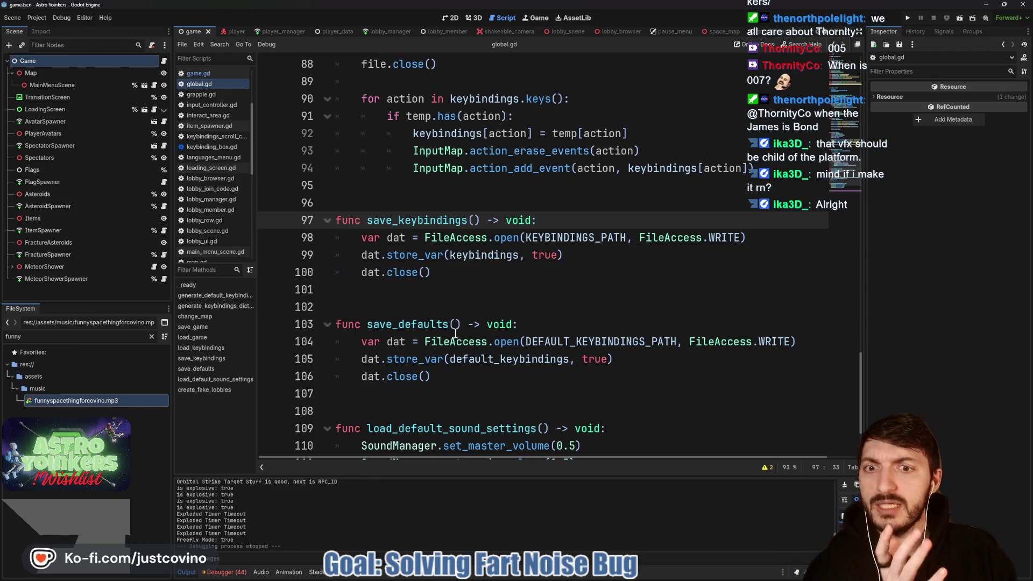
Close the in-game settings menu and scroll global.gd down to load_default_sound_settings.
scroll(457, 348, "down", 2)
scroll(457, 350, "down", 1)
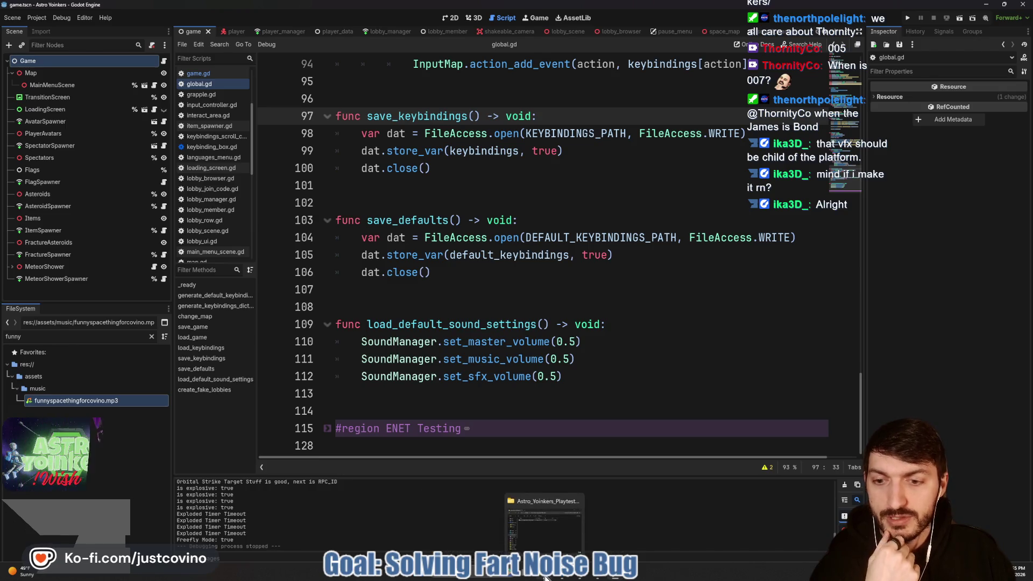
Delete config.cfg from the AstroYoinkers user data folder, then return to global.gd.
left_click(545, 577)
left_click(775, 186)
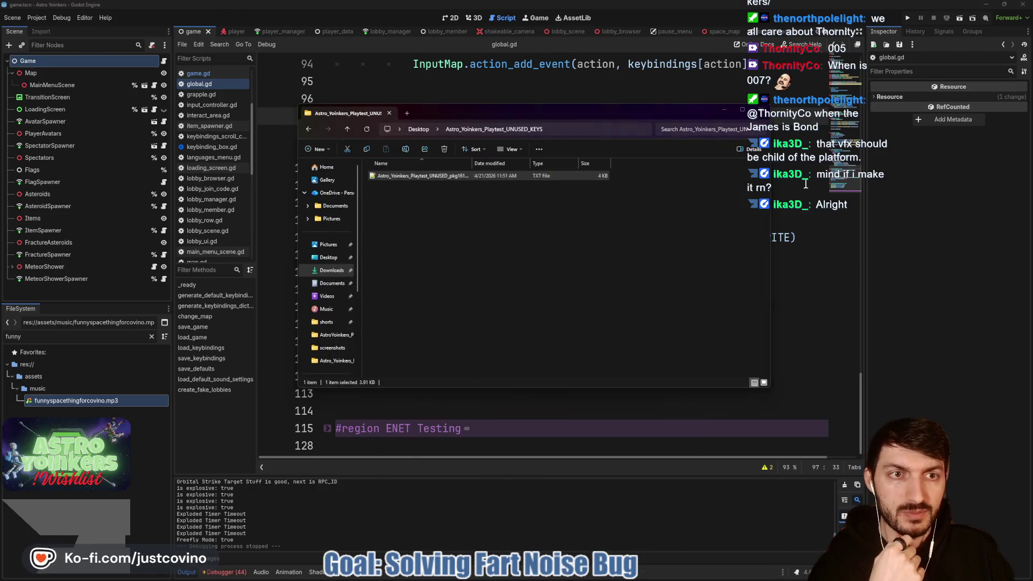
left_click(37, 18)
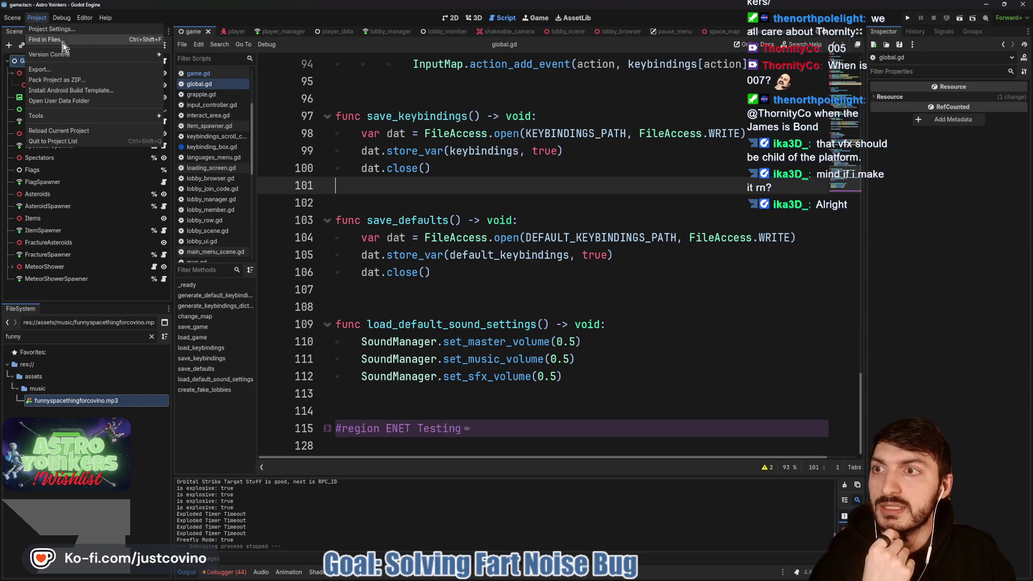
left_click(65, 101)
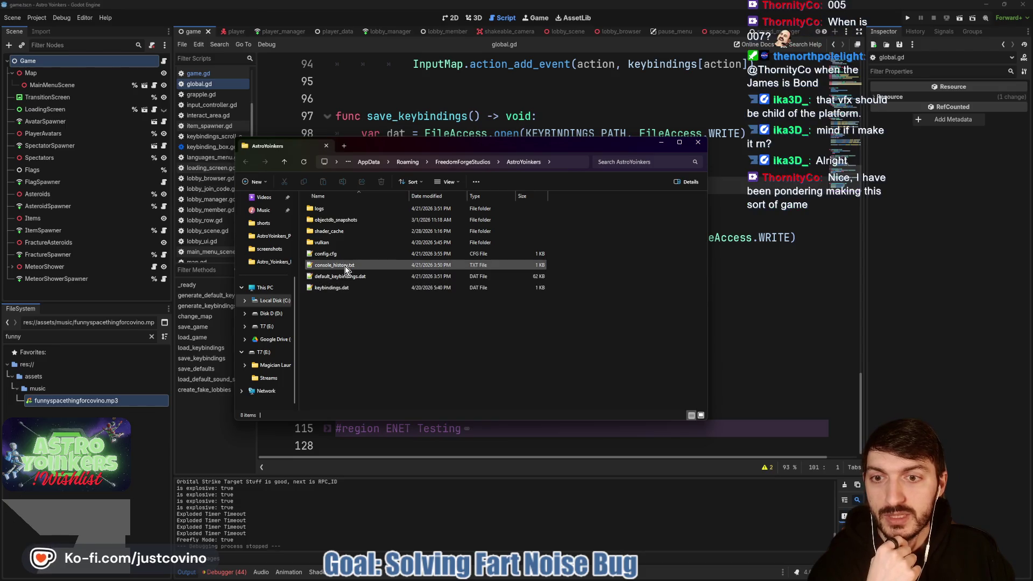
left_click(340, 257)
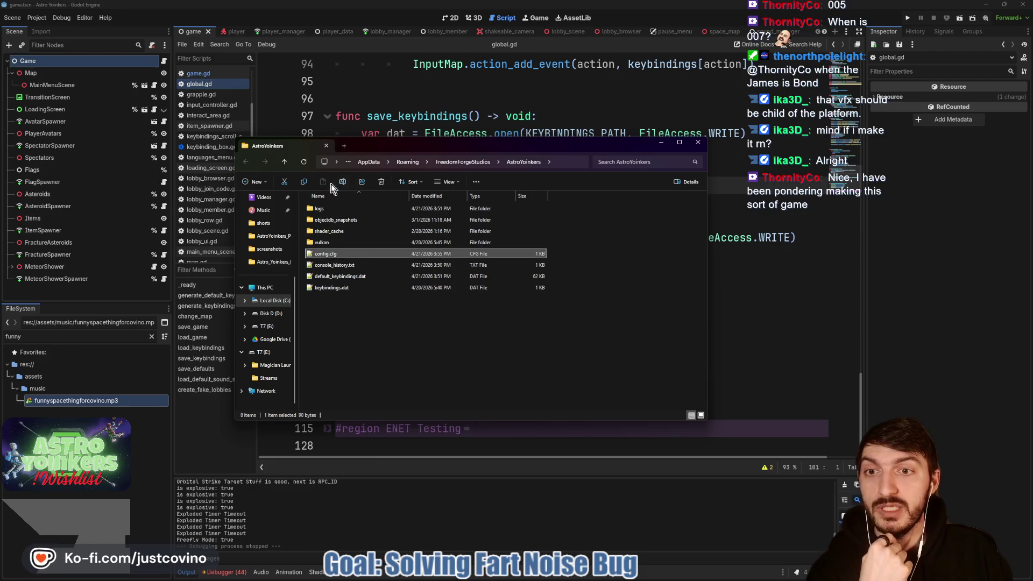
left_click(381, 183)
left_click(712, 265)
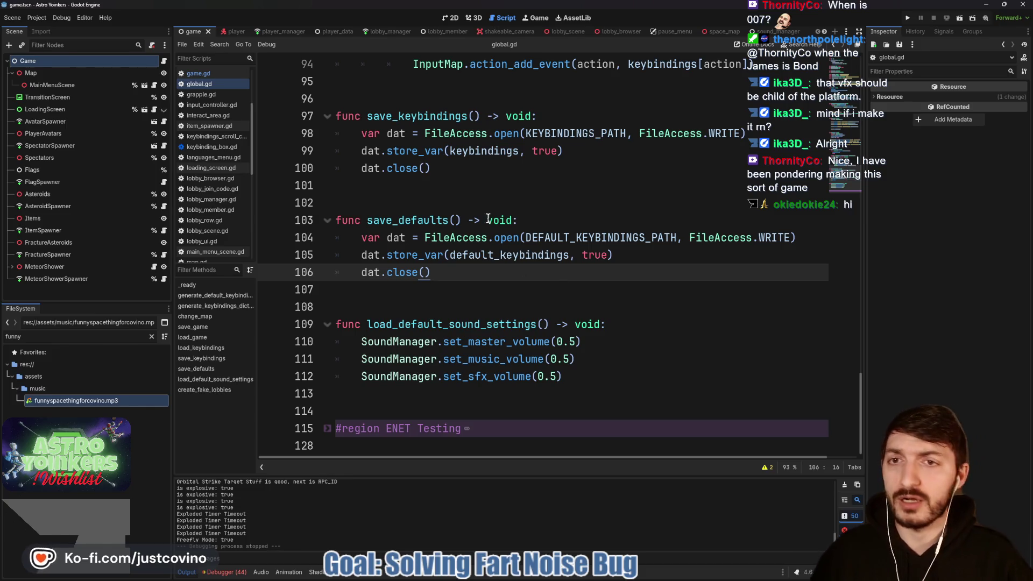
Open player_manager.gd and circle the script list and methods list in red.
left_click(277, 34)
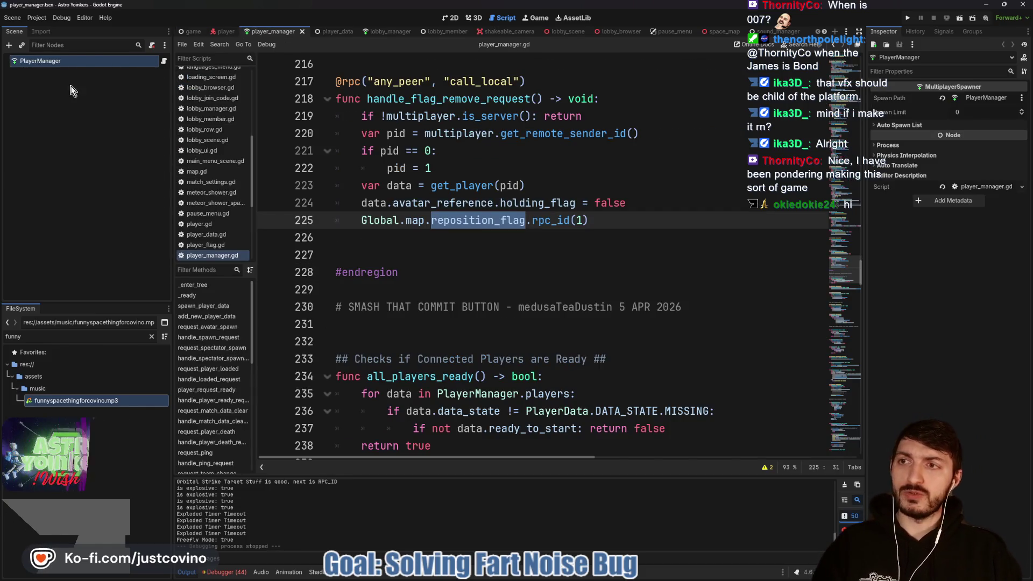
left_click(474, 173)
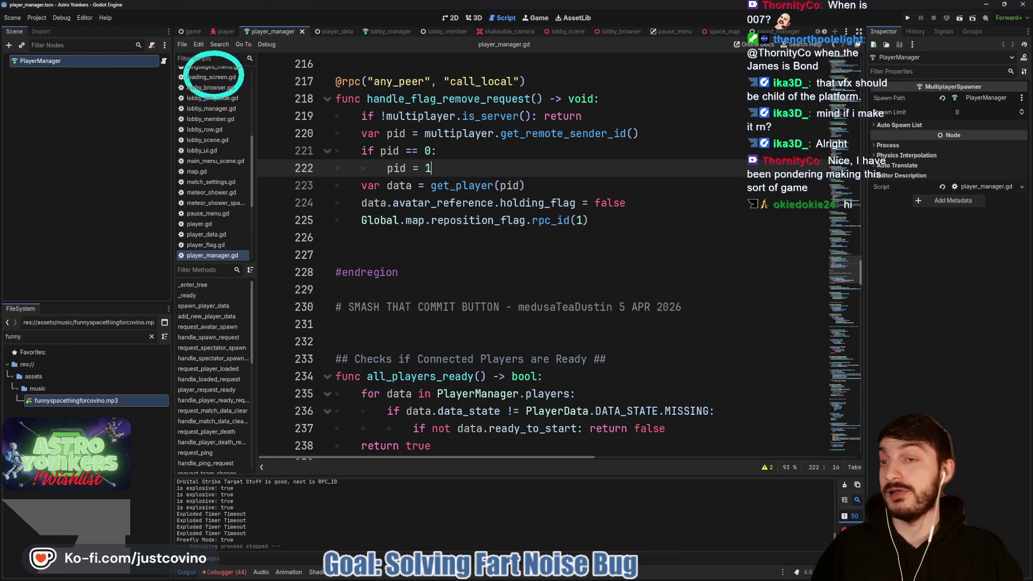
left_click_drag(221, 185, 261, 232)
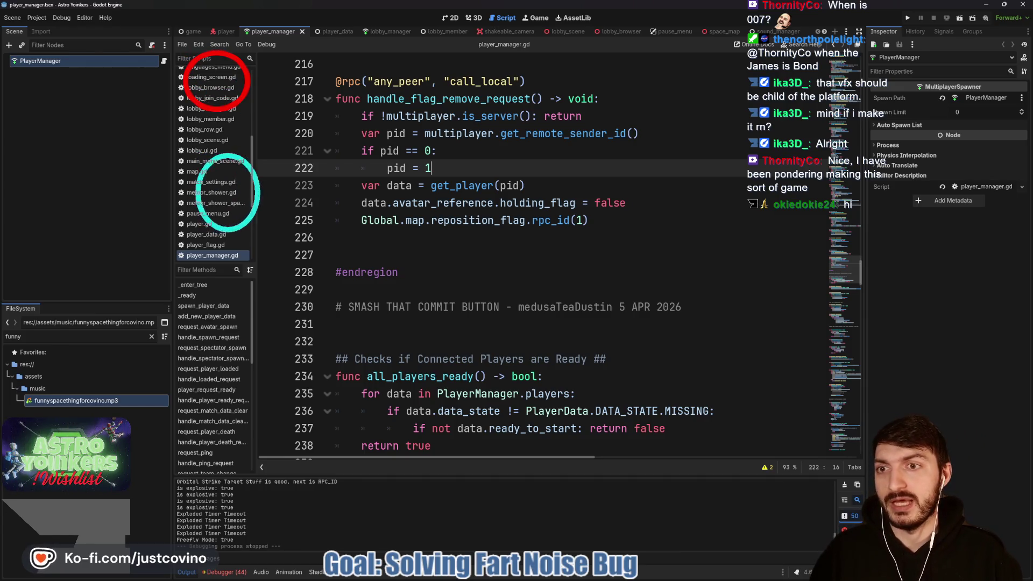
left_click_drag(182, 280, 265, 344)
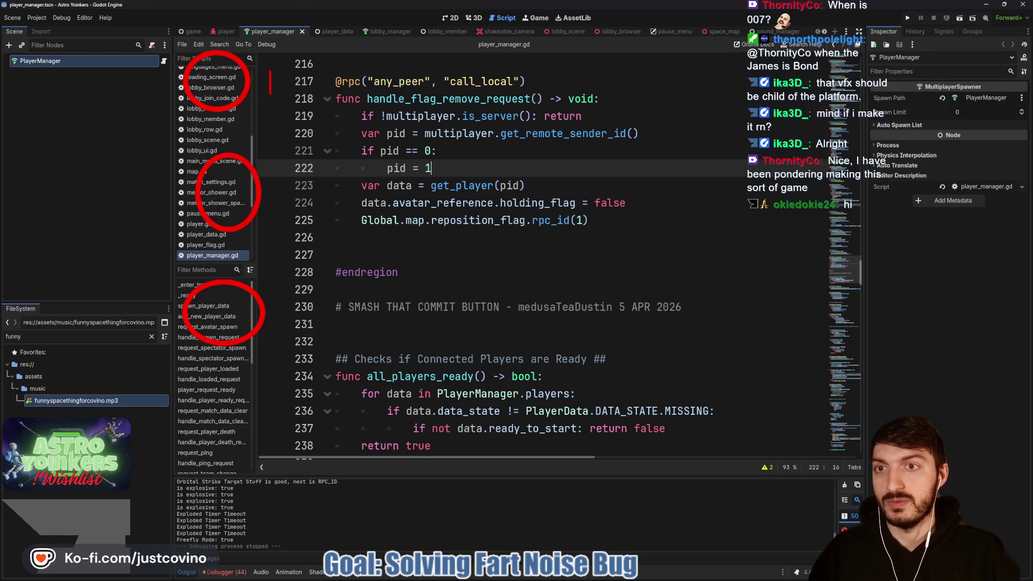
Add red notes reading LobbyManager, PlayerManager and AvatarSpawner beside the circles.
type("LobbyManager")
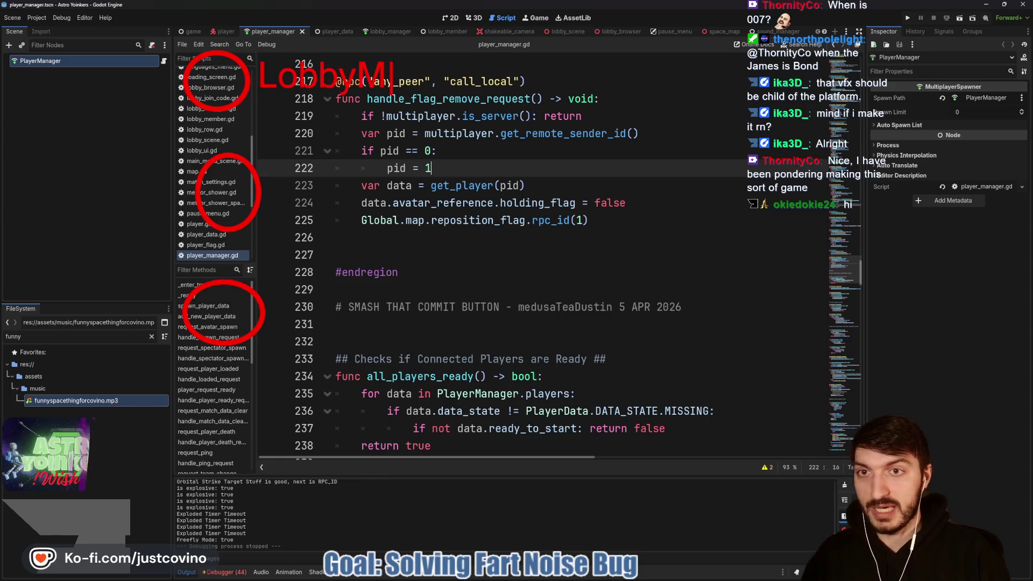
left_click(276, 191)
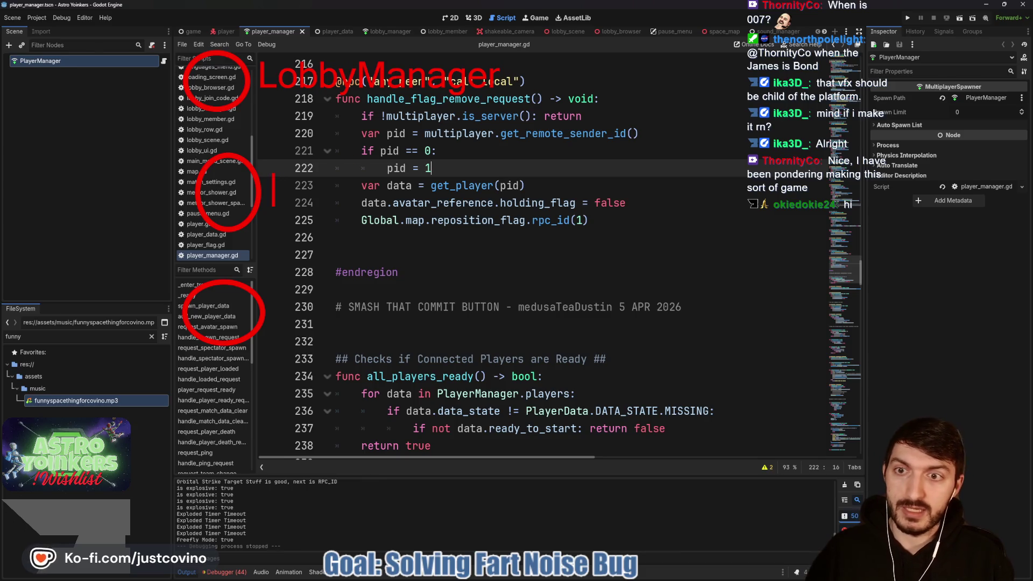
type("PlayerM")
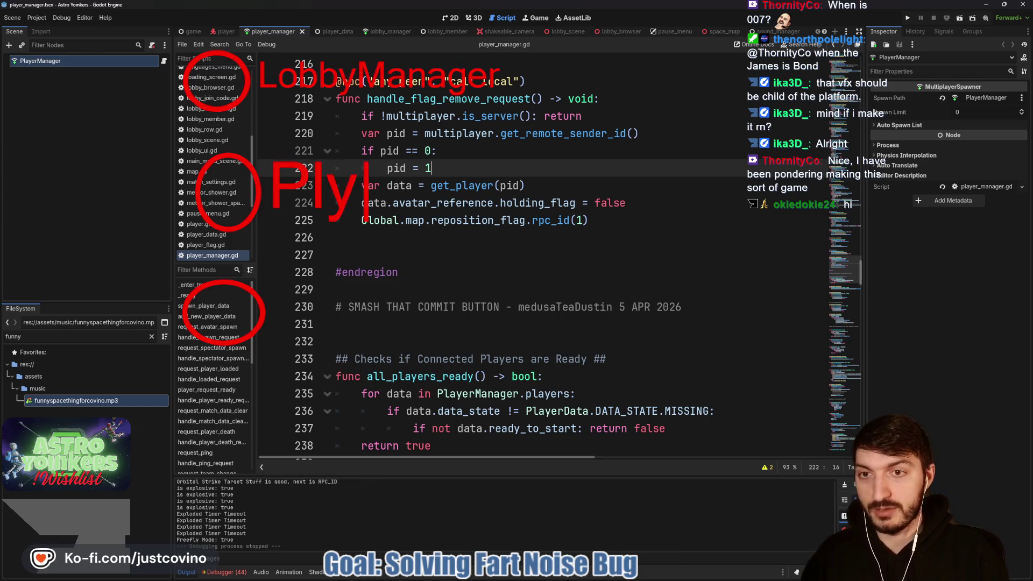
type("anager")
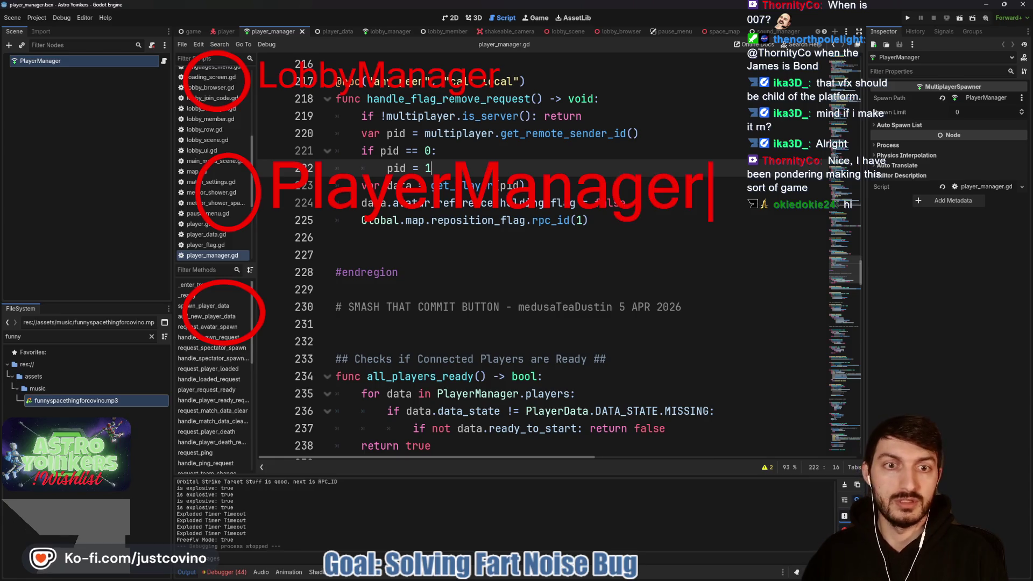
left_click(469, 344)
left_click(285, 316)
type("A")
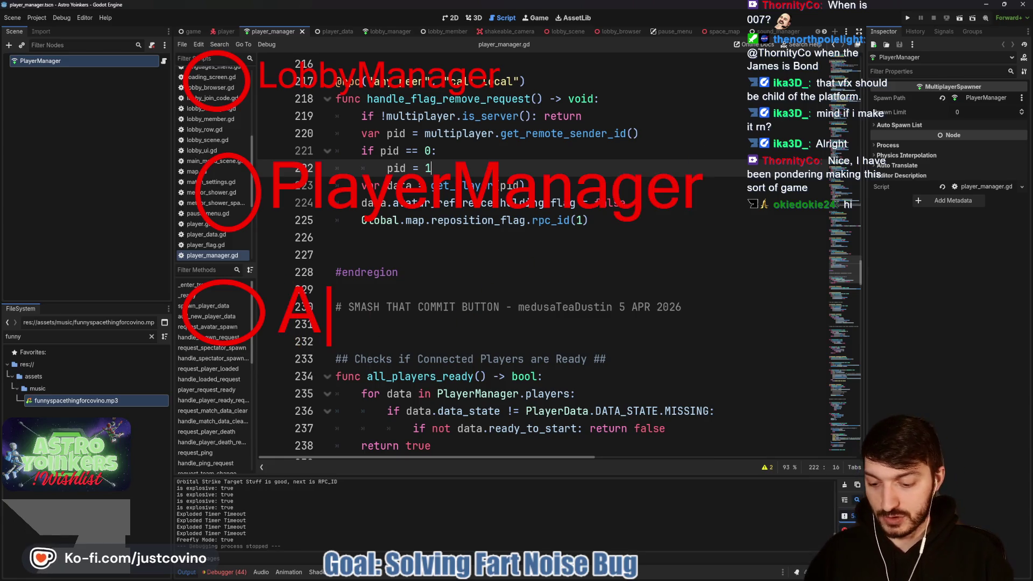
type("vatarSpawner")
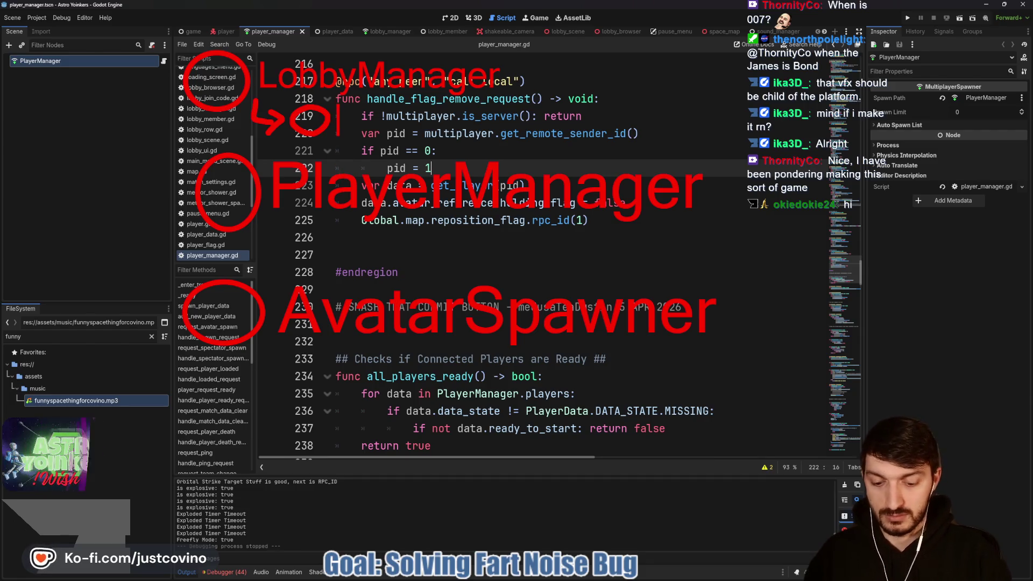
Write LobbyNode and draw arrows beneath the PlayerManager and AvatarSpawner notes.
left_click_drag(337, 132, 407, 129)
left_click_drag(456, 107, 514, 128)
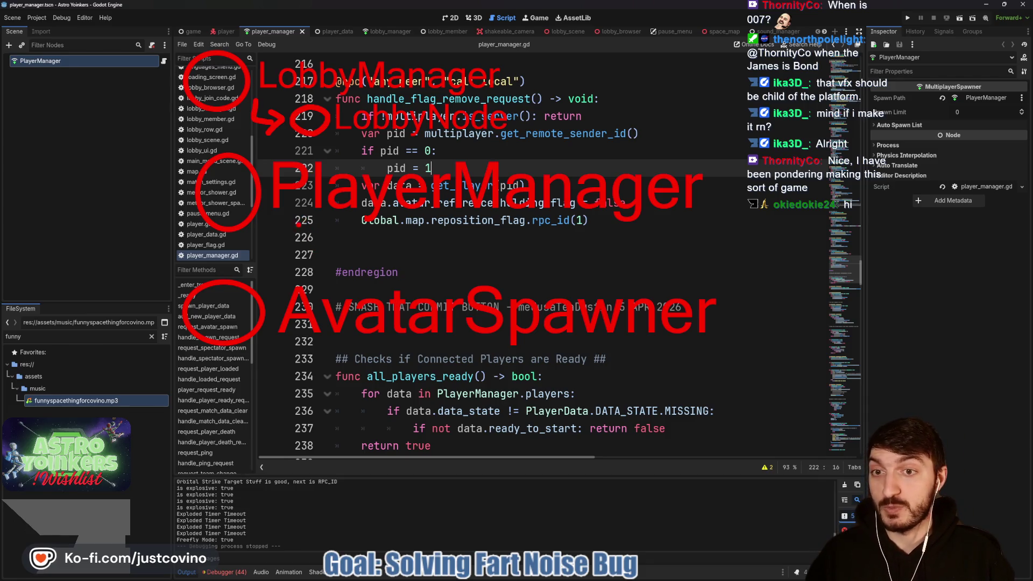
mouse_move(284, 232)
left_mouse_down()
mouse_move(318, 254)
mouse_move(344, 232)
left_mouse_up()
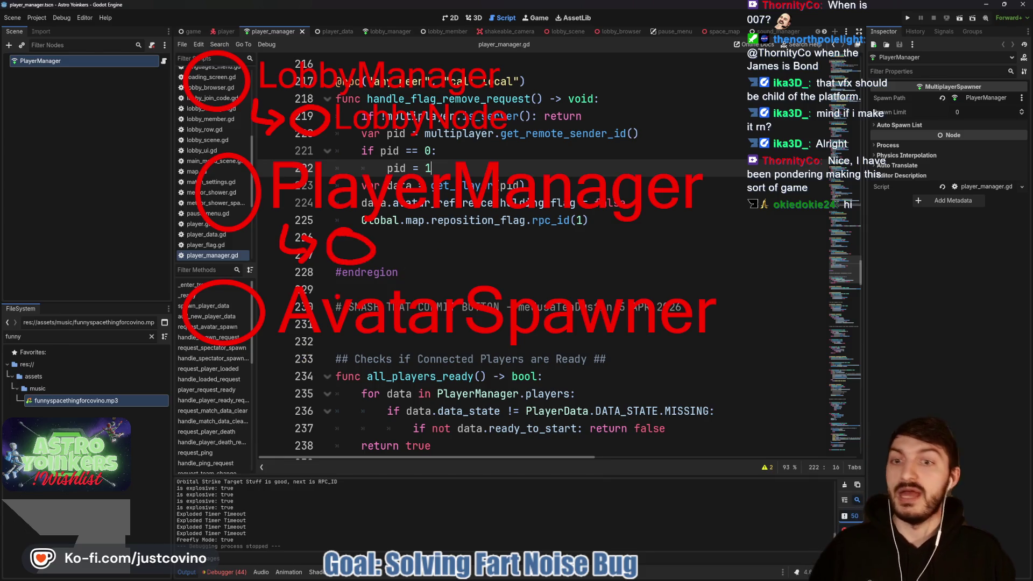
mouse_move(295, 354)
left_mouse_down()
mouse_move(317, 385)
mouse_move(325, 376)
left_mouse_up()
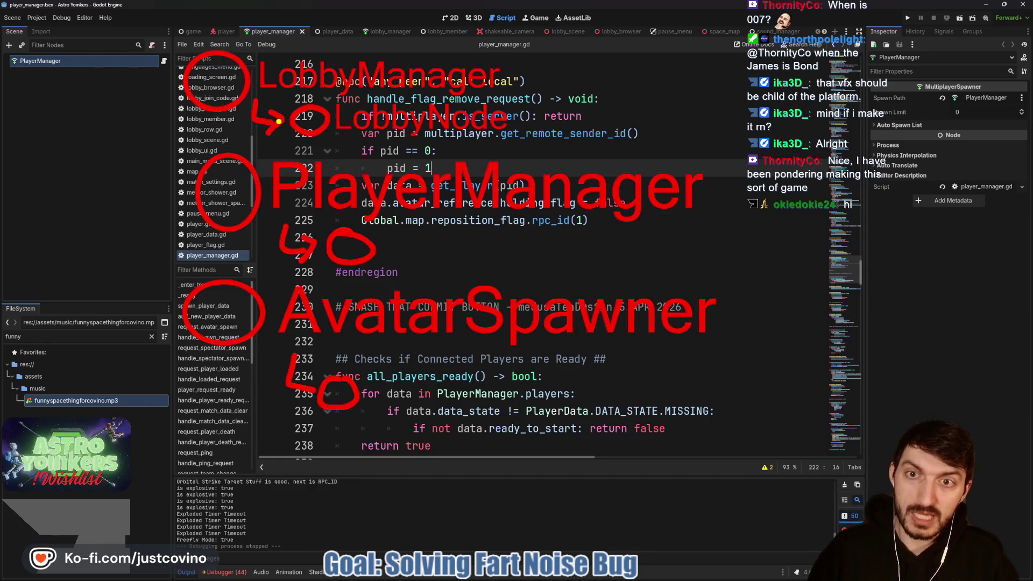
Strike a yellow line across line 219, draw a yellow arrow to 226, then clear all notes.
left_click_drag(235, 117, 565, 118)
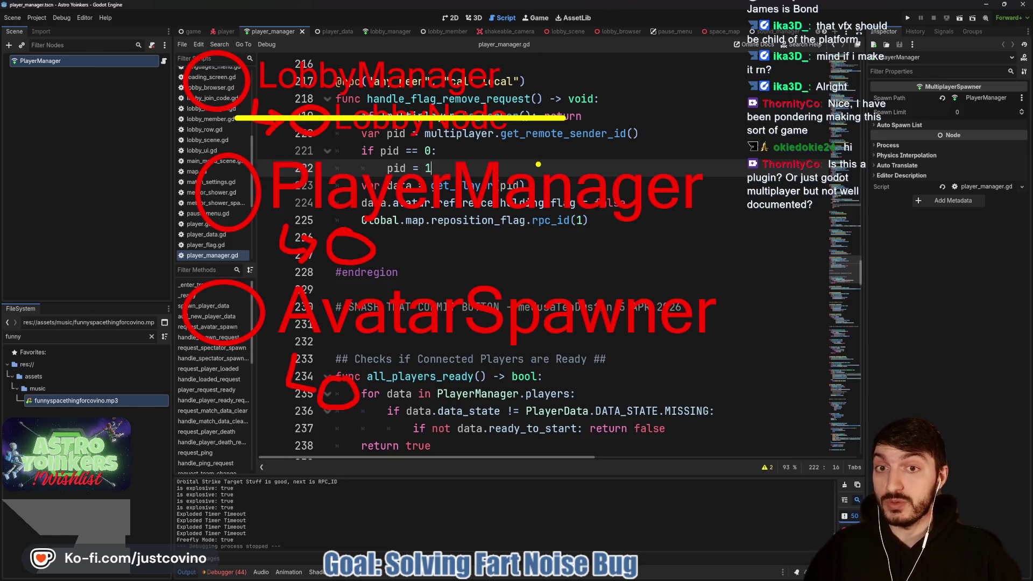
mouse_move(633, 83)
left_mouse_down()
mouse_move(623, 122)
mouse_move(521, 206)
mouse_move(396, 249)
mouse_move(431, 257)
left_mouse_up()
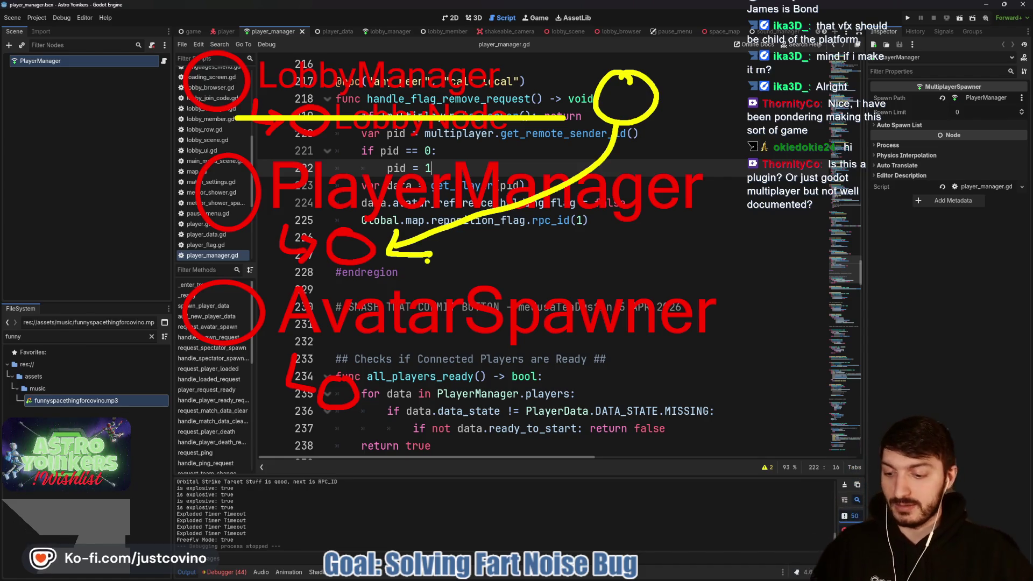
left_click(390, 237)
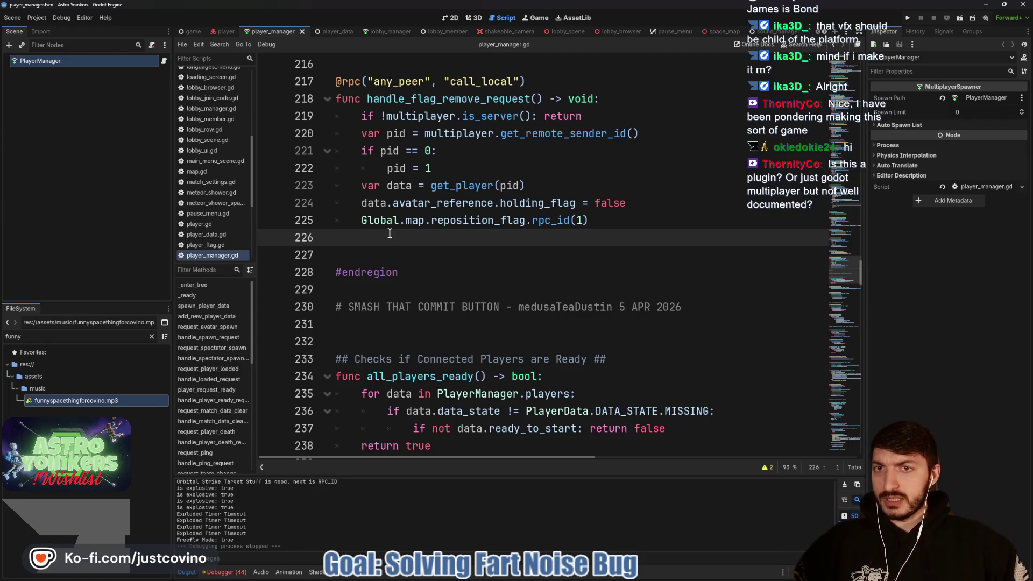
Select rpc on line 217, save with Ctrl+S, and open a blank browser tab.
double_click(349, 84)
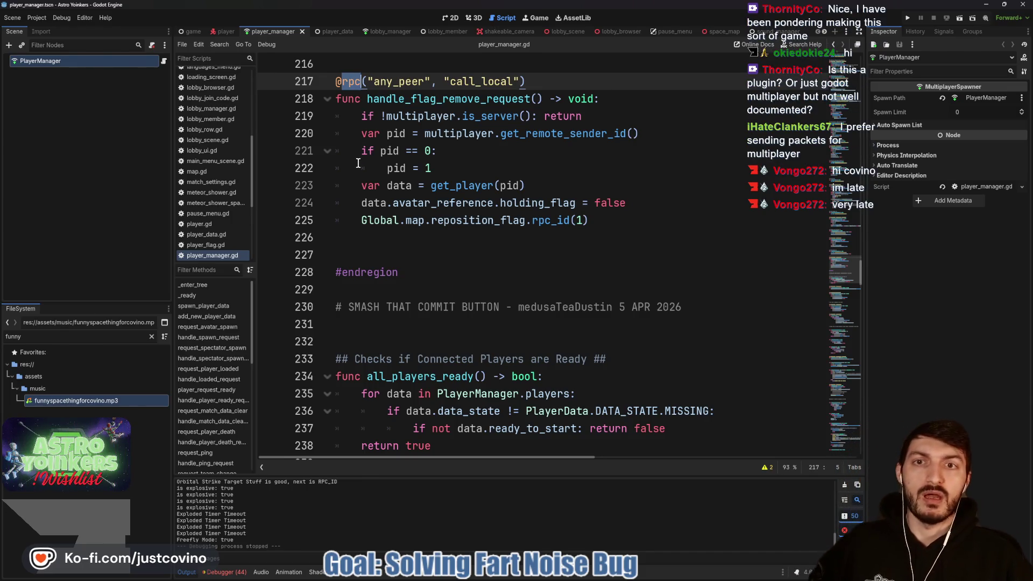
left_click(444, 166)
key("ctrl+s")
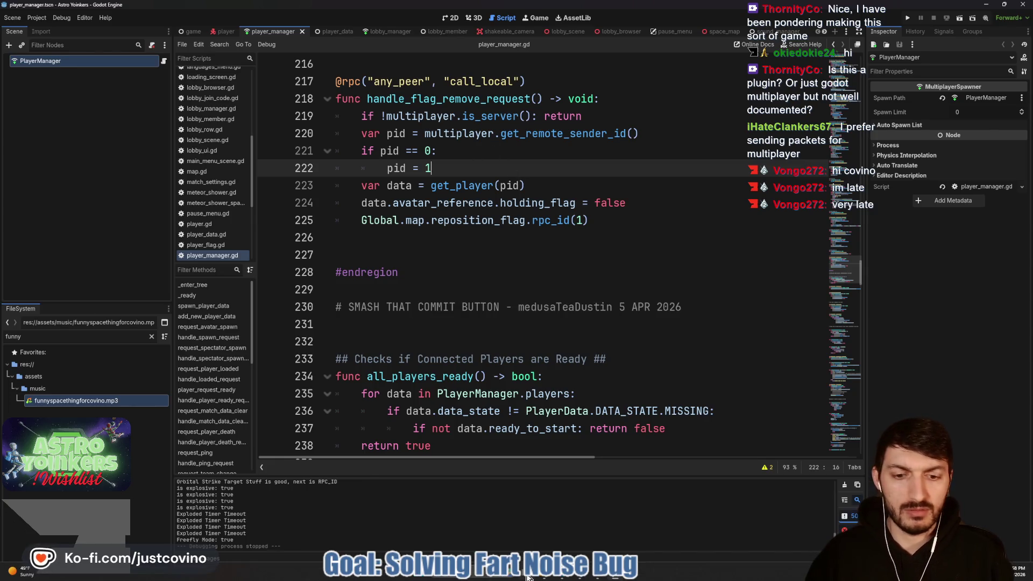
left_click(527, 577)
left_click(437, 70)
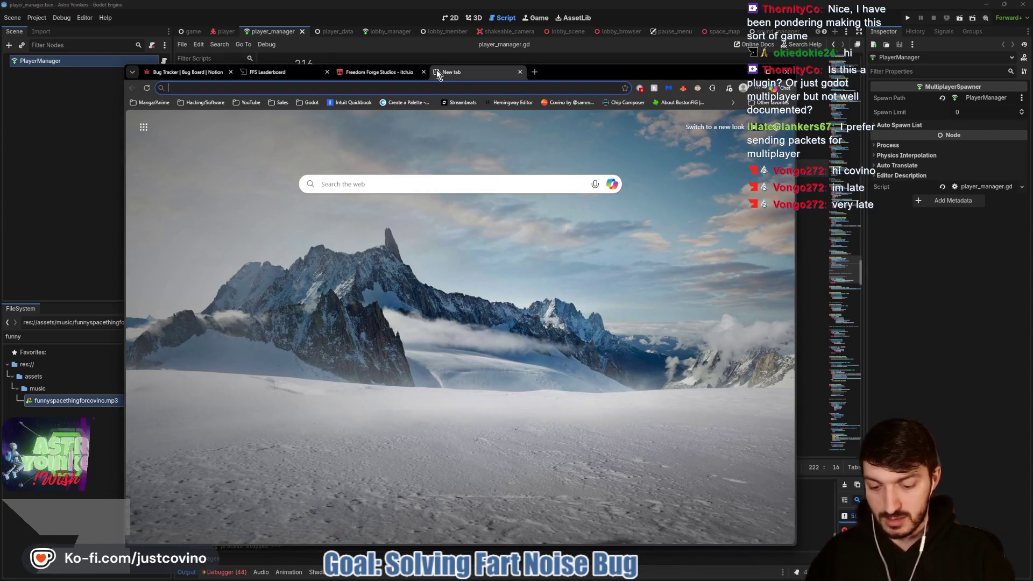
Open the MLobby GitHub repository from the 'mung' address suggestion and copy its link.
type("mung")
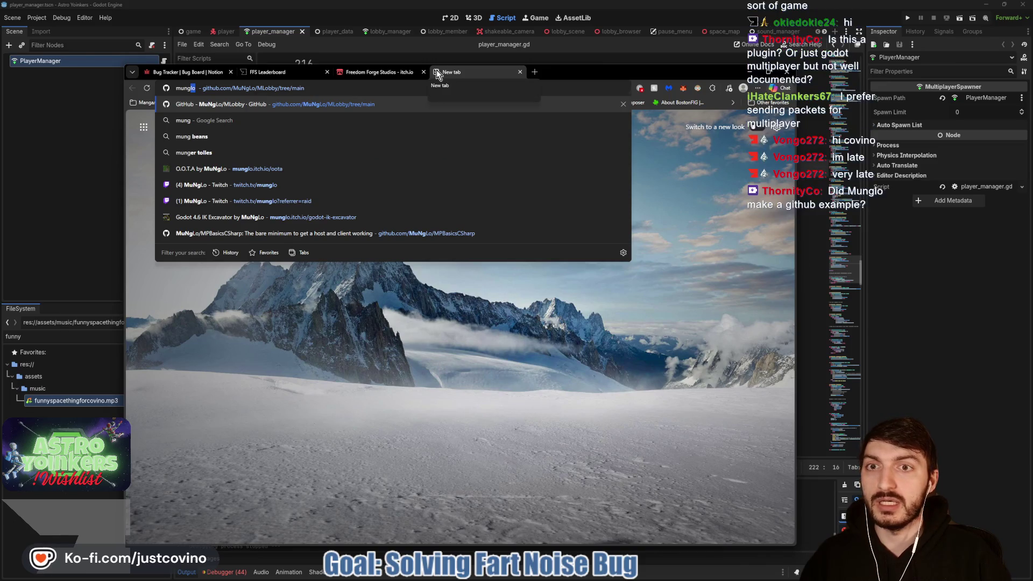
key("Return")
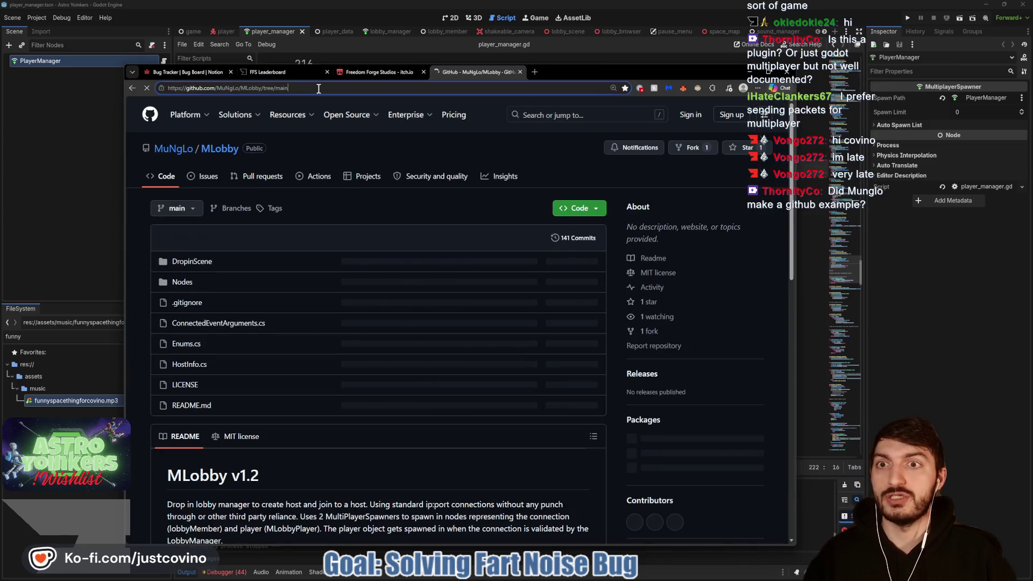
left_click(318, 88)
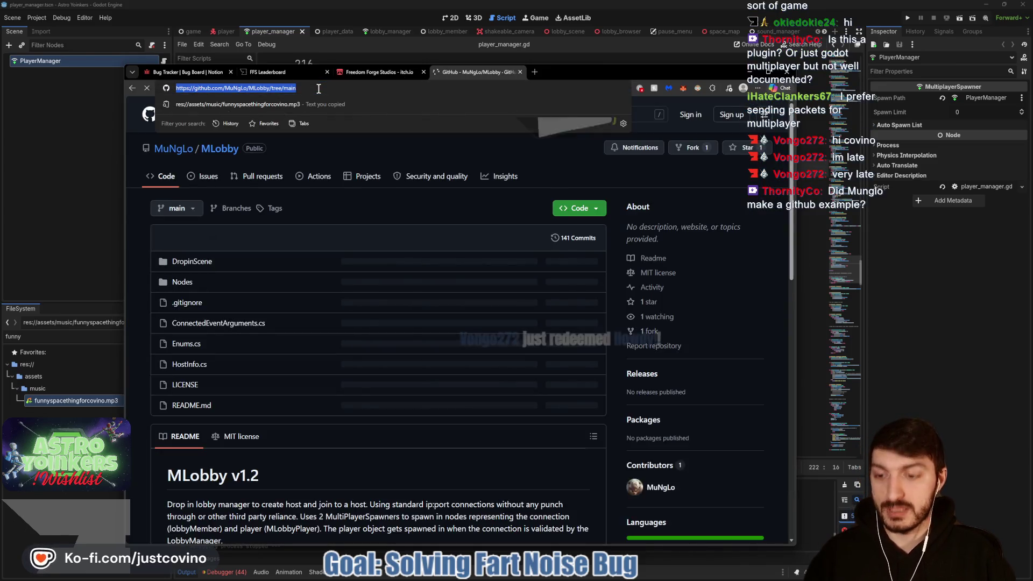
key("Escape")
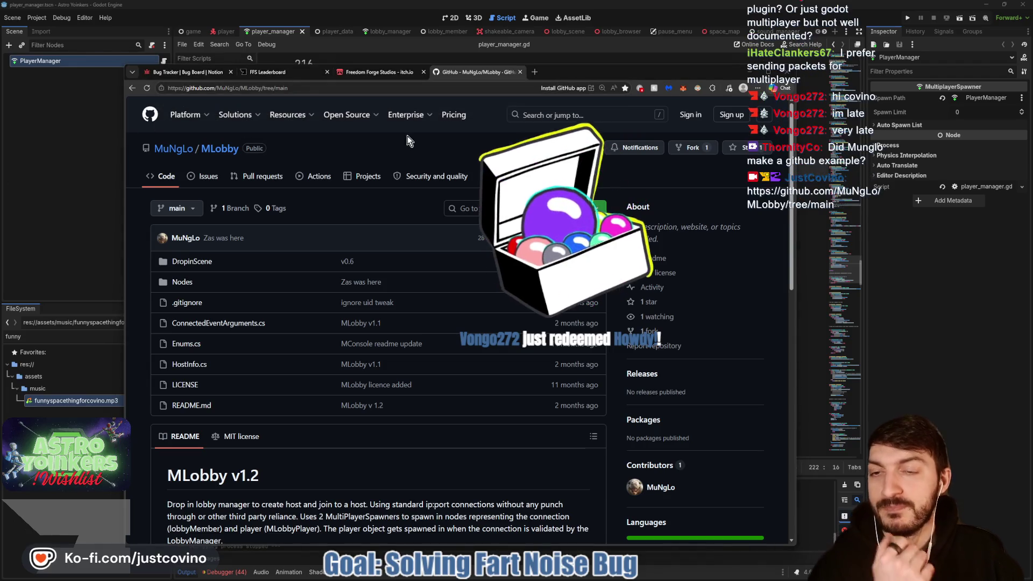
Read through the MLobby README, close its tab, and minimize the browser.
scroll(418, 220, "down", 3)
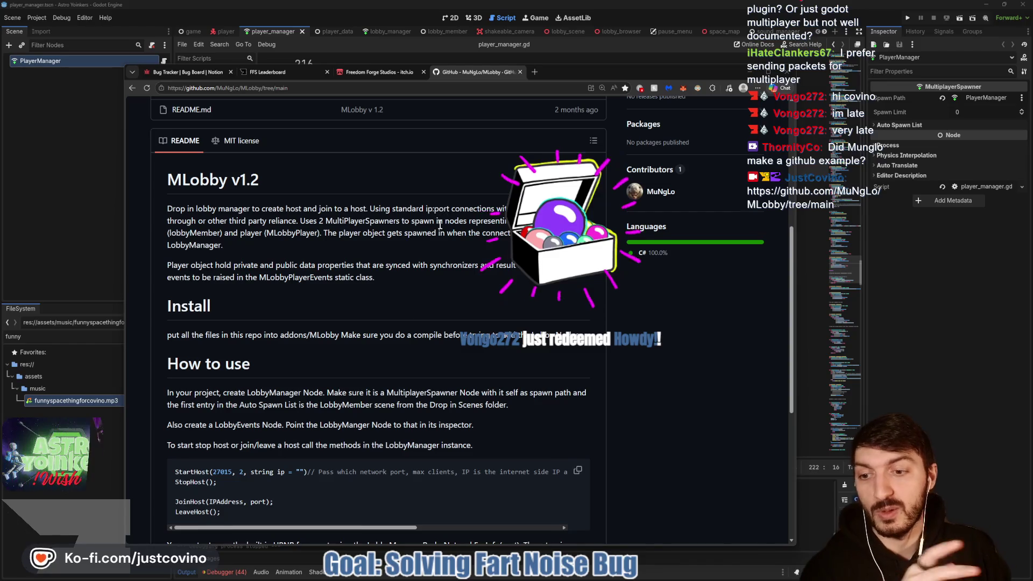
scroll(430, 228, "down", 2)
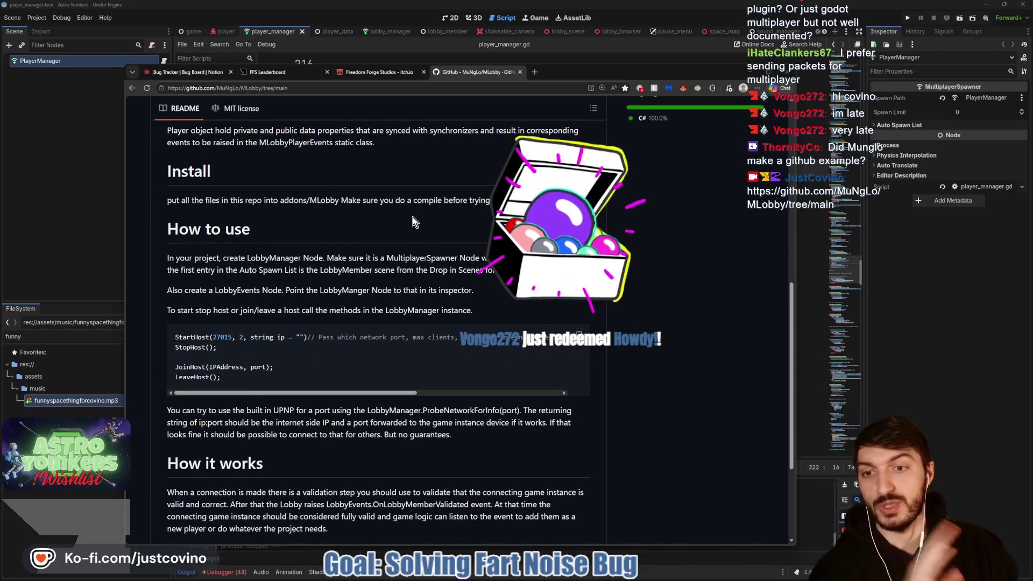
scroll(403, 242, "down", 2)
scroll(402, 244, "down", 1)
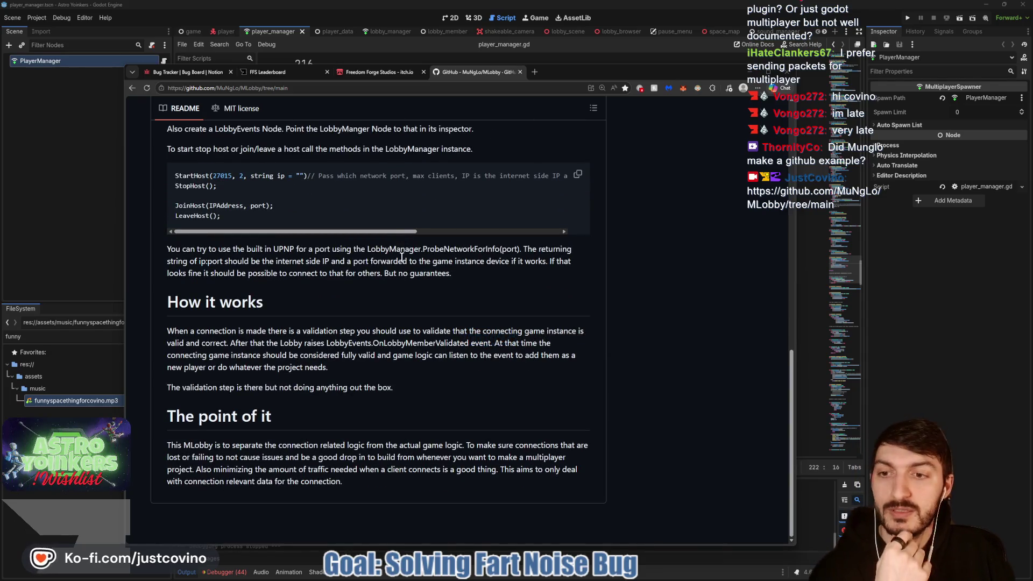
scroll(402, 257, "up", 8)
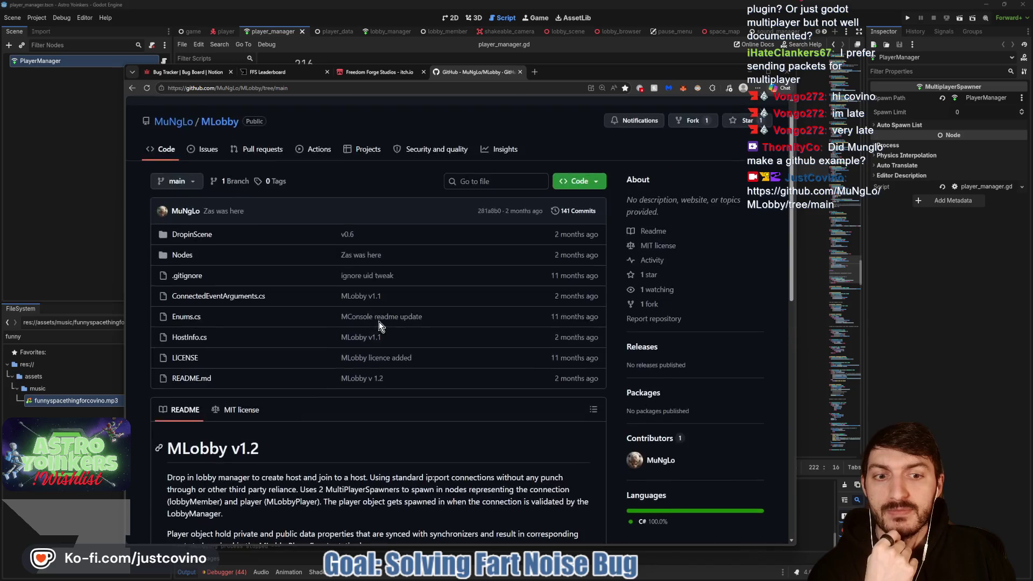
scroll(380, 325, "down", 3)
scroll(451, 352, "up", 3)
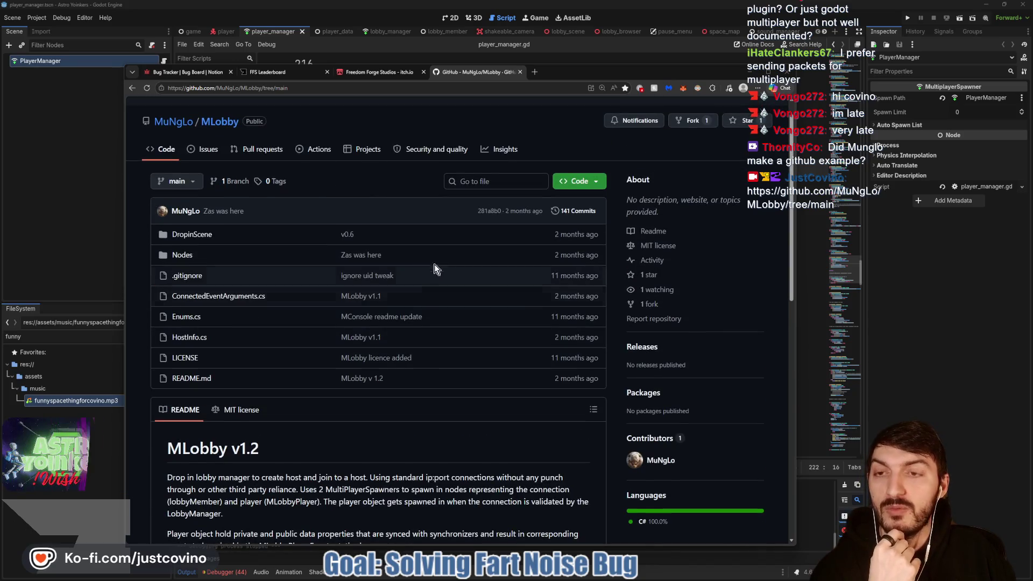
left_click(520, 73)
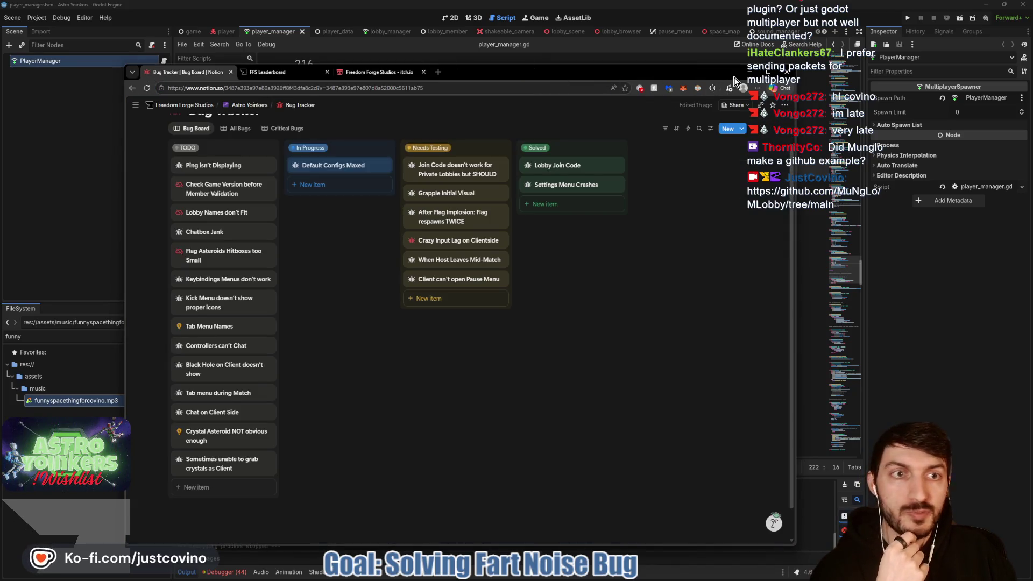
left_click(735, 75)
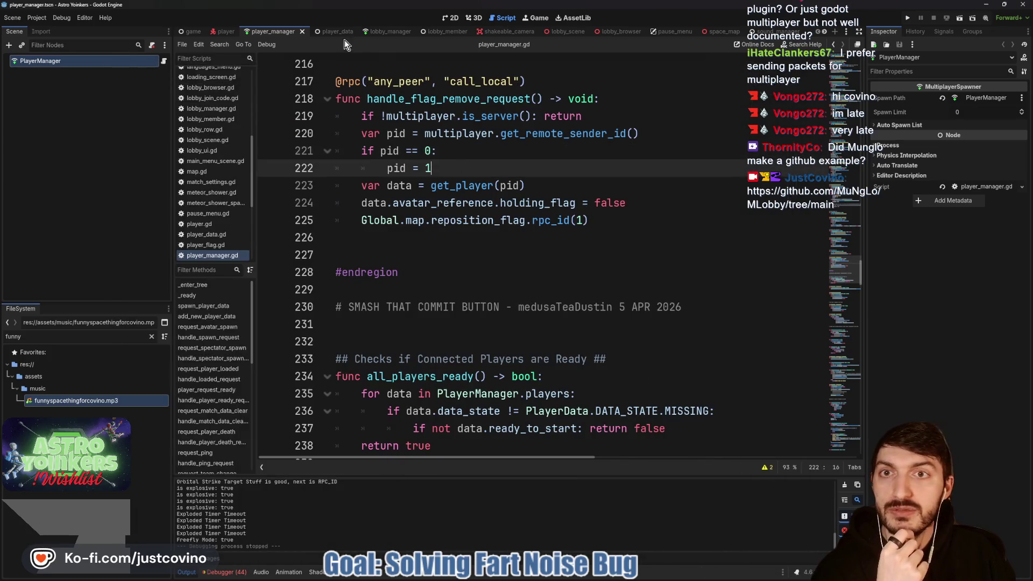
Switch to lobby_manager.gd and place the cursor on the blank line after stop_host.
left_click(391, 32)
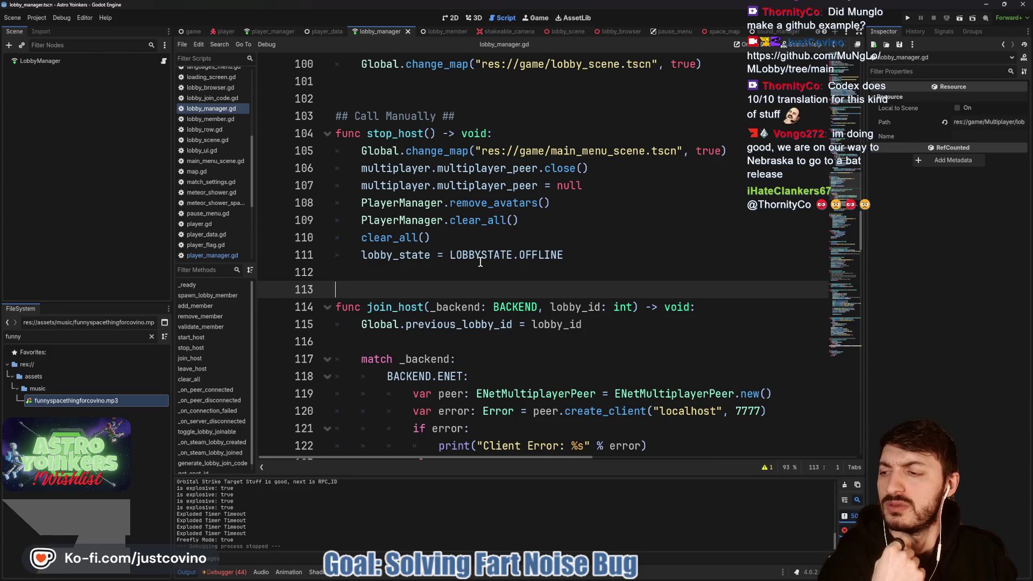
left_click(423, 265)
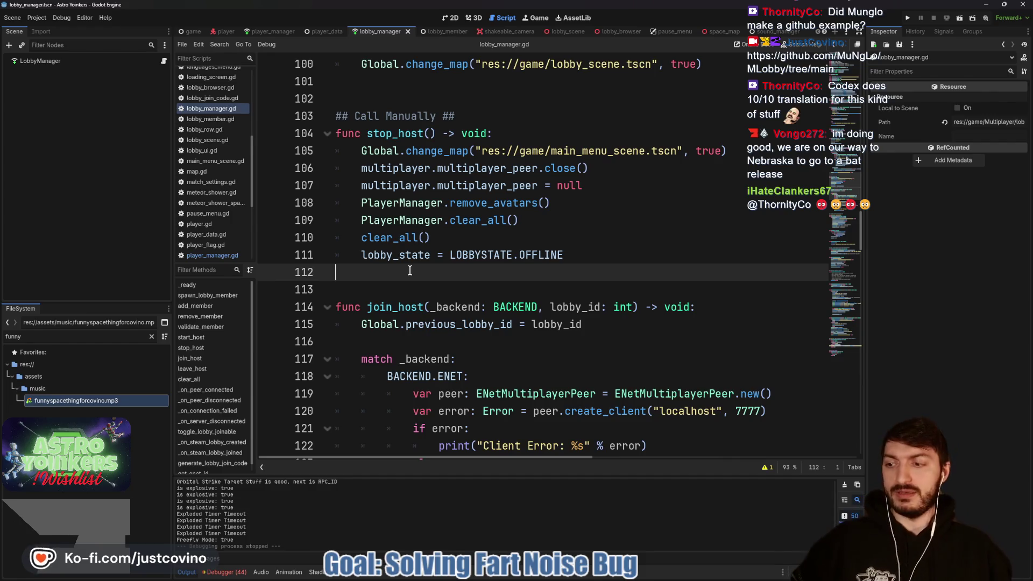
Scroll up to review start_host, which sets LAUNCHING and creates an ENet server on port 7777.
scroll(397, 276, "up", 2)
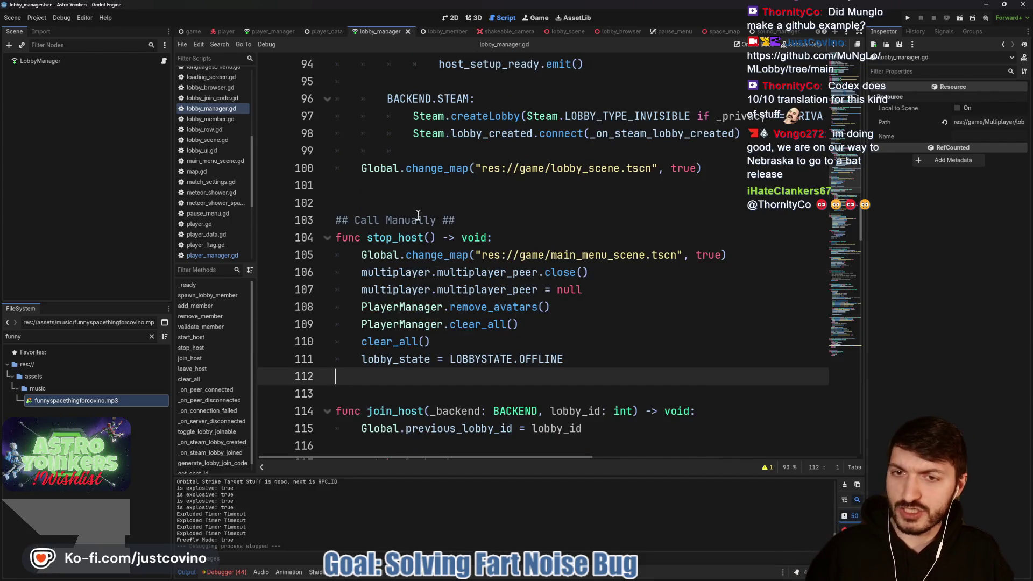
left_click(407, 197)
scroll(431, 222, "up", 1)
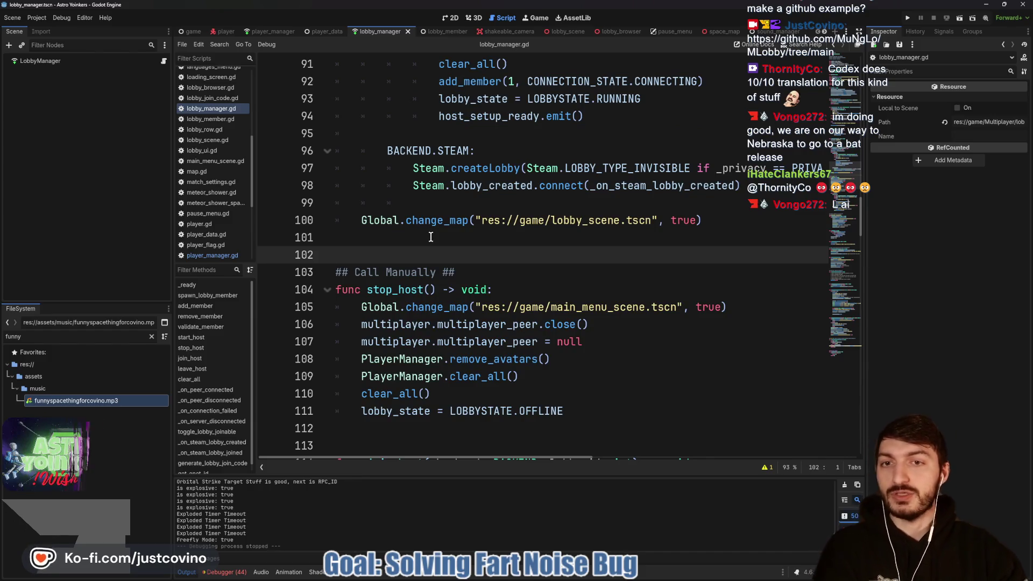
scroll(431, 237, "up", 8)
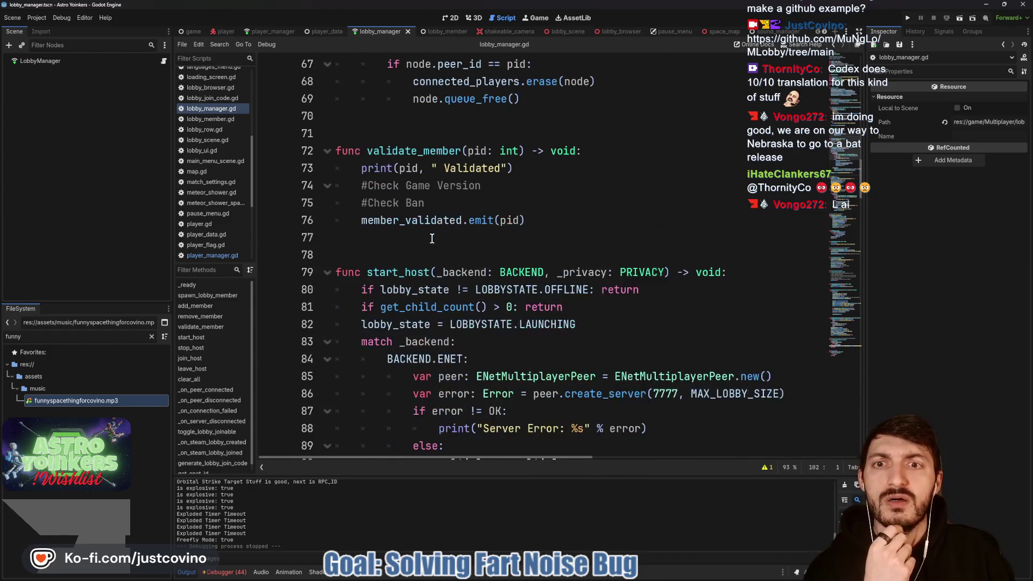
scroll(431, 238, "up", 4)
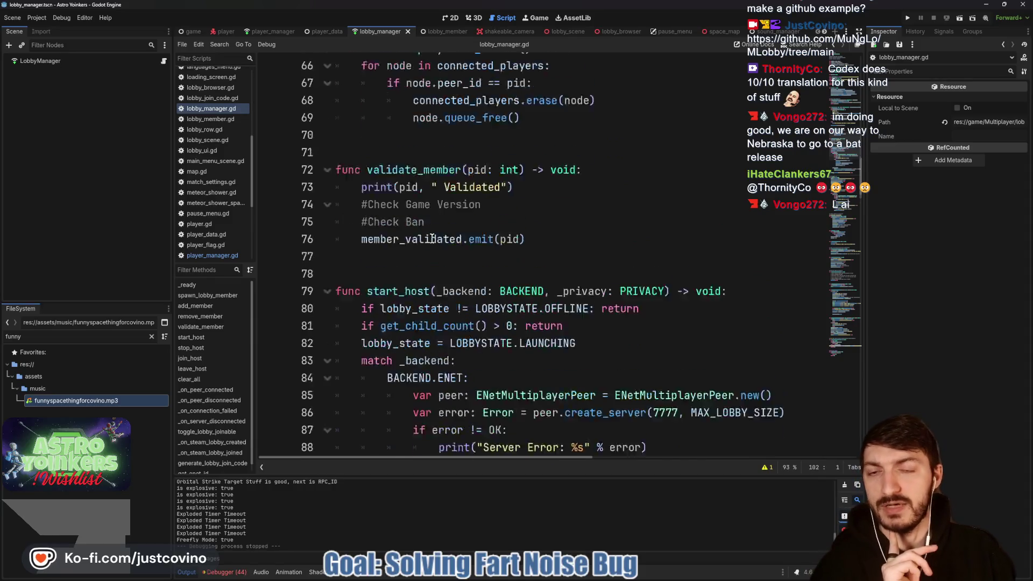
scroll(431, 239, "down", 3)
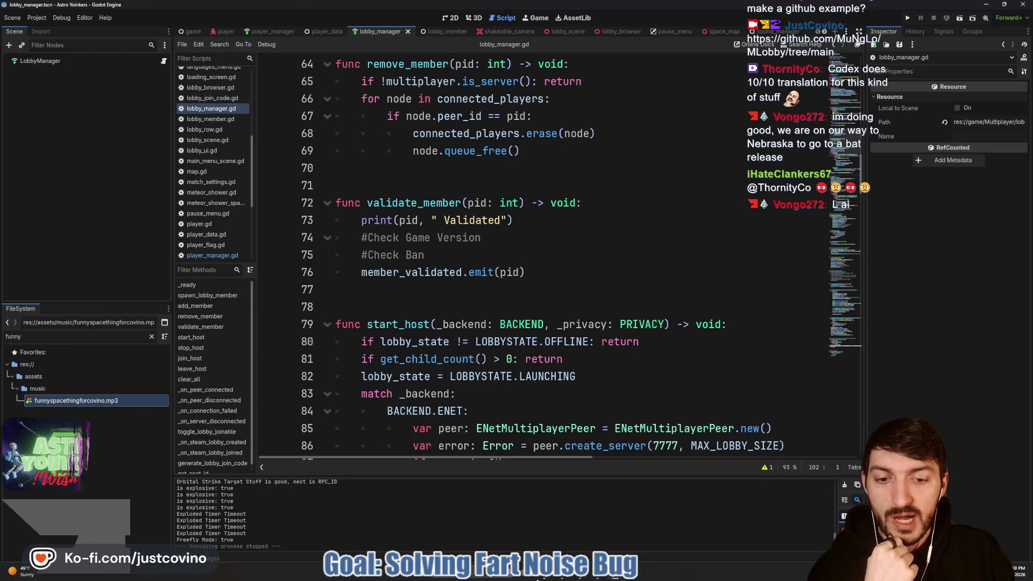
Glance at the game's AppData folder, then run the Astro Yoinkers project.
left_click(575, 525)
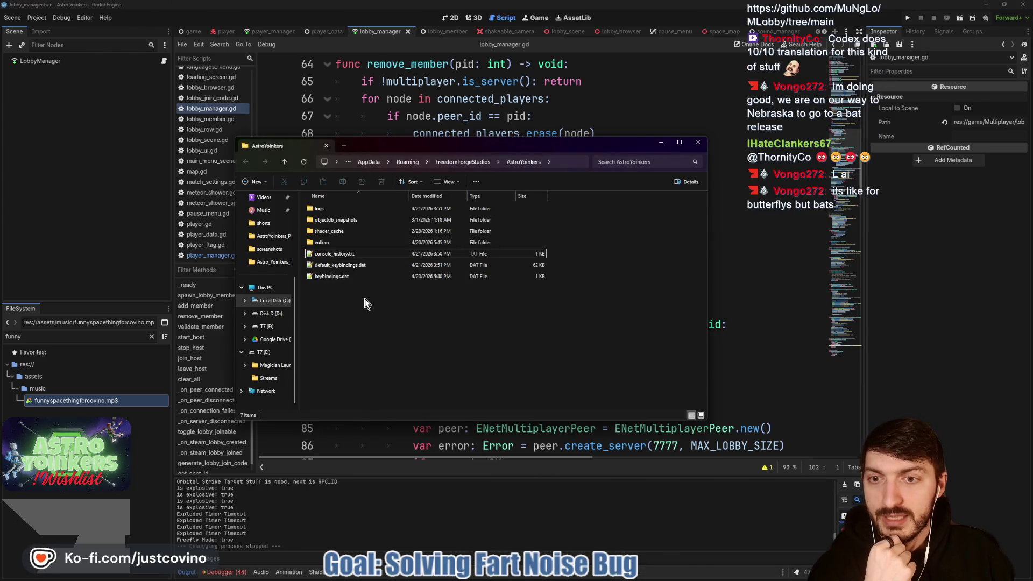
left_click(749, 327)
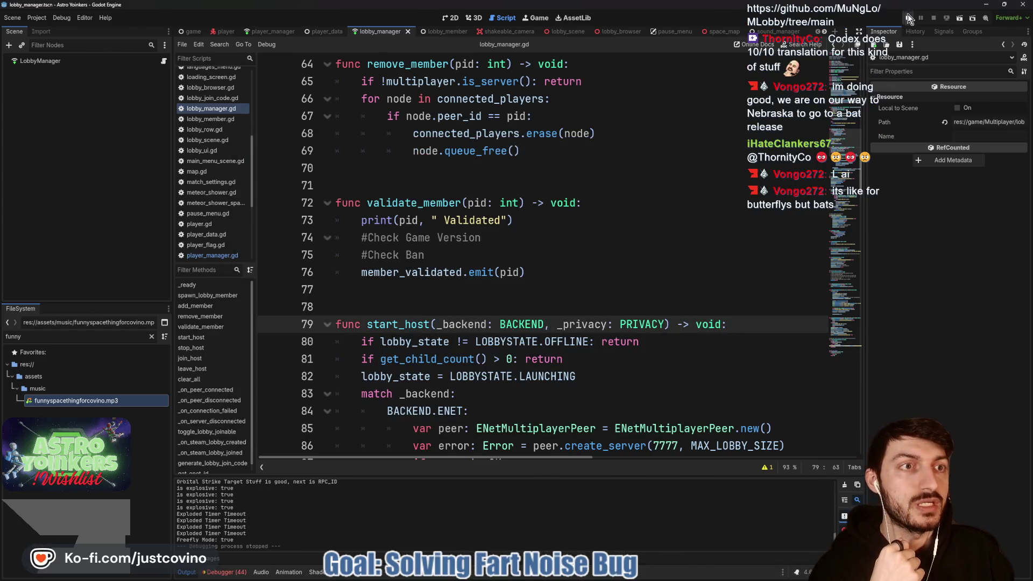
left_click(908, 17)
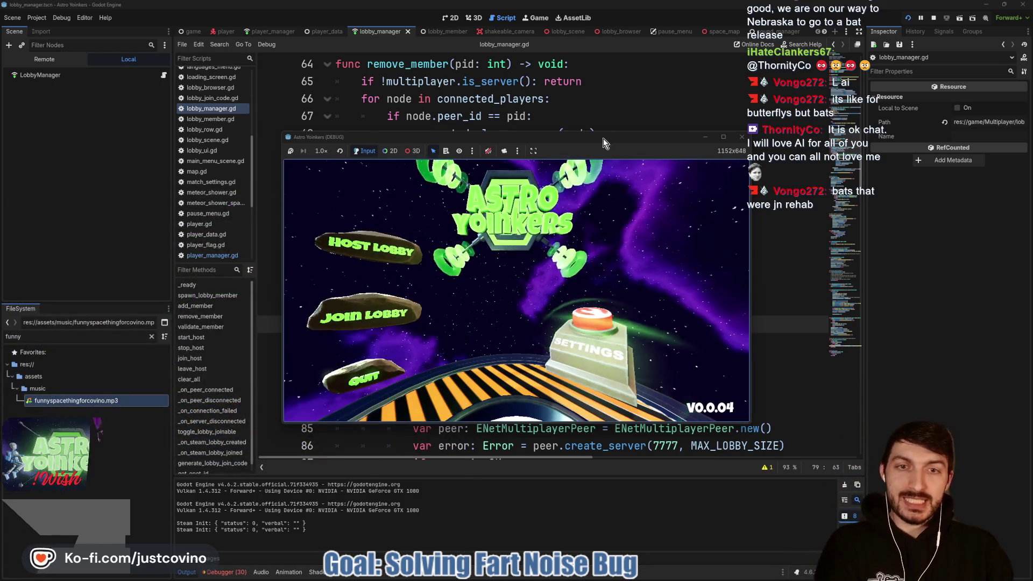
Move and enlarge the game window, then open the SETTINGS screen.
left_click_drag(603, 142, 551, 121)
mouse_move(698, 403)
left_mouse_down()
mouse_move(728, 399)
mouse_move(745, 428)
mouse_move(822, 476)
left_mouse_up()
left_click_drag(570, 111, 532, 100)
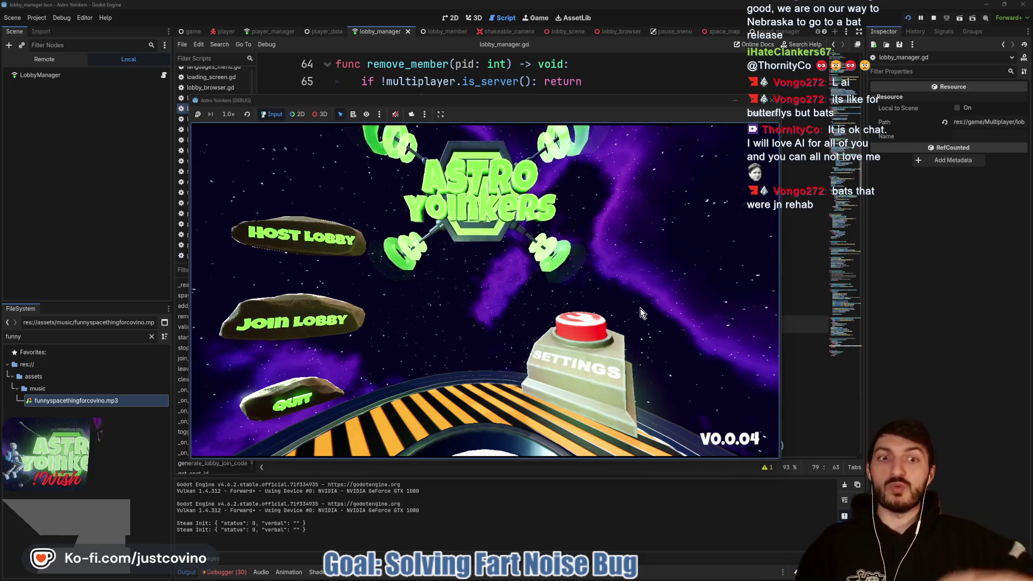
left_click(602, 350)
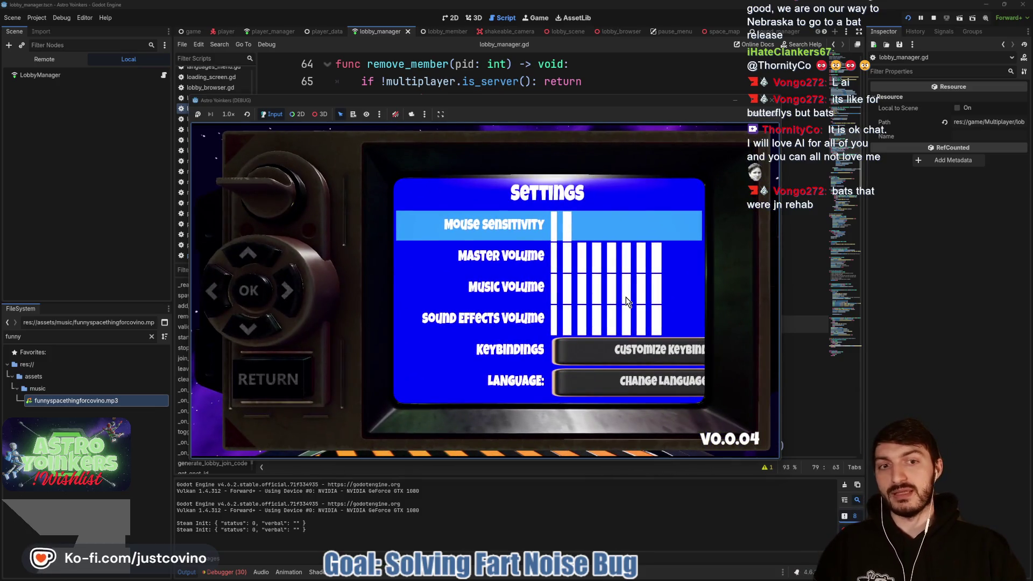
Lower Master and Music volume to three bars, Sound Effects to four, then exit settings.
key("Down")
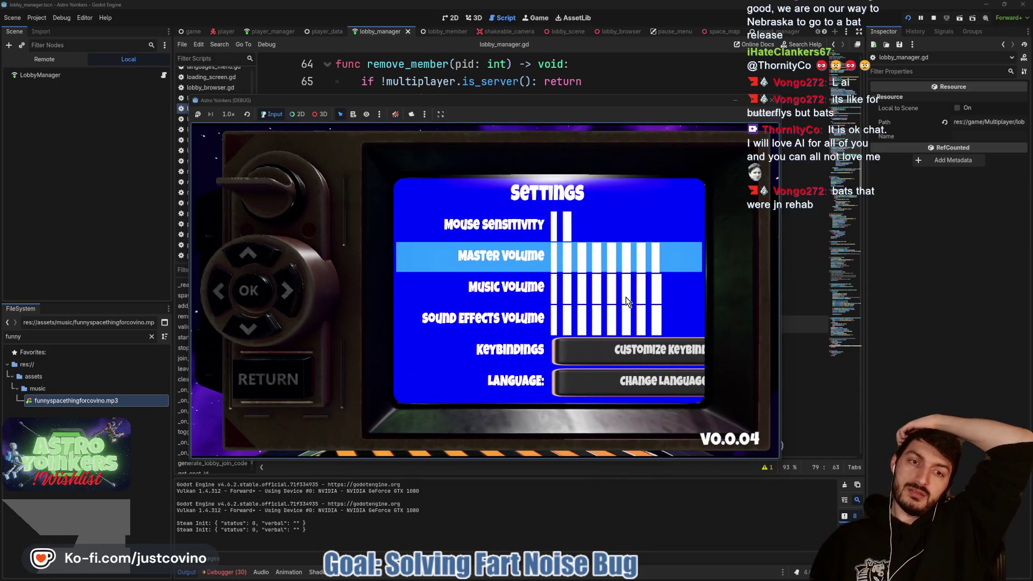
key("Left")
key("Left")
key("Left")
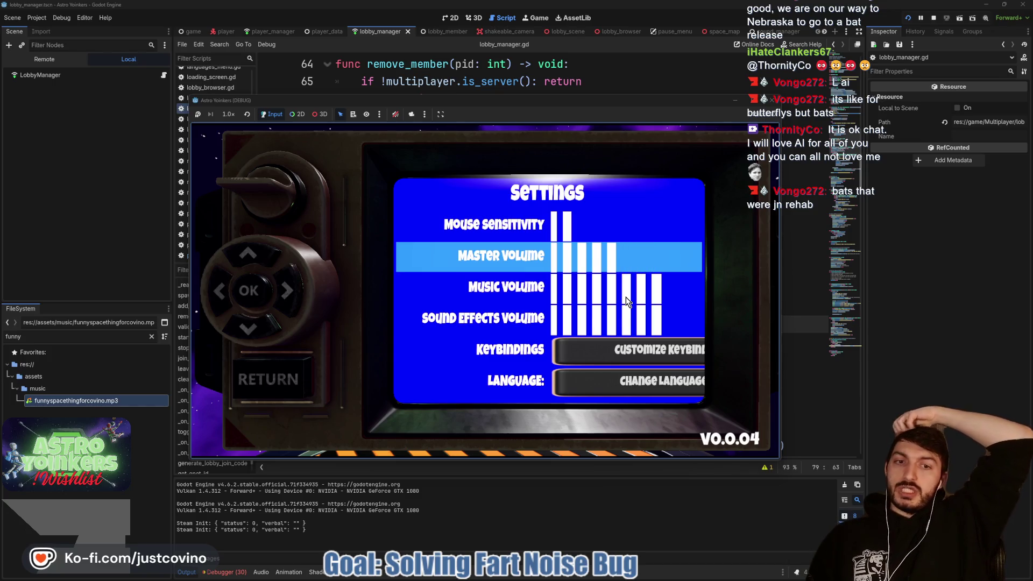
key("Left")
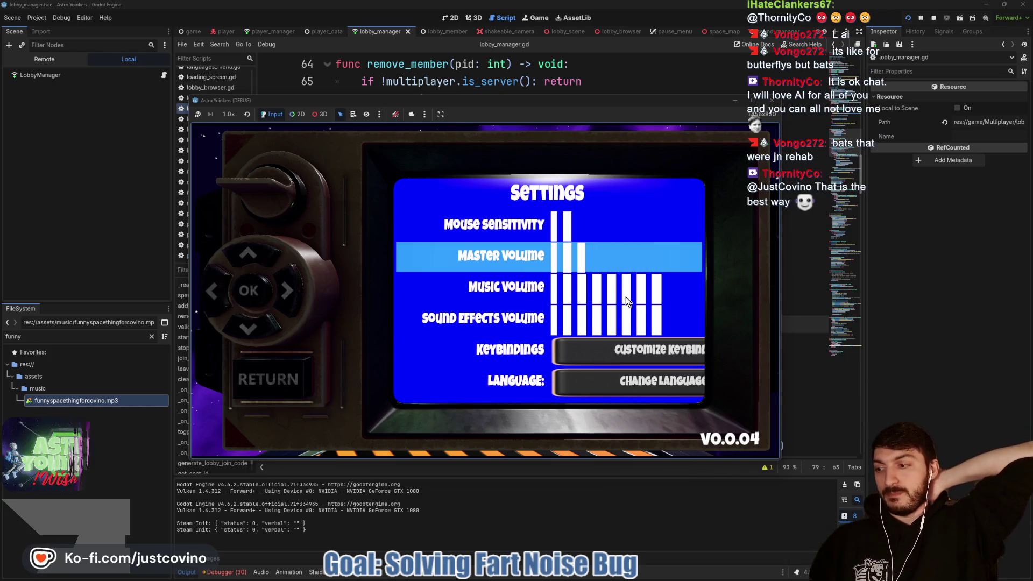
key("Down")
key("Left")
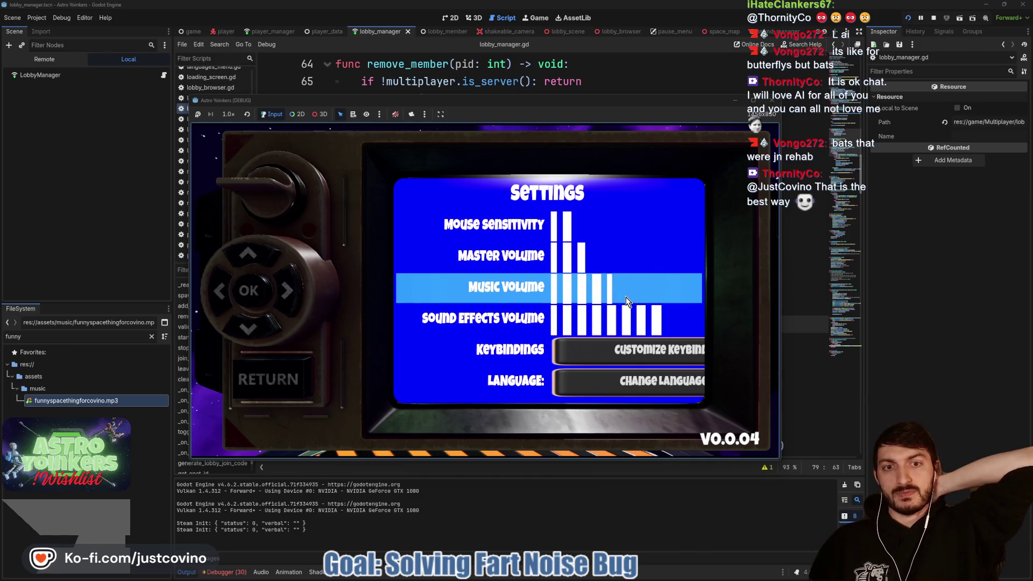
key("Left")
key("Left")
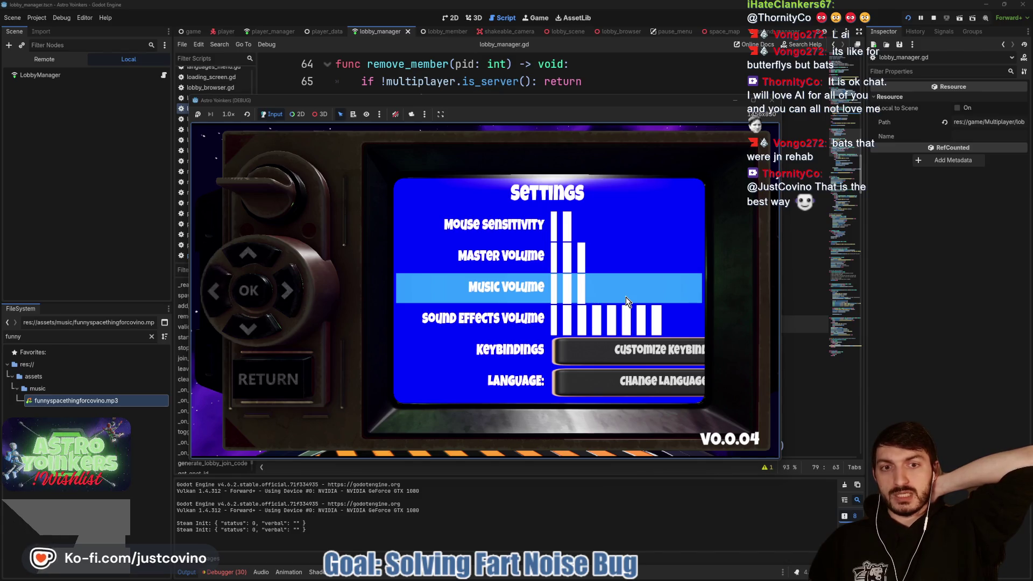
key("Down")
key("Left")
key("Left")
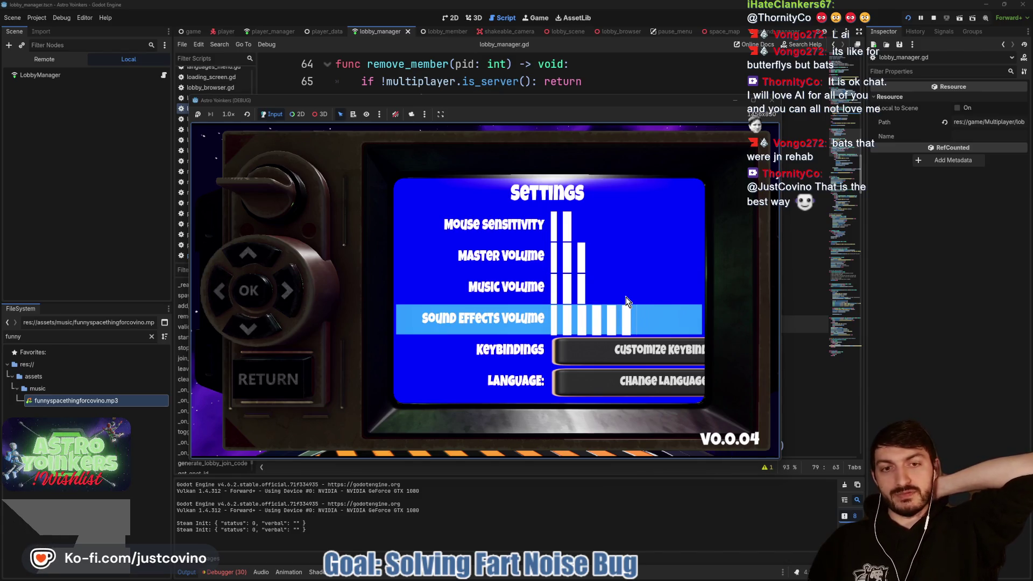
key("Left")
key("Left")
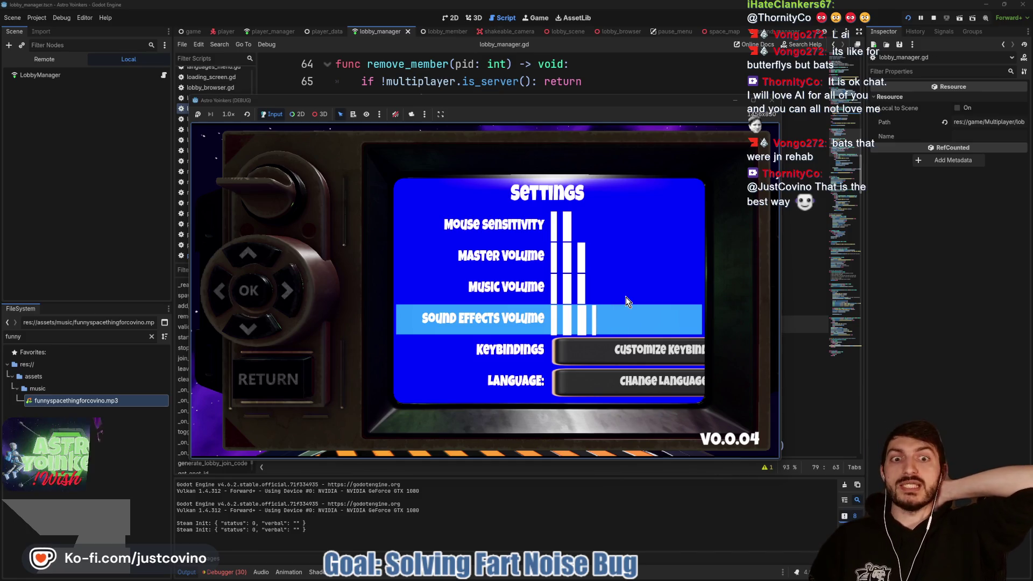
key("Left")
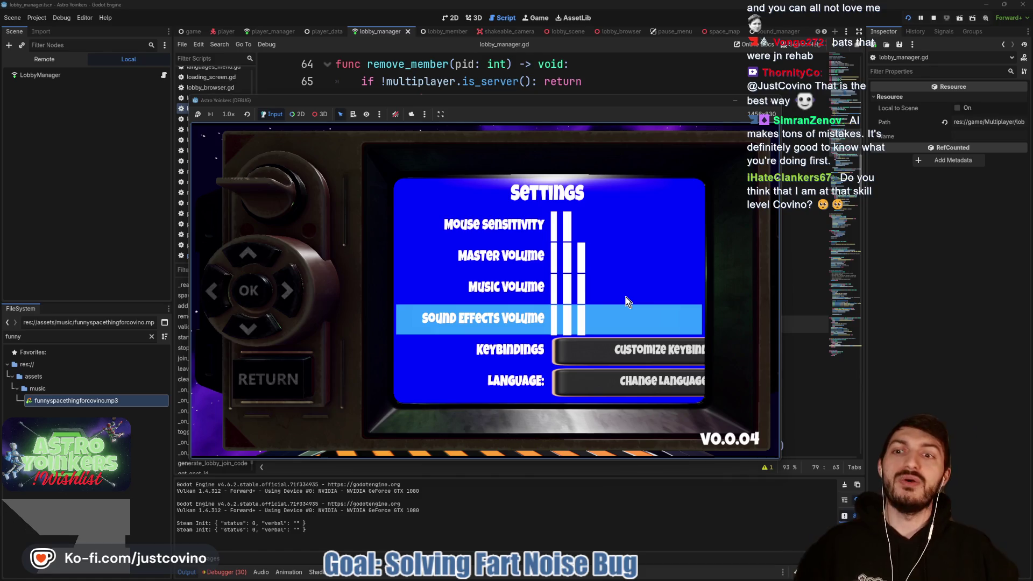
left_click(290, 376)
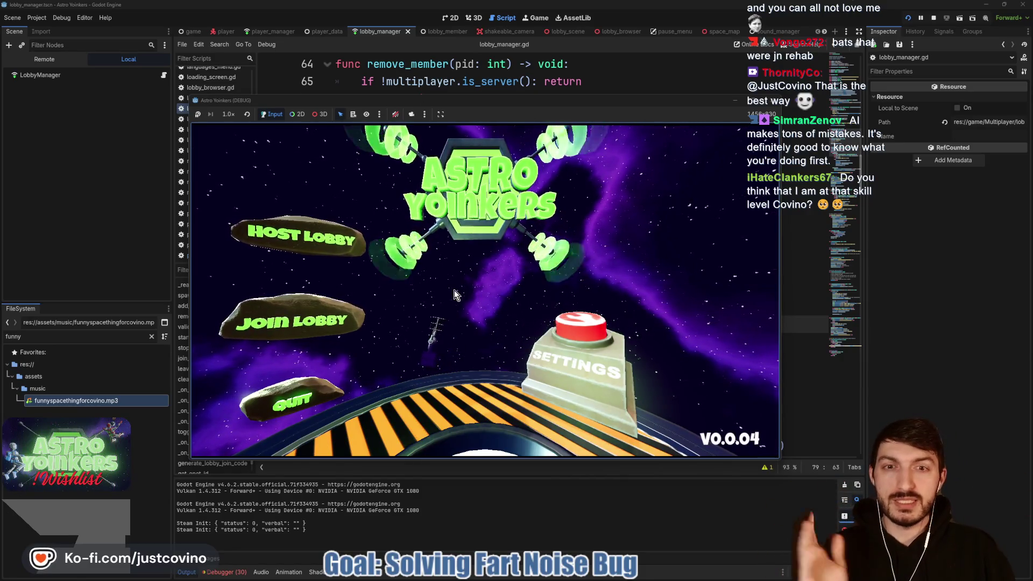
Nudge the game window up, reopen SETTINGS, and escape back to the main menu.
left_click_drag(517, 105, 515, 88)
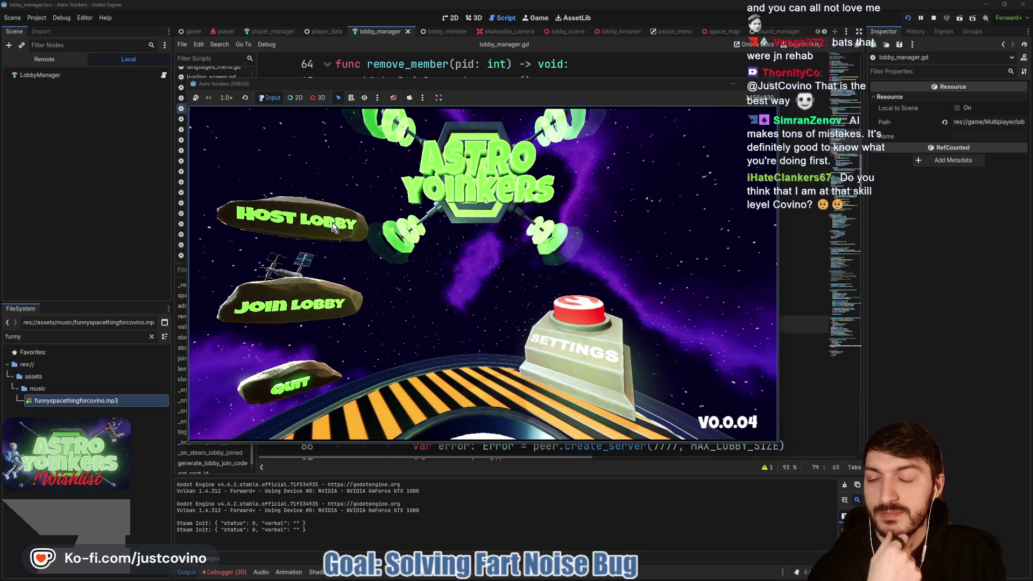
left_click(604, 355)
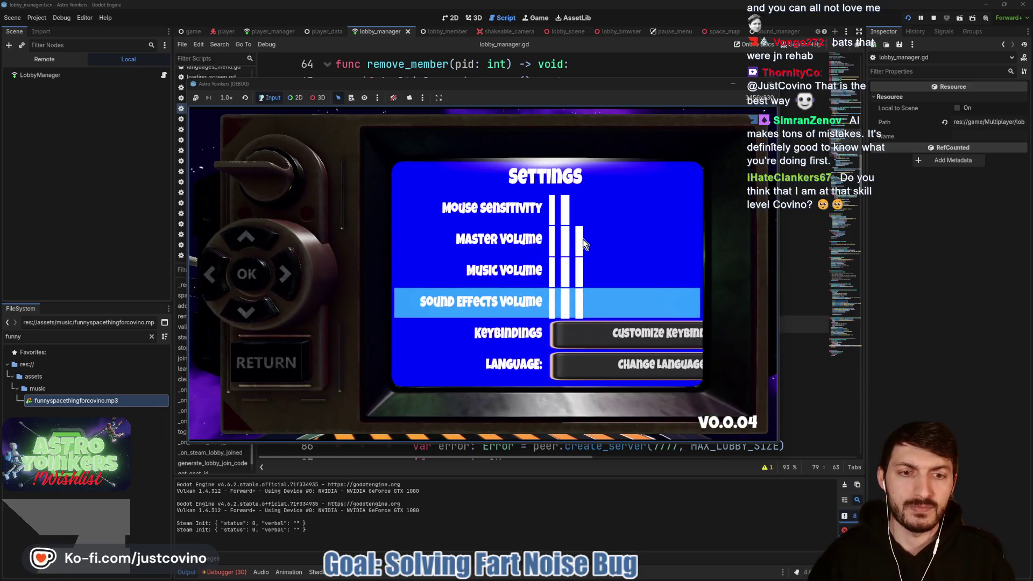
key("Escape")
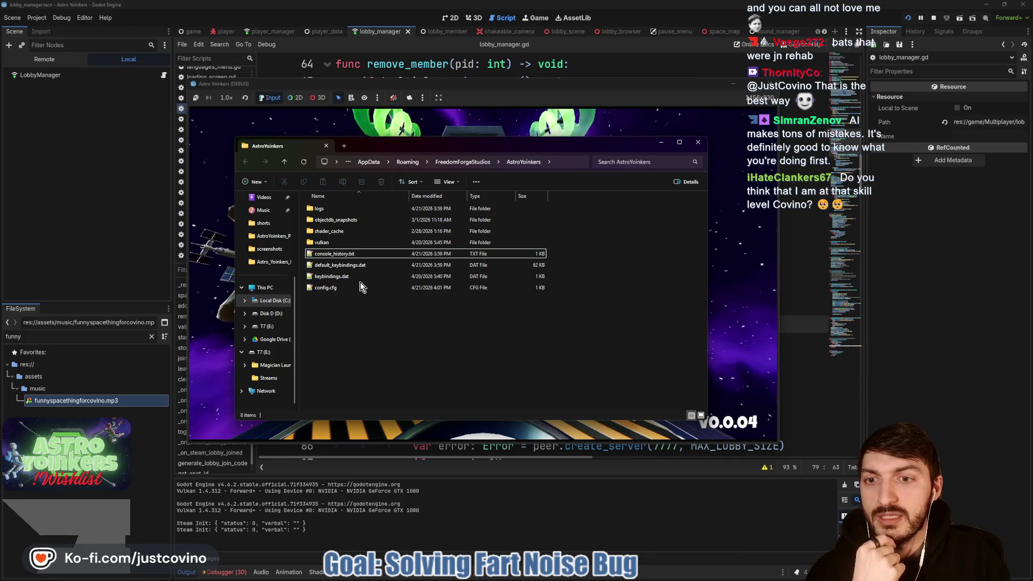
double_click(353, 290)
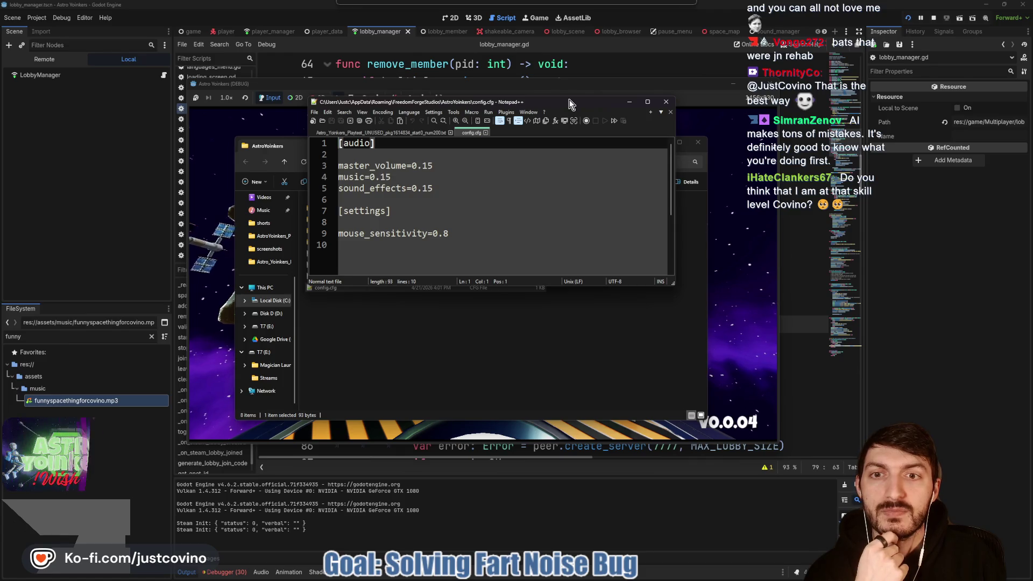
mouse_move(569, 99)
left_mouse_down()
mouse_move(564, 114)
mouse_move(1032, 161)
left_mouse_up()
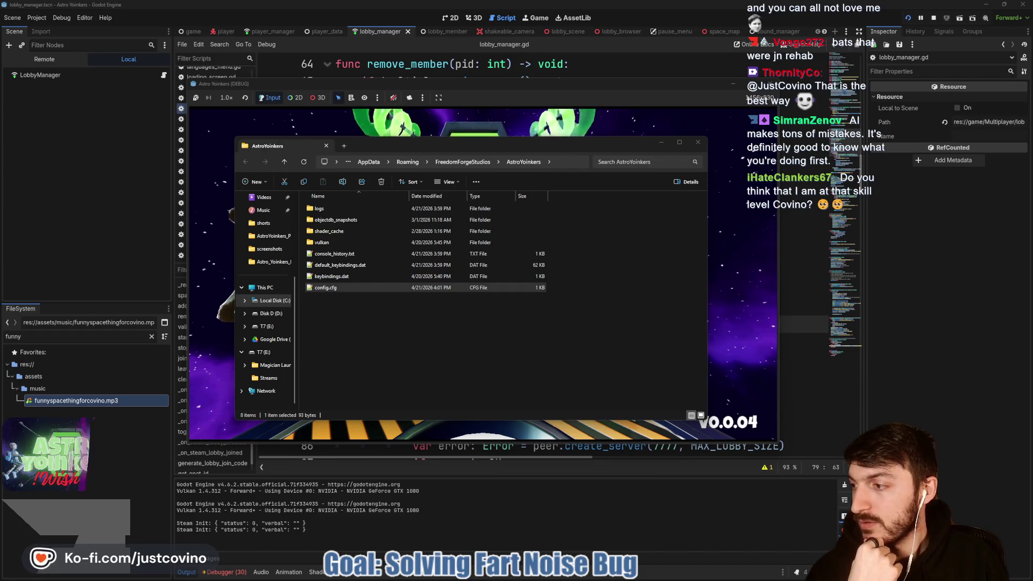
left_click(620, 104)
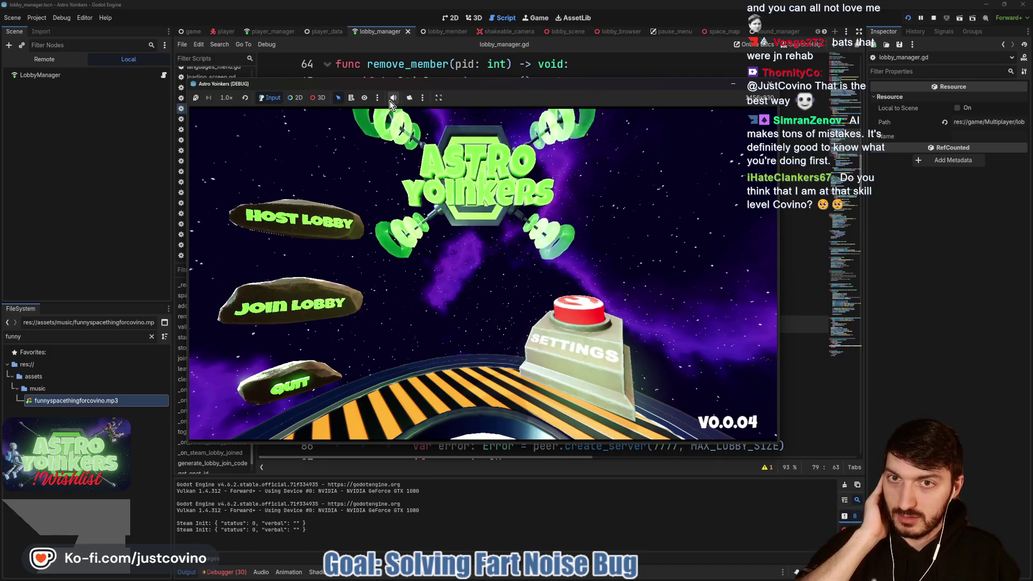
Visit the game's Settings screen, return to the title menu, and stop the running game.
left_click(584, 260)
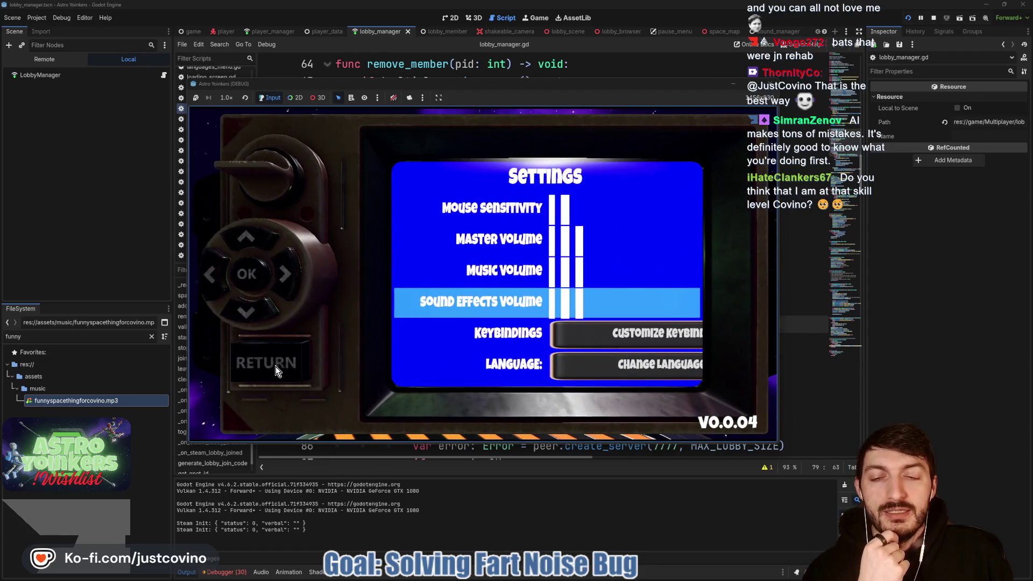
left_click(275, 367)
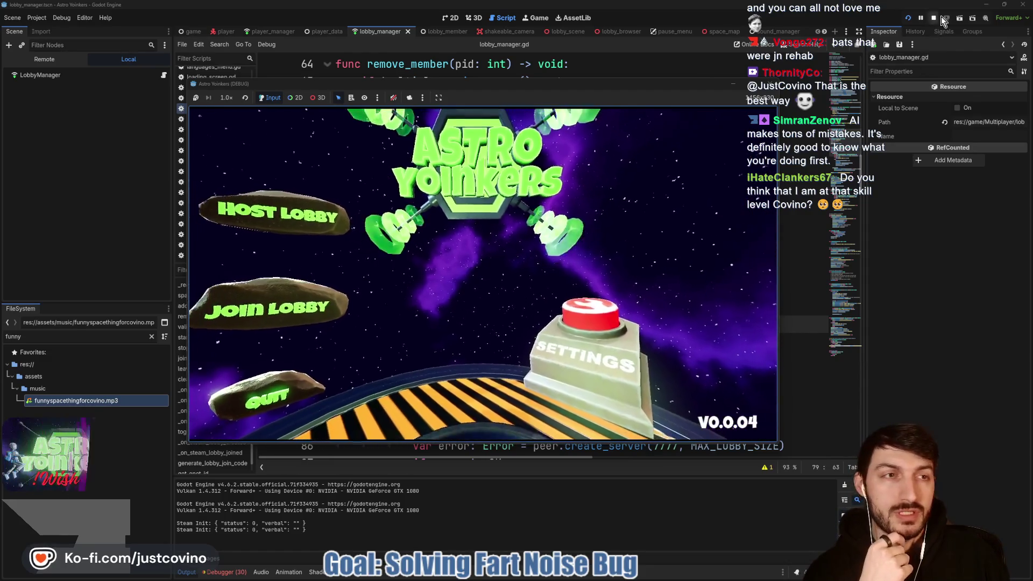
left_click(939, 18)
Show the debugger's Errors list and jump to the sound_manager.gd playback error at line 13.
left_click(235, 572)
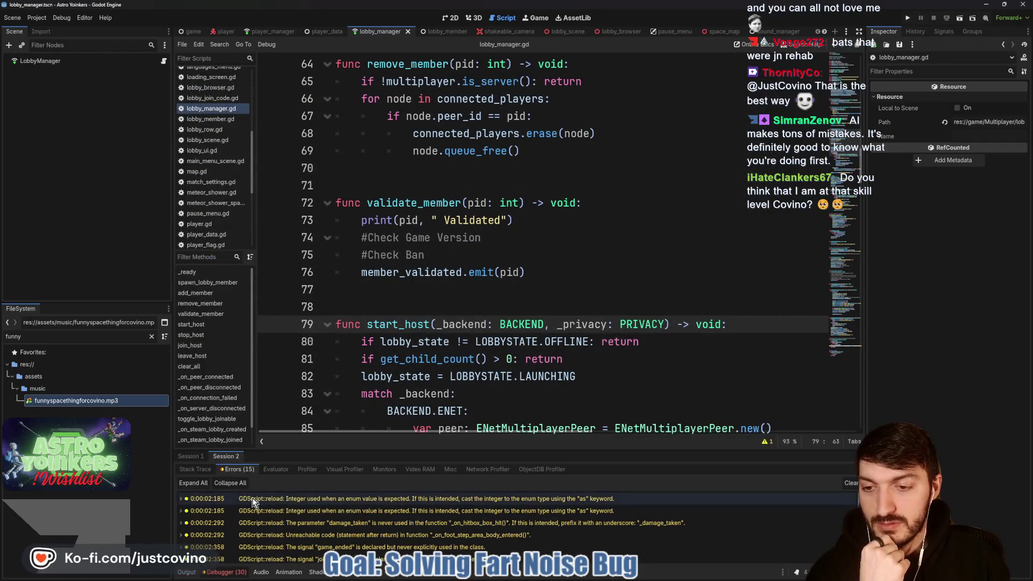
left_click_drag(412, 451, 474, 134)
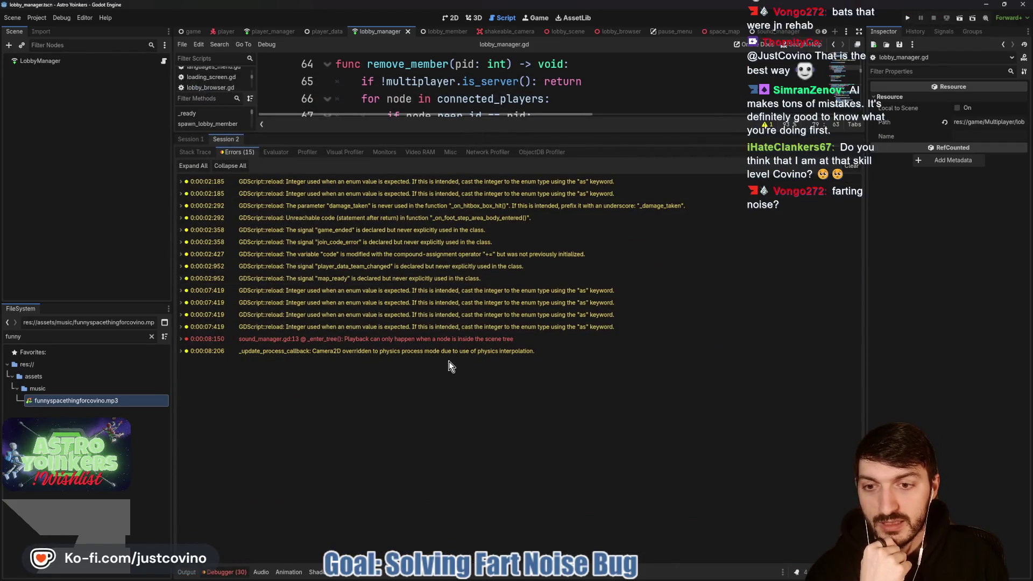
double_click(449, 339)
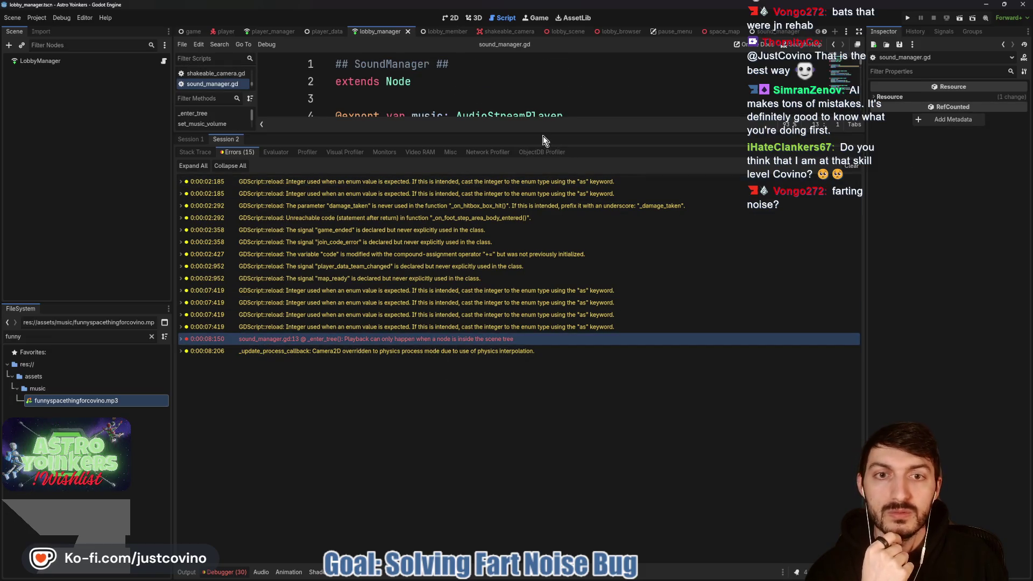
mouse_move(542, 131)
left_mouse_down()
mouse_move(553, 394)
mouse_move(550, 200)
mouse_move(514, 398)
left_mouse_up()
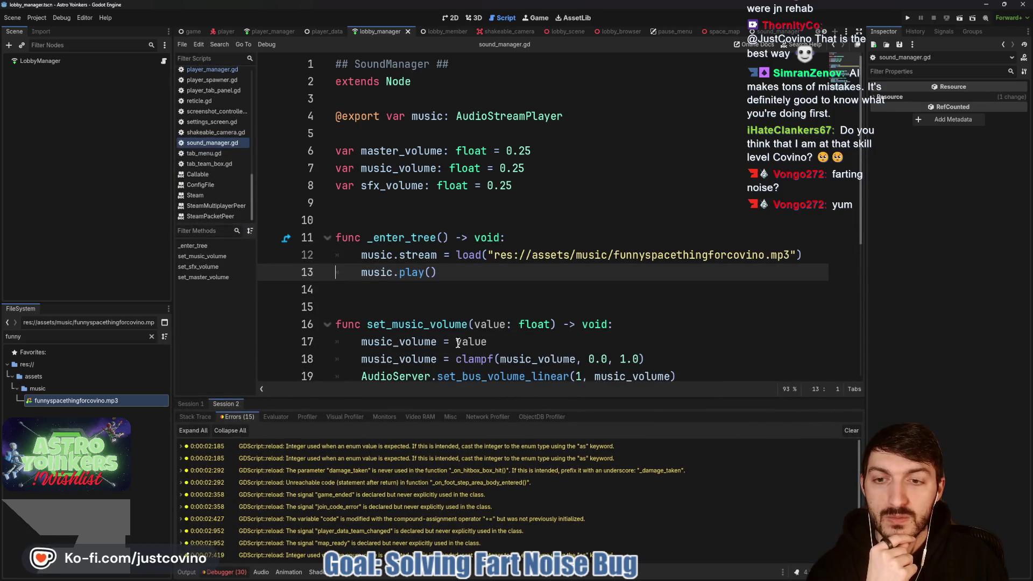
Rename func _enter_tree to _ready on line 11 of sound_manager.gd and save the script.
mouse_move(424, 235)
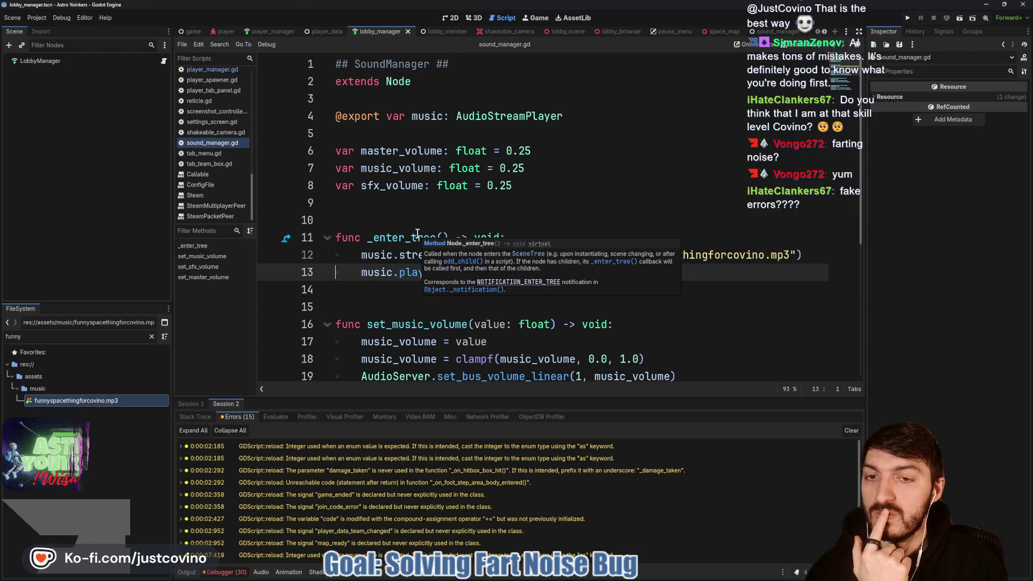
left_click(418, 233)
key("Down")
key("Down")
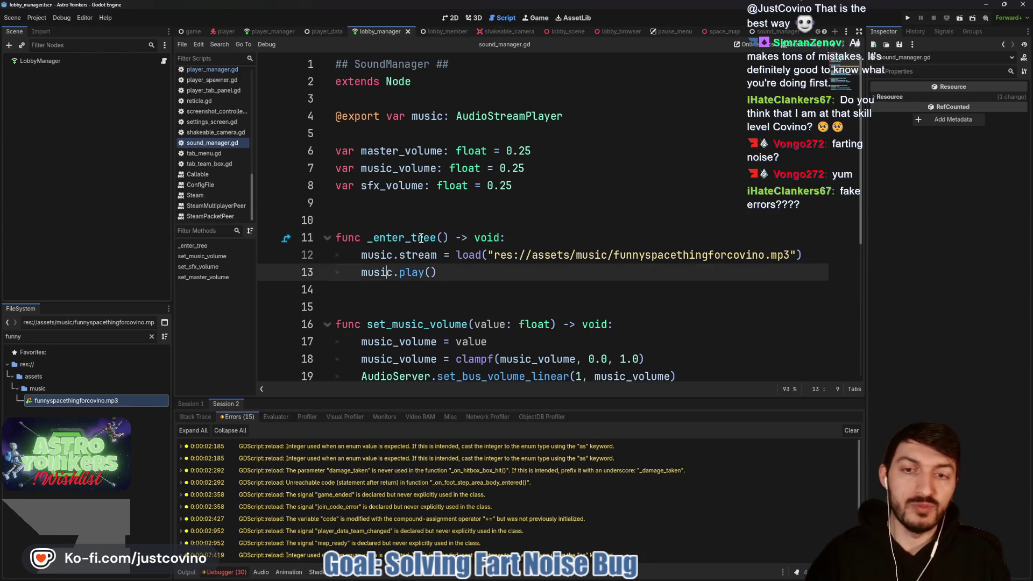
left_click(435, 237)
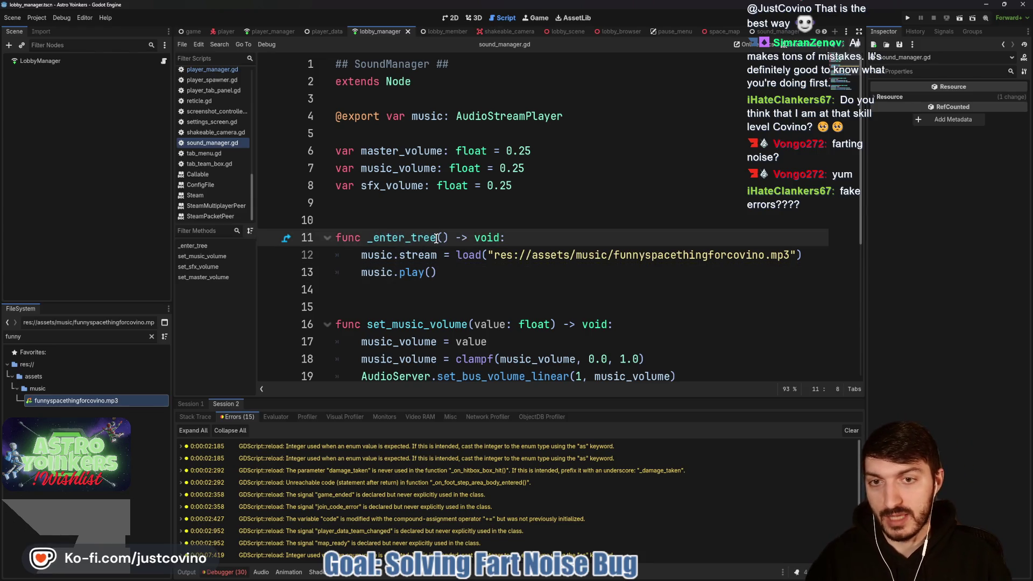
left_click_drag(436, 237, 383, 239)
type("ady")
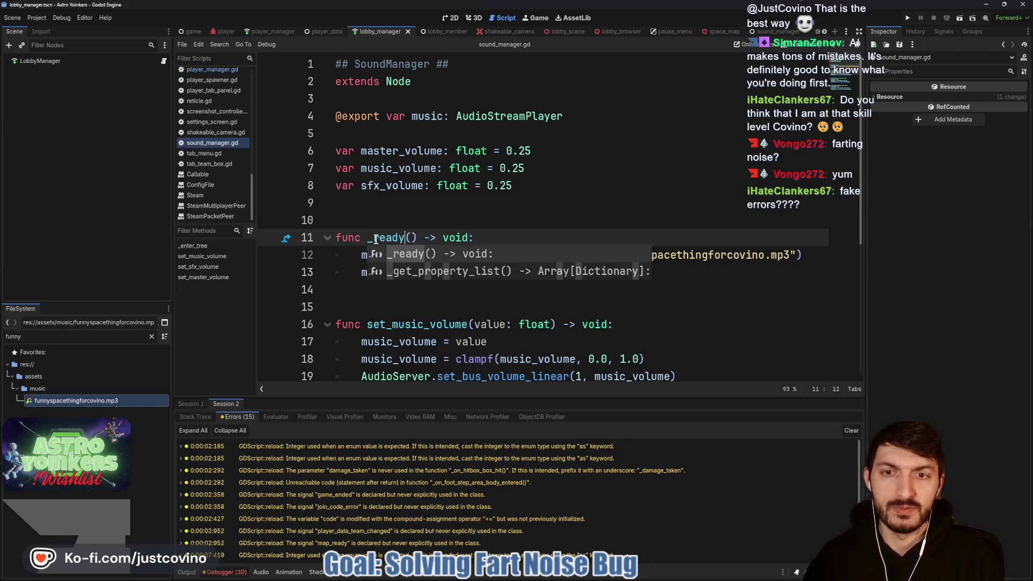
left_click(482, 237)
key("ctrl+s")
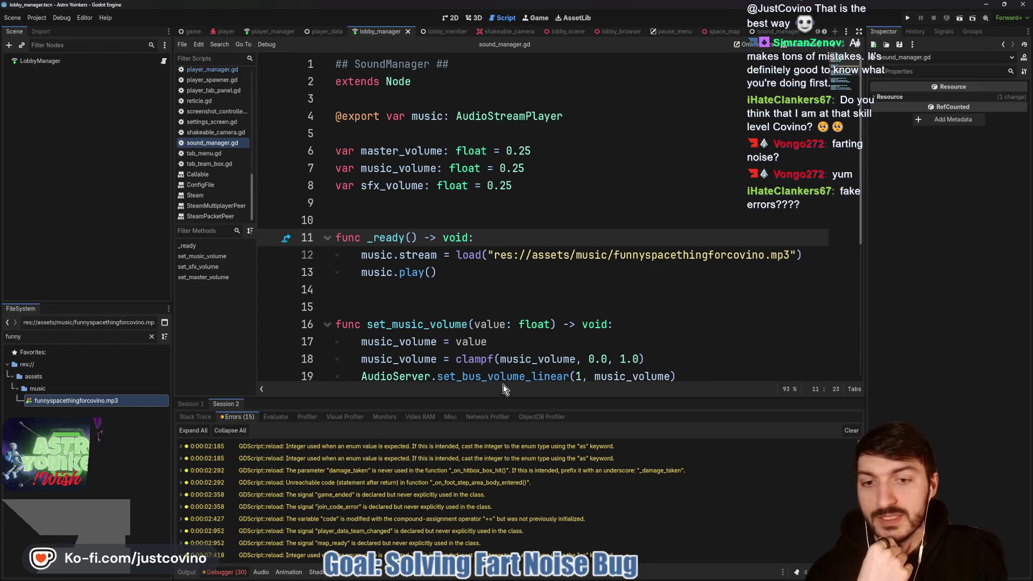
left_click_drag(489, 396, 489, 131)
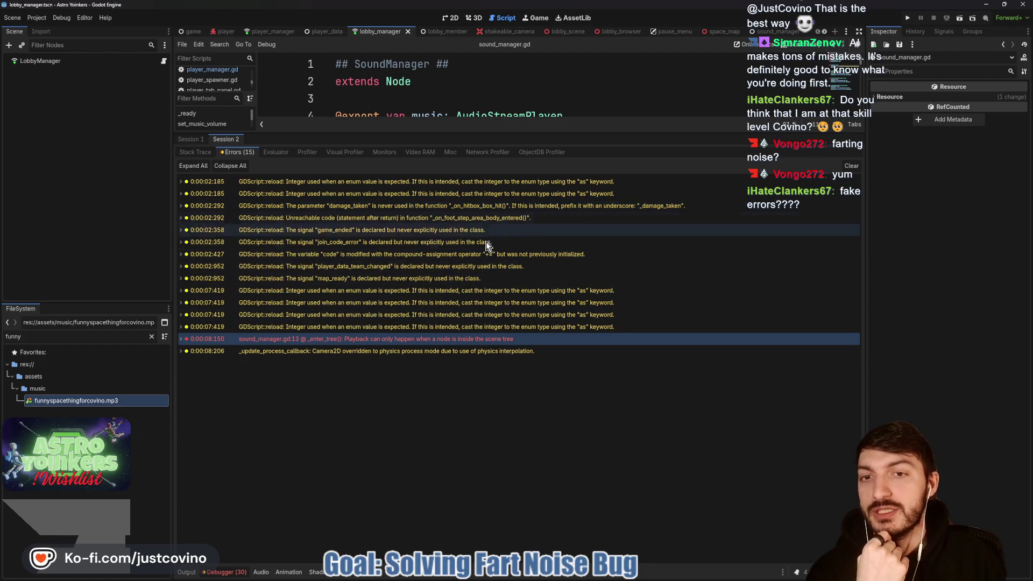
Inspect the scripts behind the warnings, ending on player_manager.gd's map_ready warning.
left_click(414, 182)
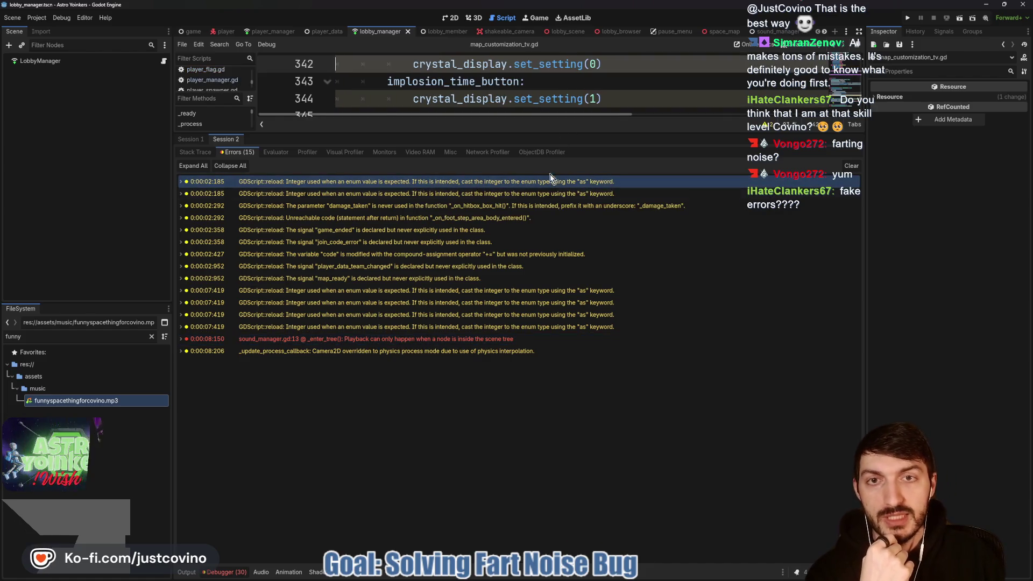
scroll(576, 107, "up", 1)
scroll(575, 108, "down", 1)
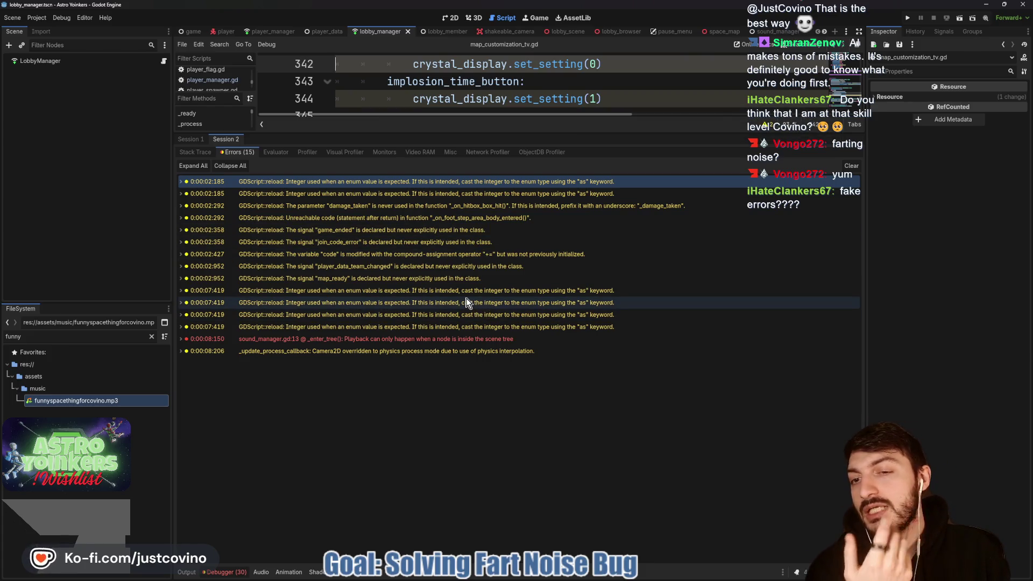
left_click(455, 280)
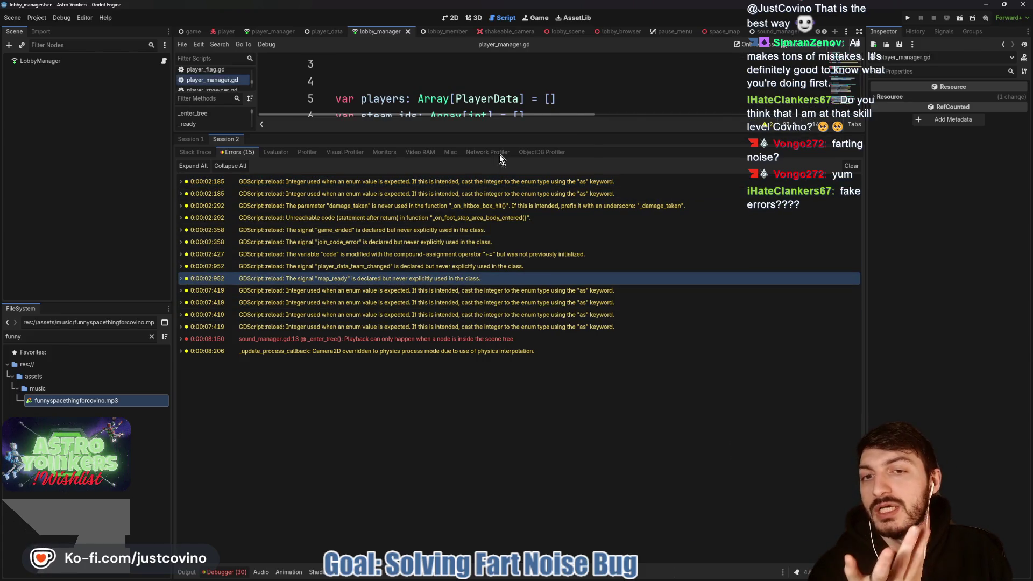
left_click_drag(508, 134, 503, 388)
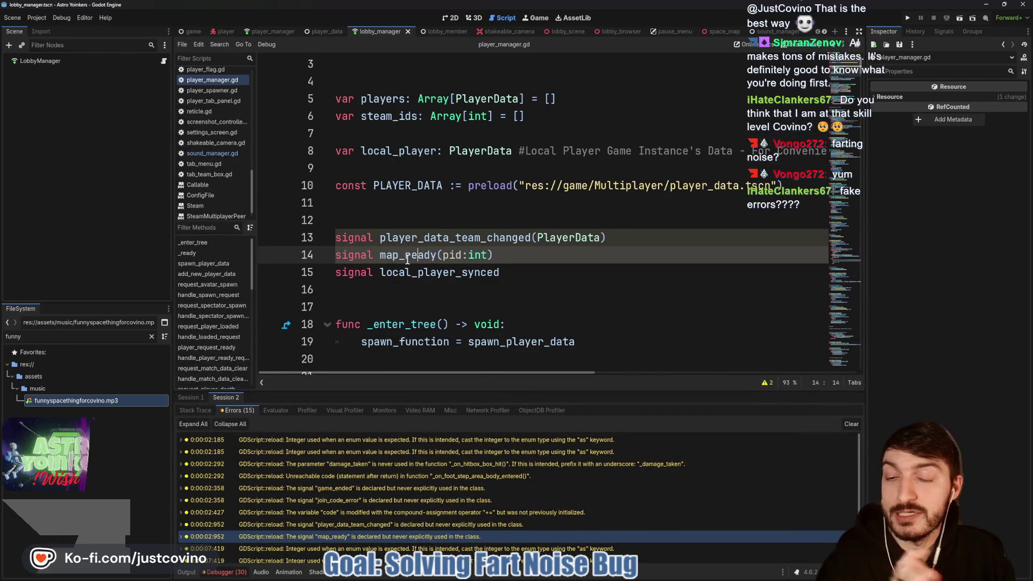
Switch the errors view to Session 1 and clear the error list.
left_click_drag(495, 397, 507, 130)
left_click(192, 139)
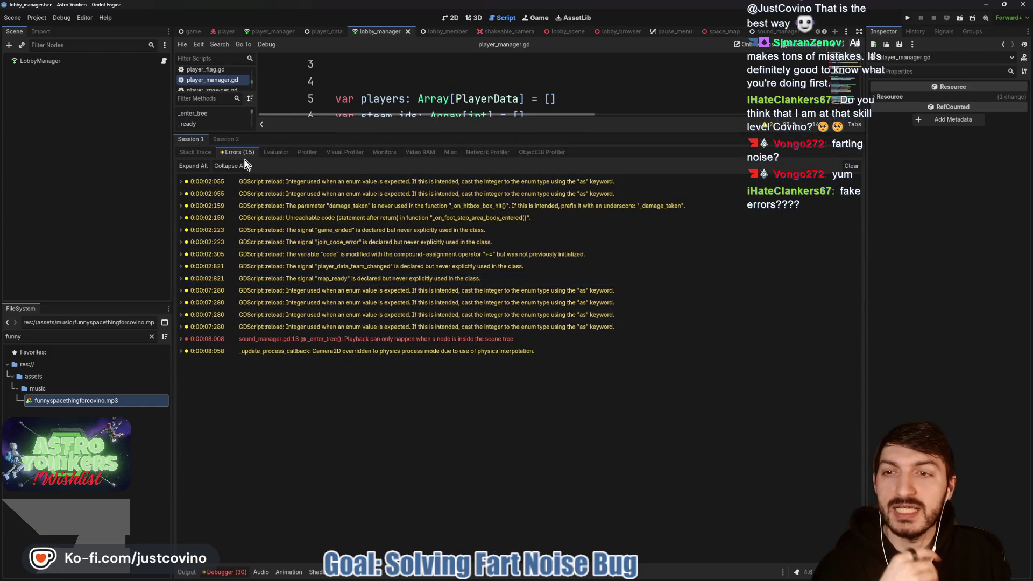
left_click(851, 166)
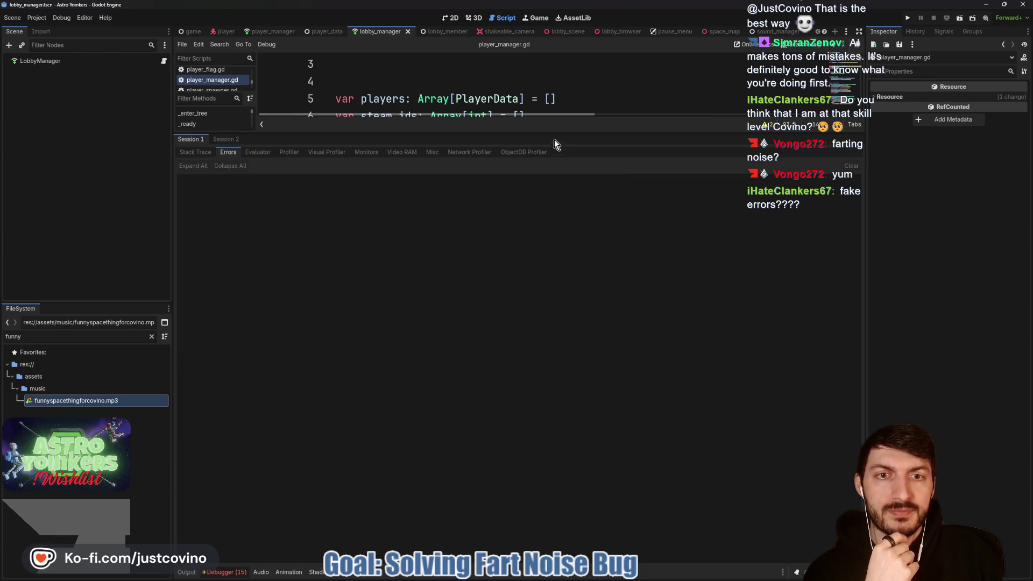
left_click_drag(547, 134, 543, 442)
Delete config.cfg from the AstroYoinkers settings folder and relaunch the game.
left_click(488, 295)
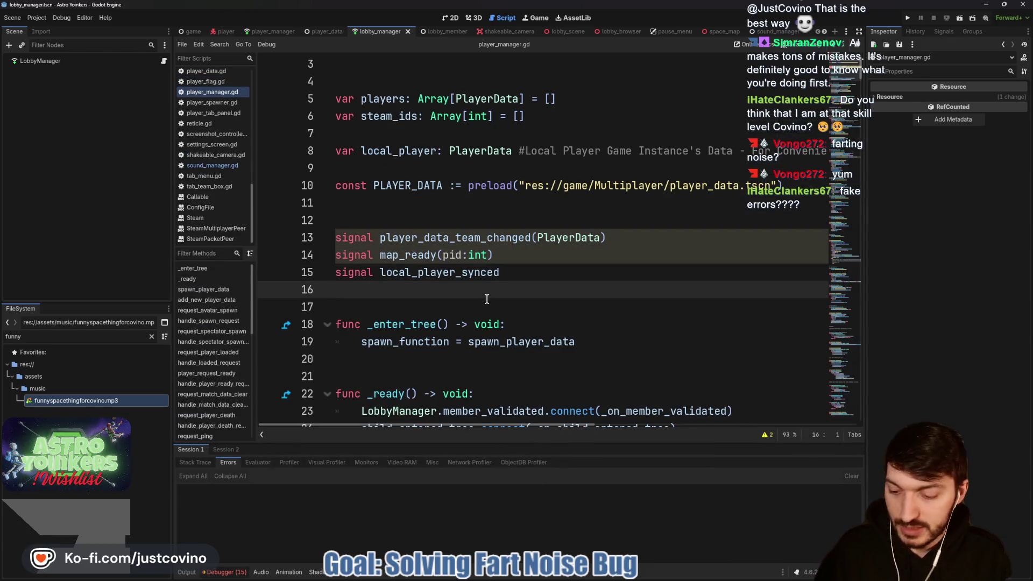
left_click(576, 536)
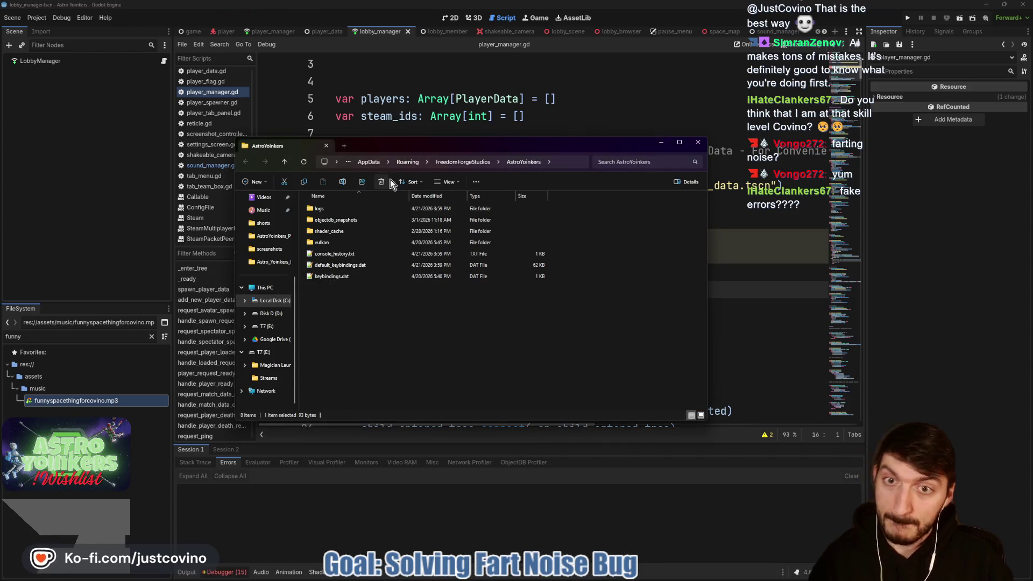
left_click(469, 100)
left_click(909, 20)
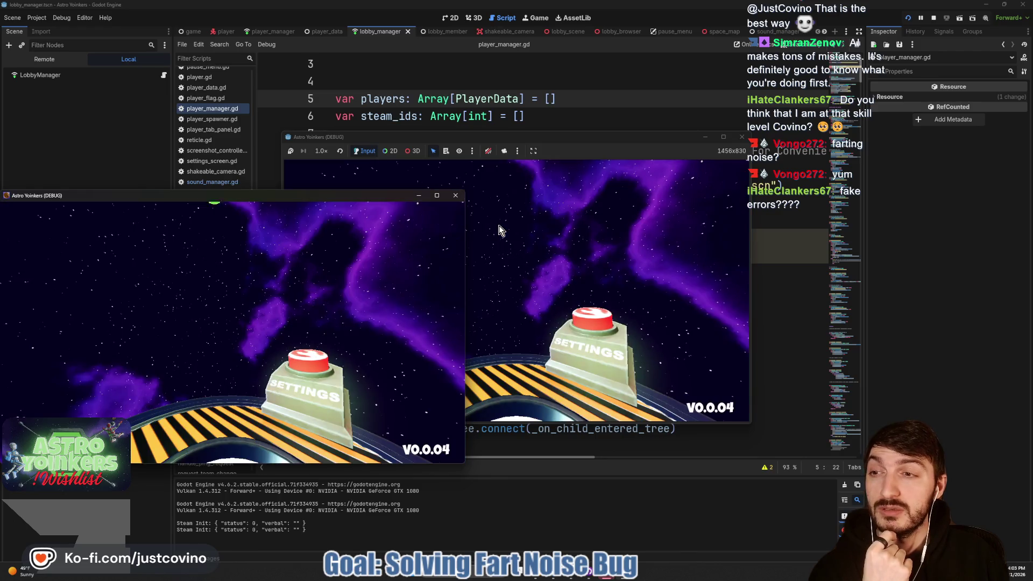
Close the extra floating game window and toggle the embedded game's audio mute off and on.
left_click(456, 195)
left_click(488, 150)
left_click(488, 150)
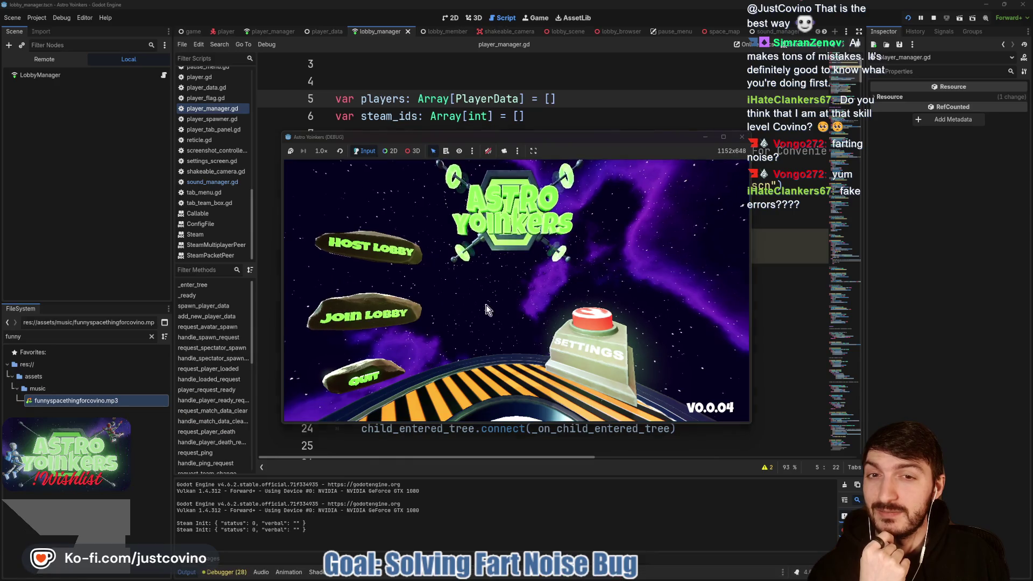
Check the reset Settings screen, nudge Master Volume up, then return to the title menu.
left_click(567, 351)
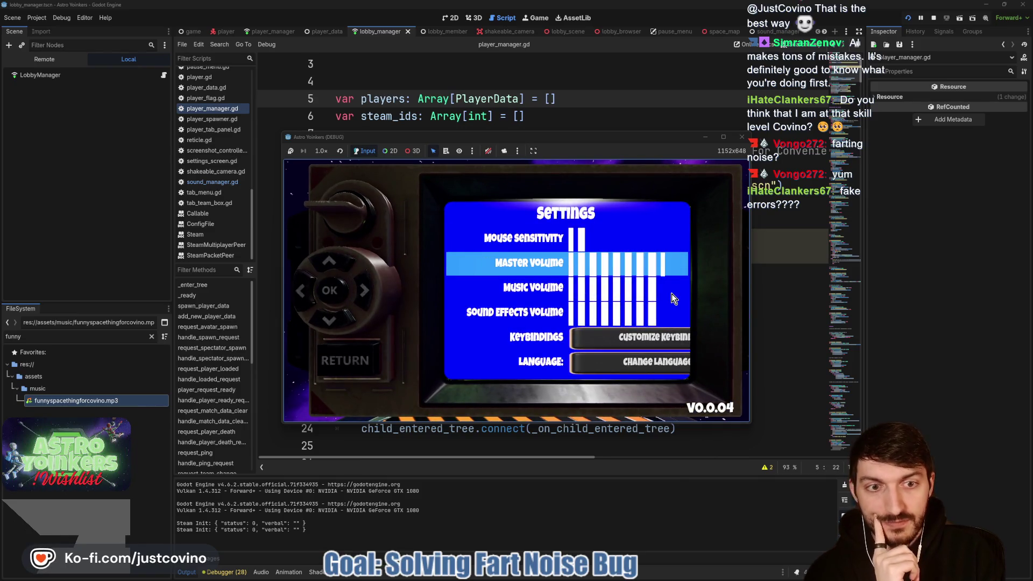
left_click(674, 298)
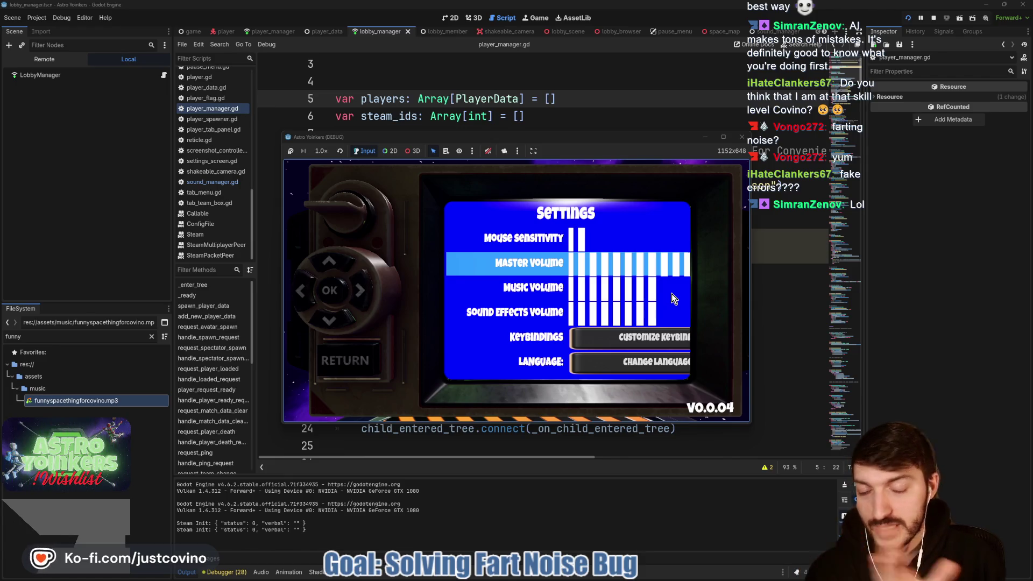
left_click_drag(422, 183, 709, 414)
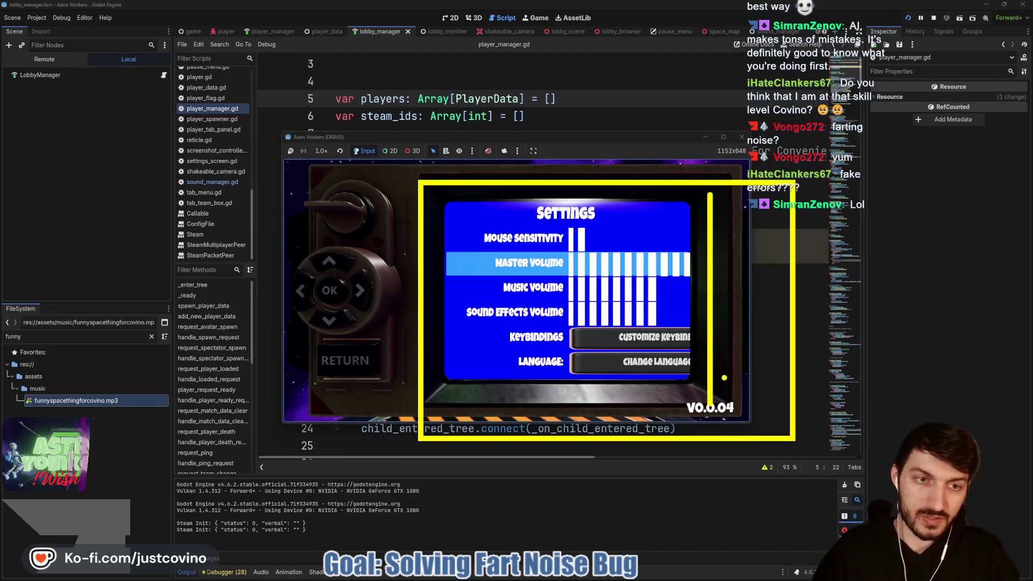
key("Escape")
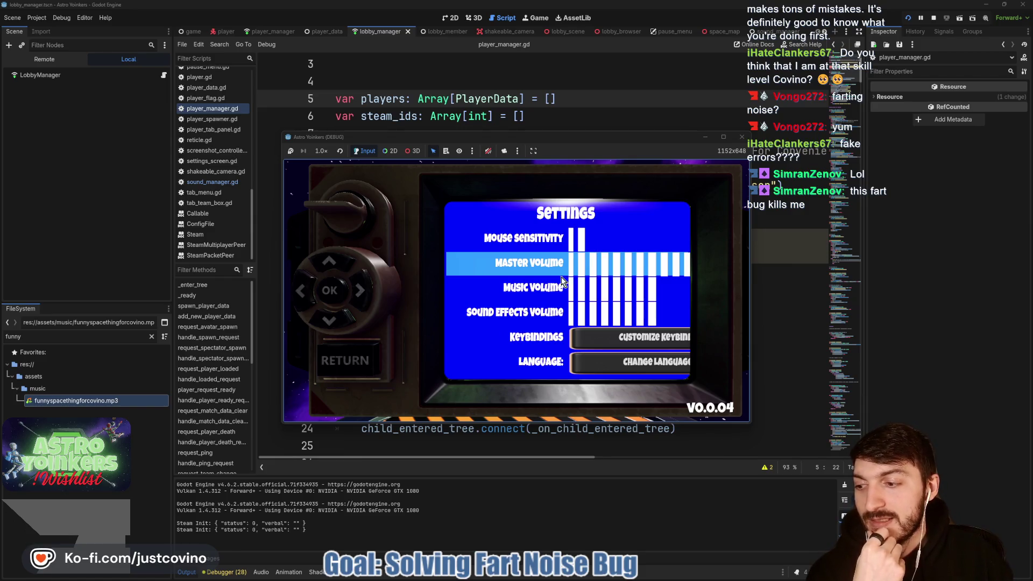
left_click(350, 366)
key("F8")
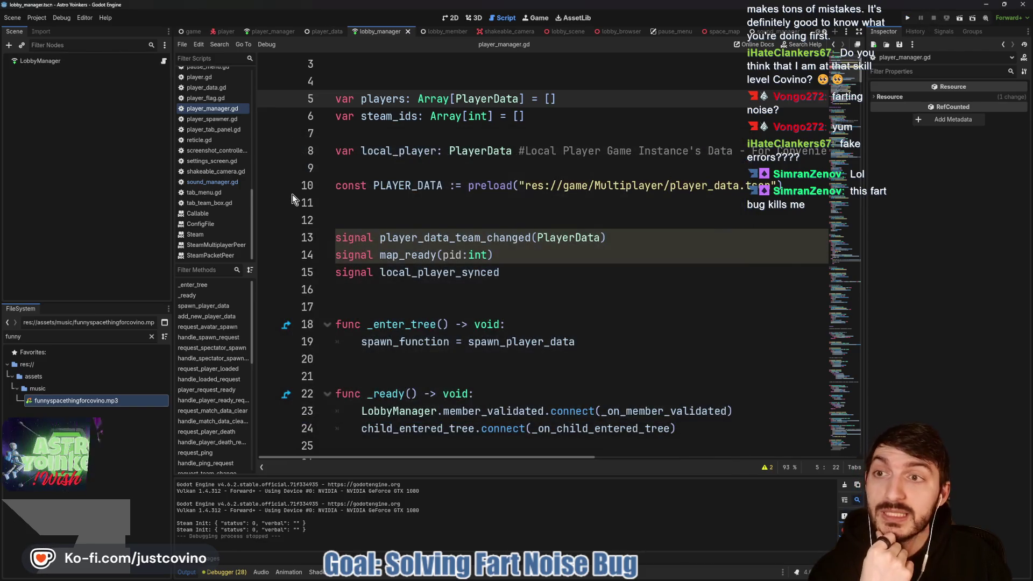
Preview funnyspacethingforcovino.mp3 in the import preview from the sound_manager scene, then close it.
left_click(762, 31)
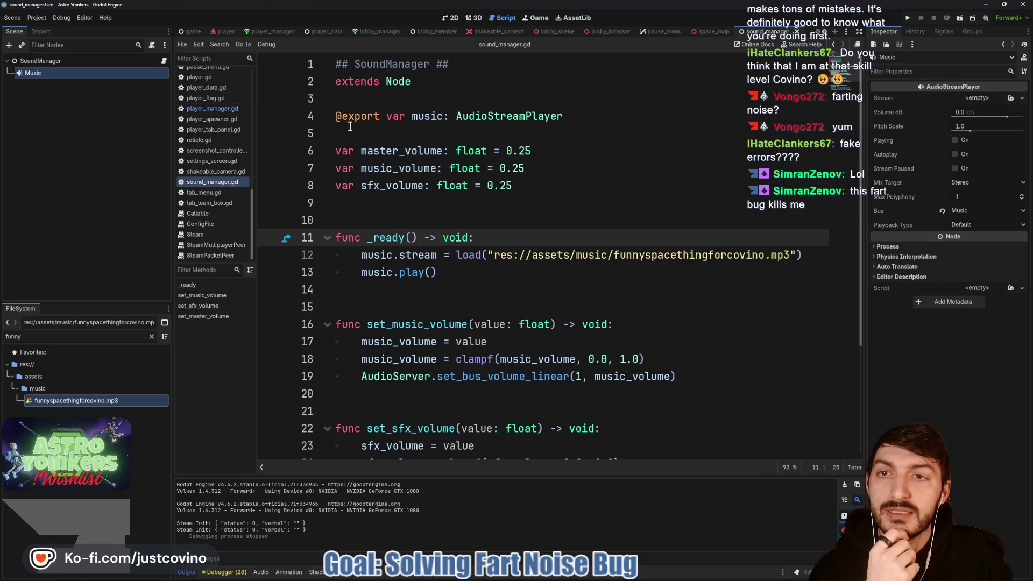
double_click(74, 401)
left_click(400, 350)
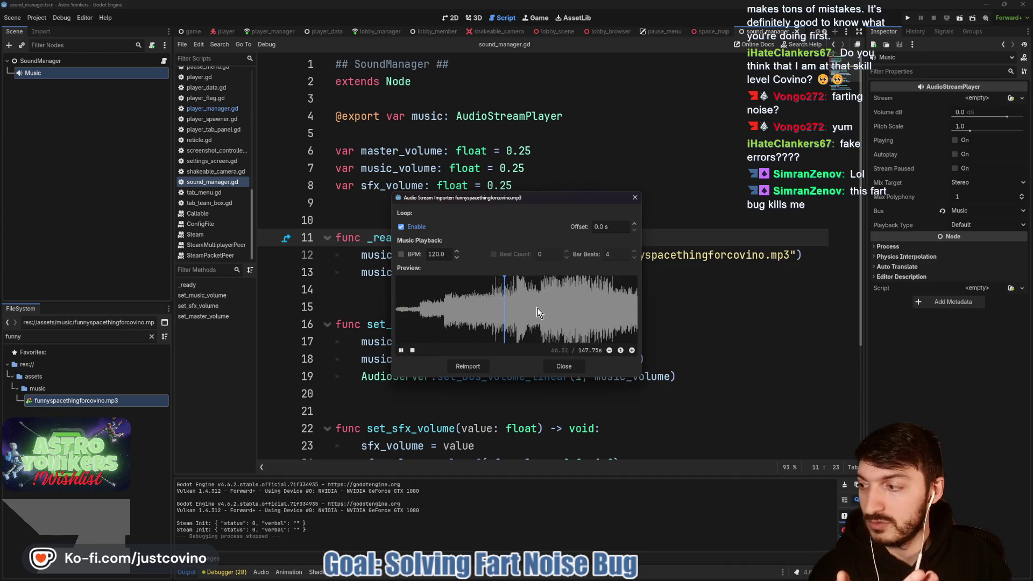
left_click(422, 312)
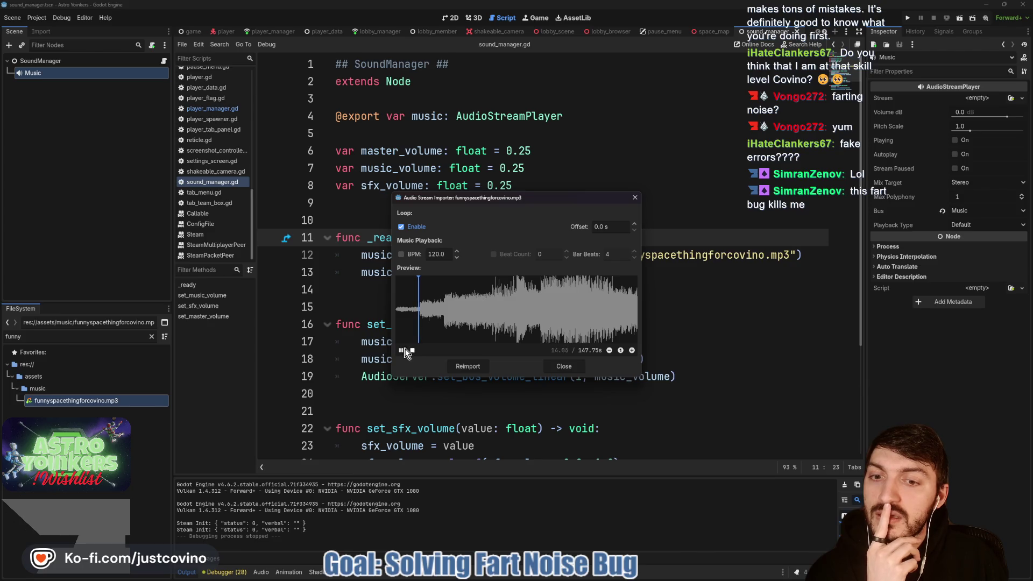
left_click(413, 351)
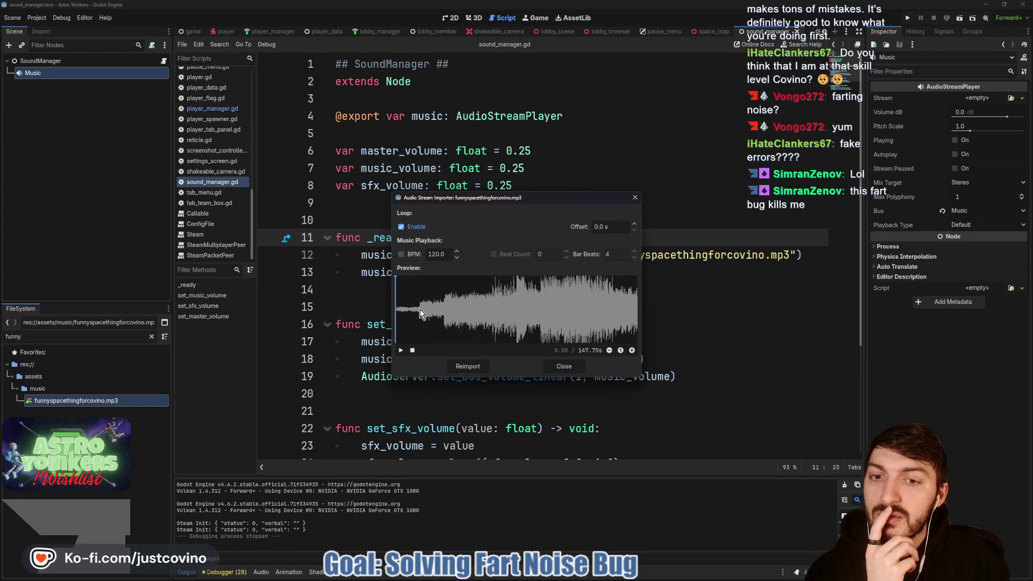
left_click(563, 366)
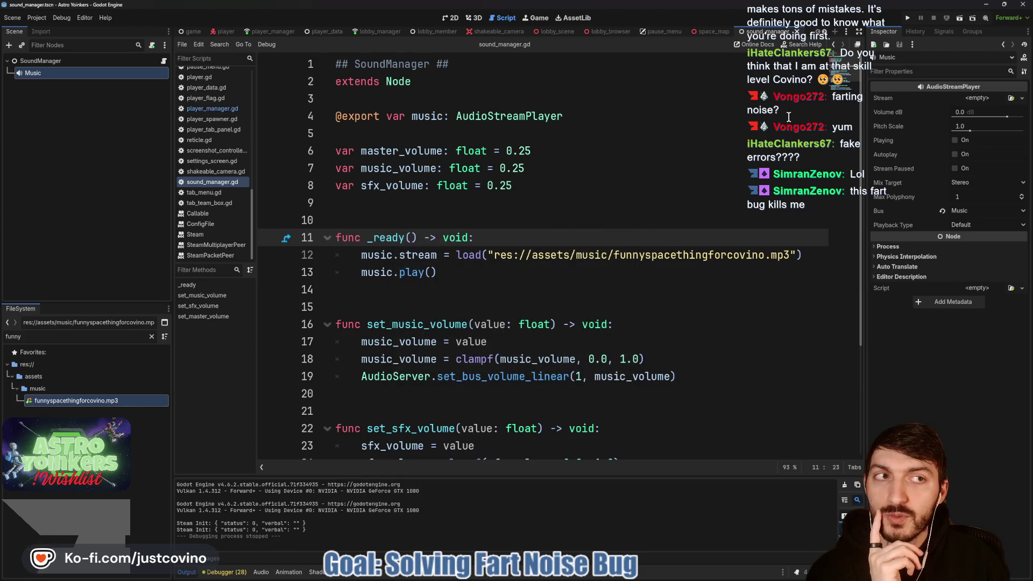
Test-run the game listening for the menu sound, toggling audio mute, then stop it.
left_click(908, 16)
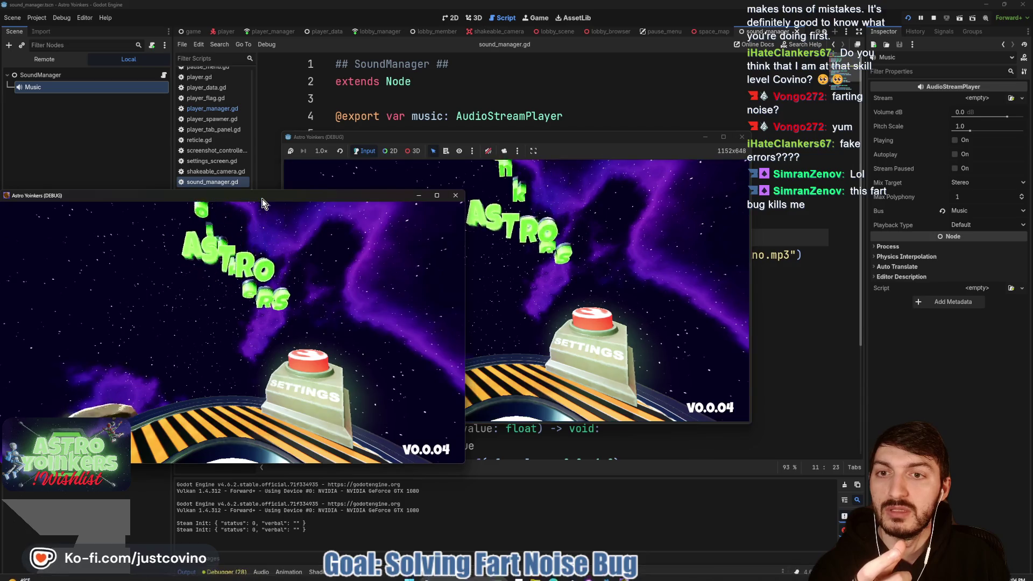
left_click(484, 181)
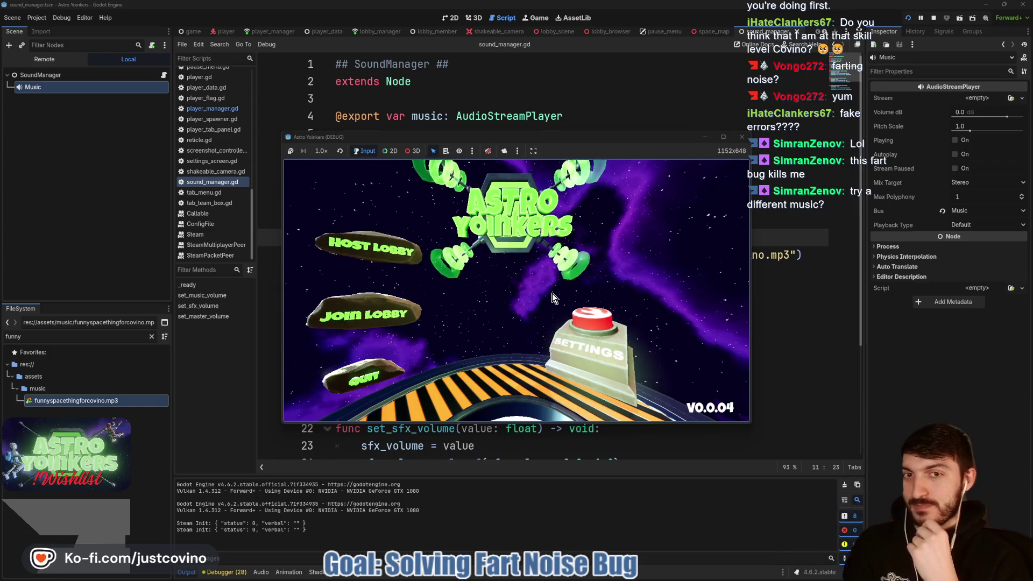
left_click(489, 150)
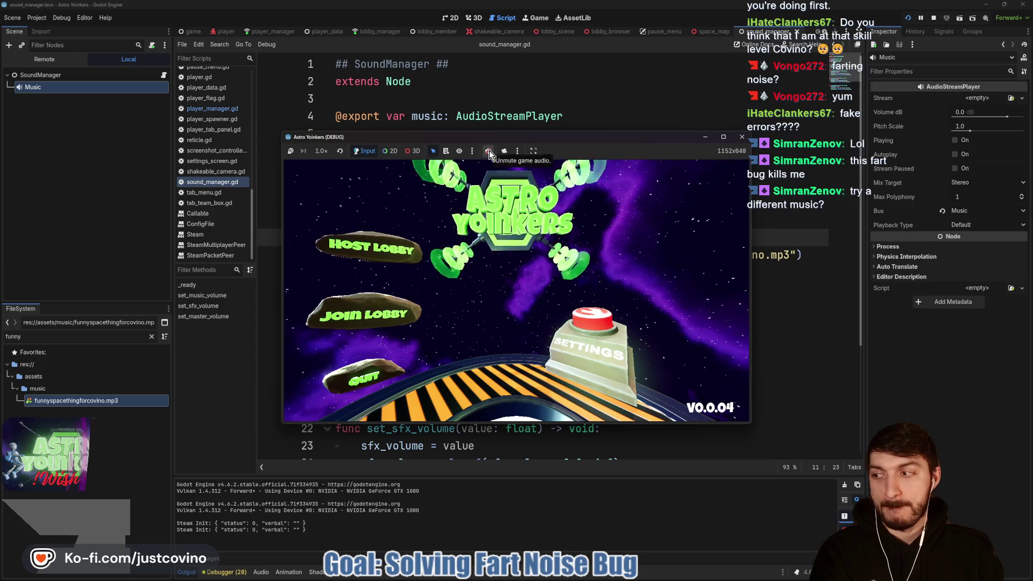
left_click(489, 150)
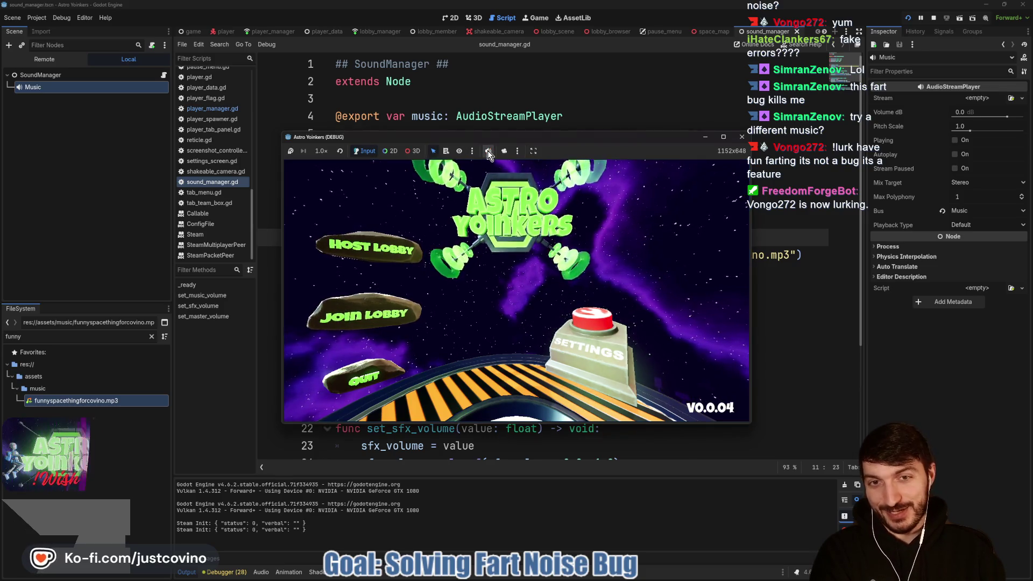
left_click(934, 18)
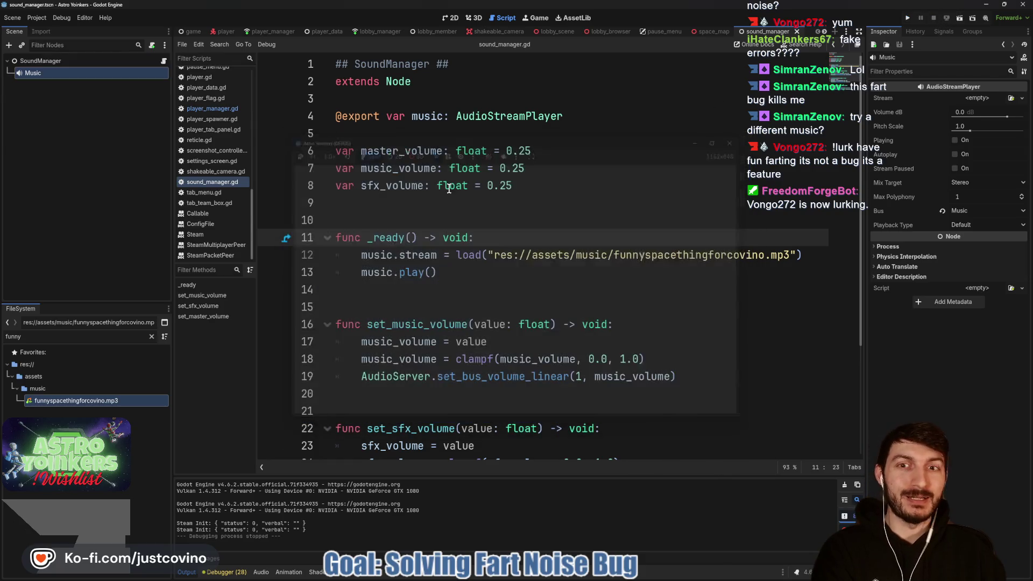
Delete the _ready function from sound_manager.gd.
left_click(452, 210)
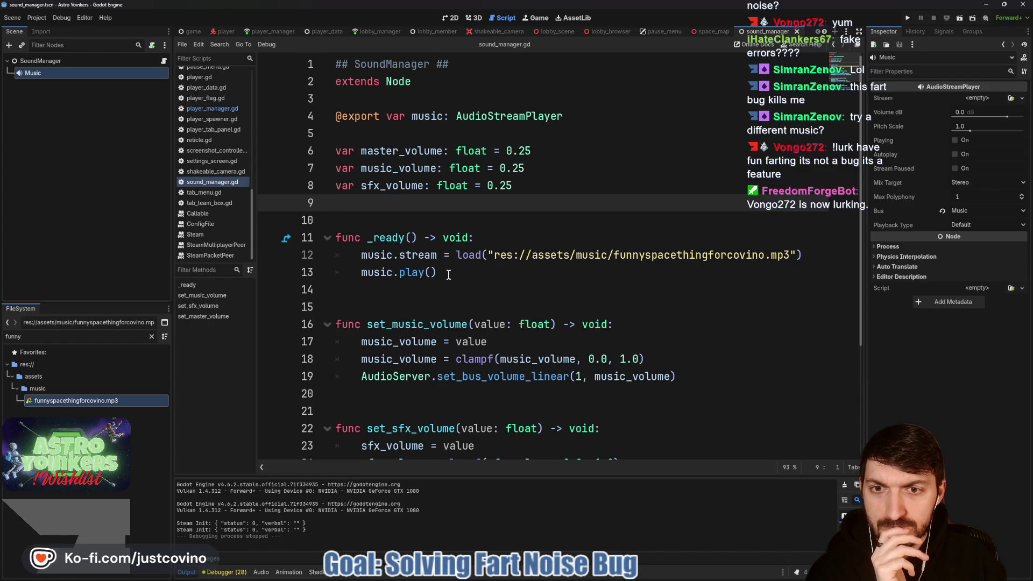
scroll(449, 275, "down", 3)
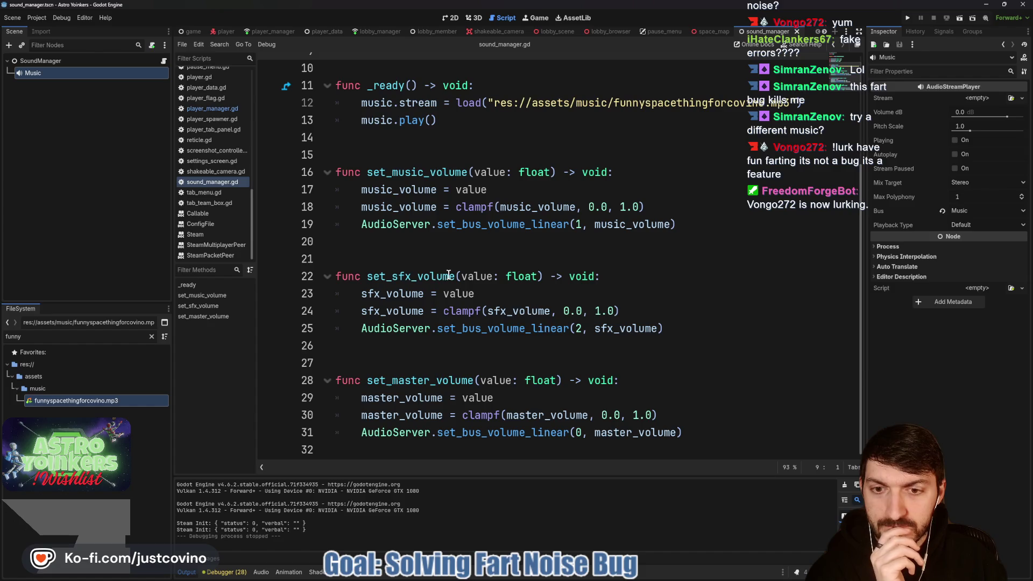
scroll(449, 275, "up", 3)
left_click_drag(336, 237, 437, 272)
key("BackSpace")
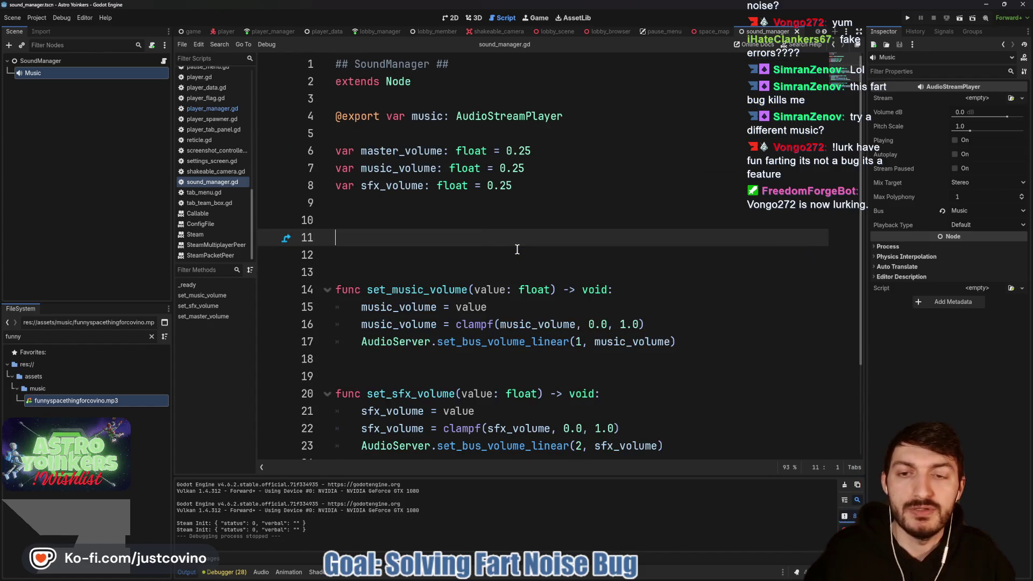
Write func play_music(music_path: String) -> void with music.stream = load(music_path) and music.play().
left_click(517, 249)
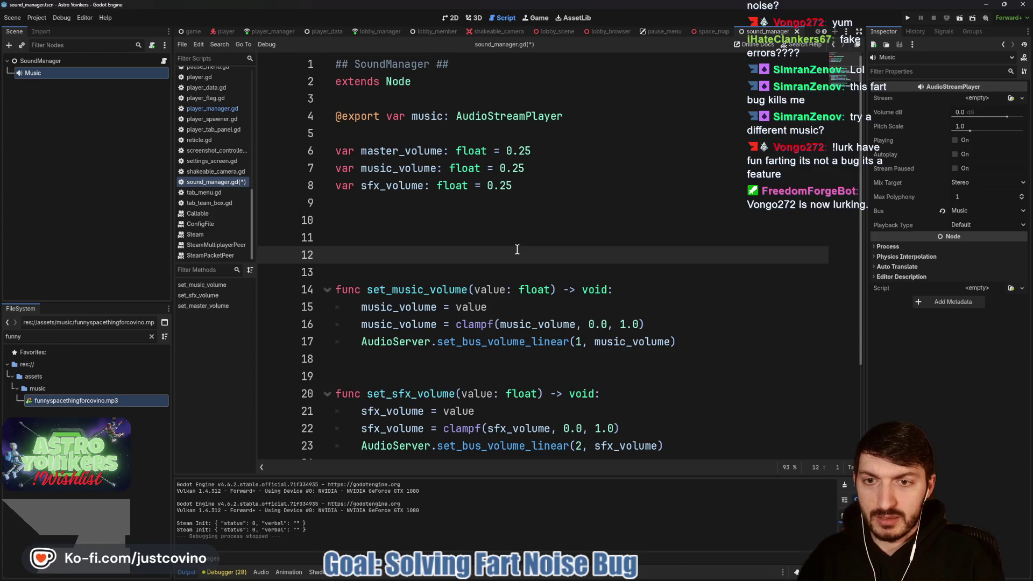
key("Up")
type("unc play_mus")
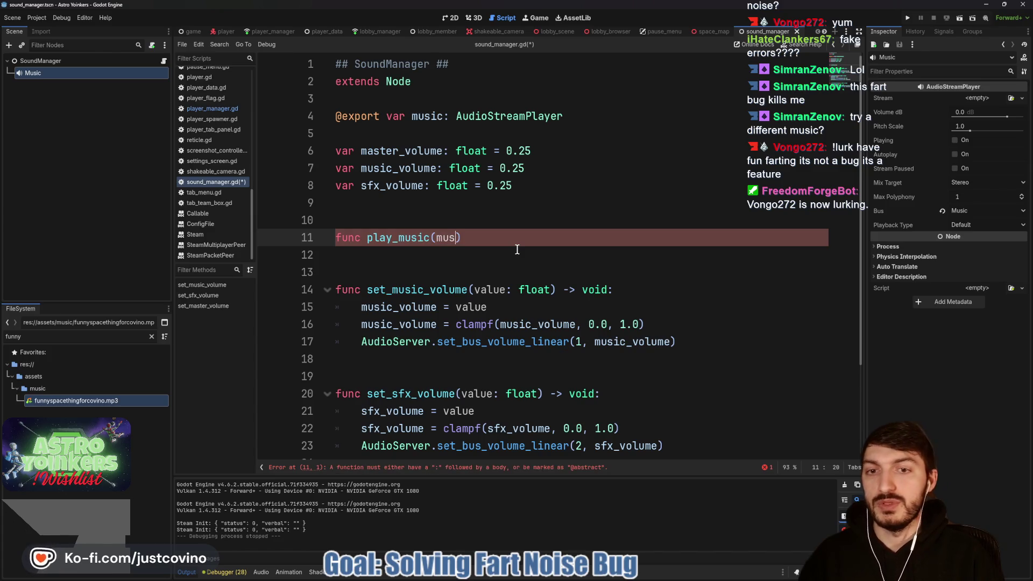
type("ic(music_path: St")
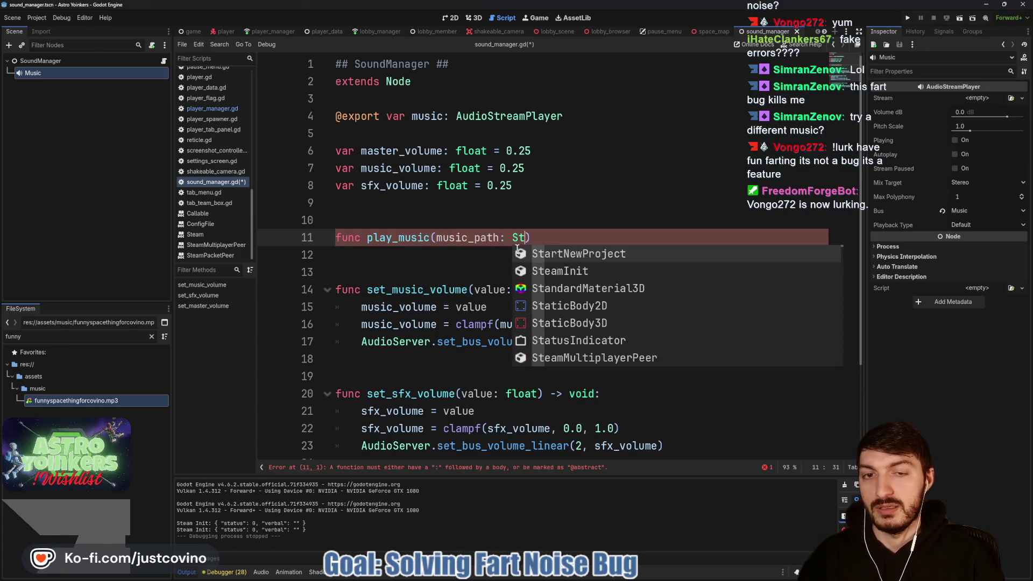
type("ring) -> ")
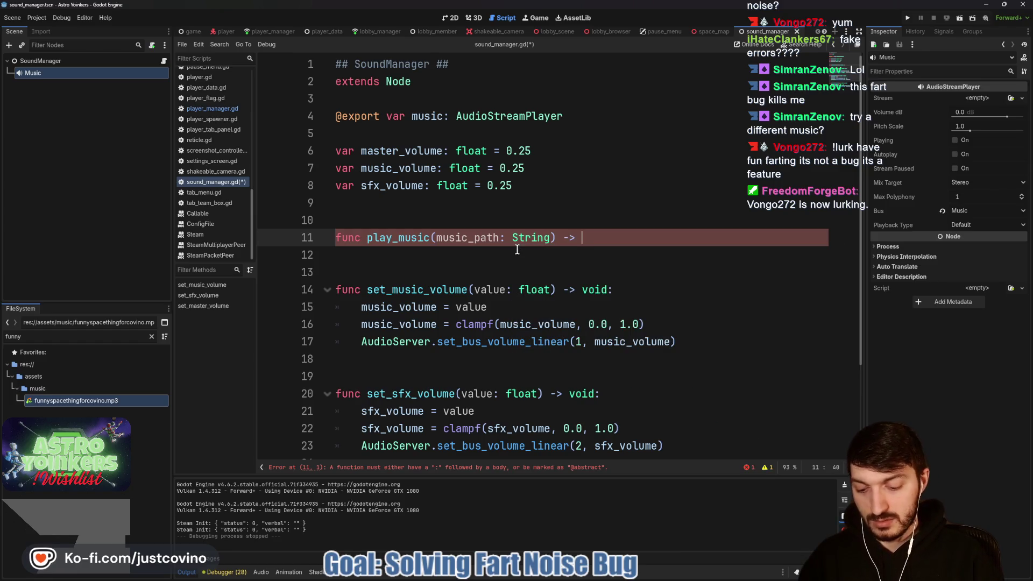
type("void:")
key("Return")
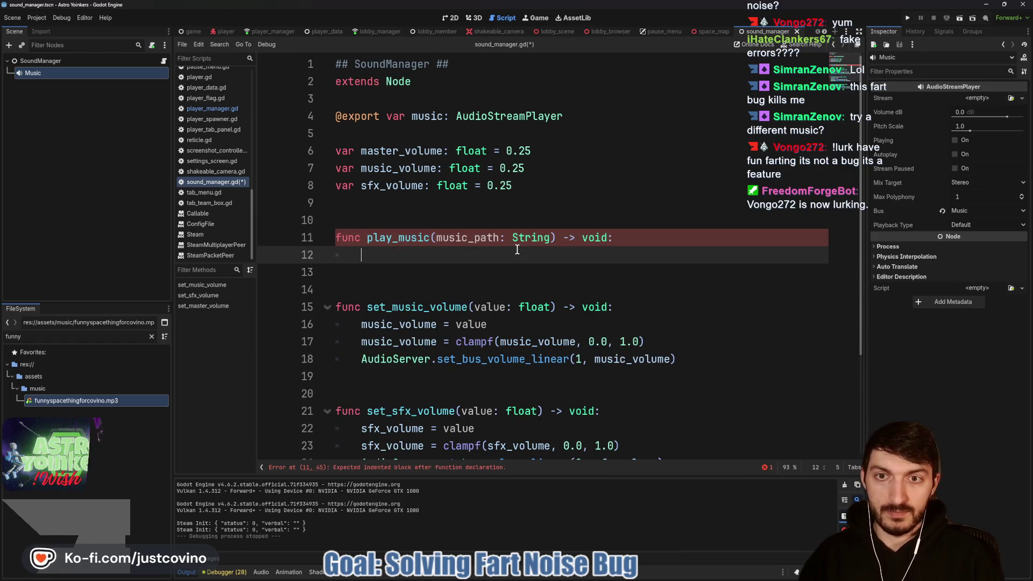
type("music.str")
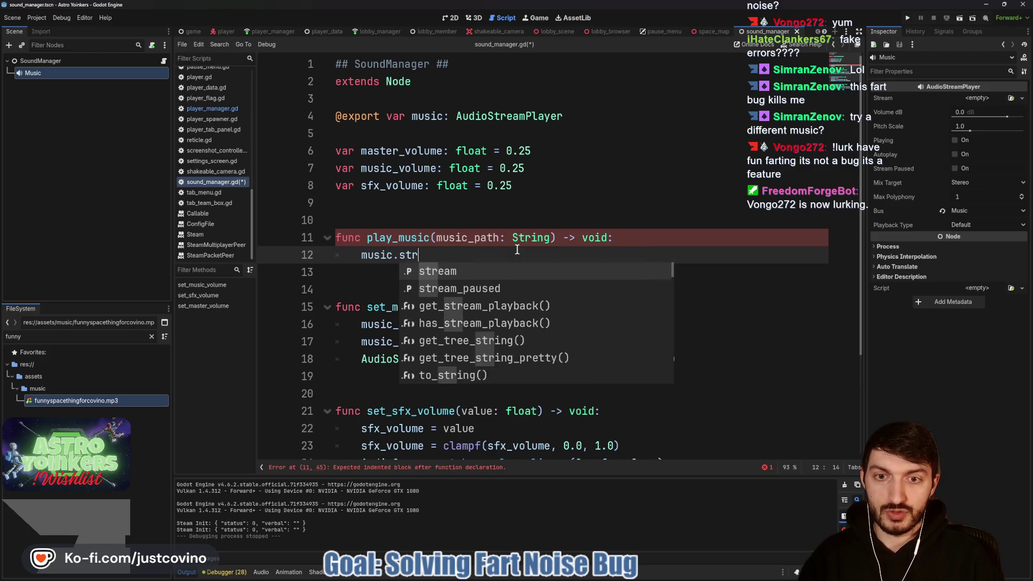
type("eam = load")
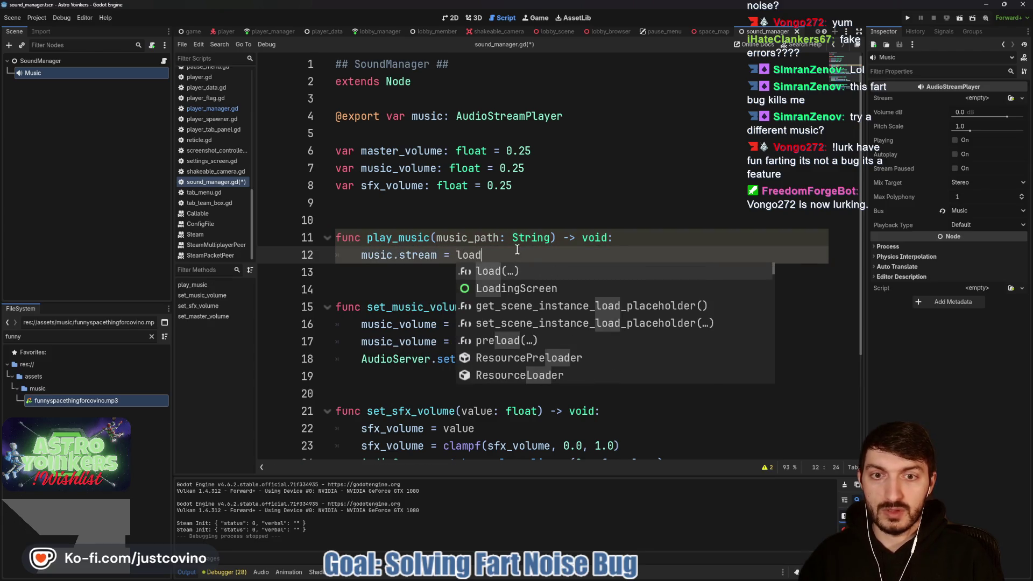
type("(music)")
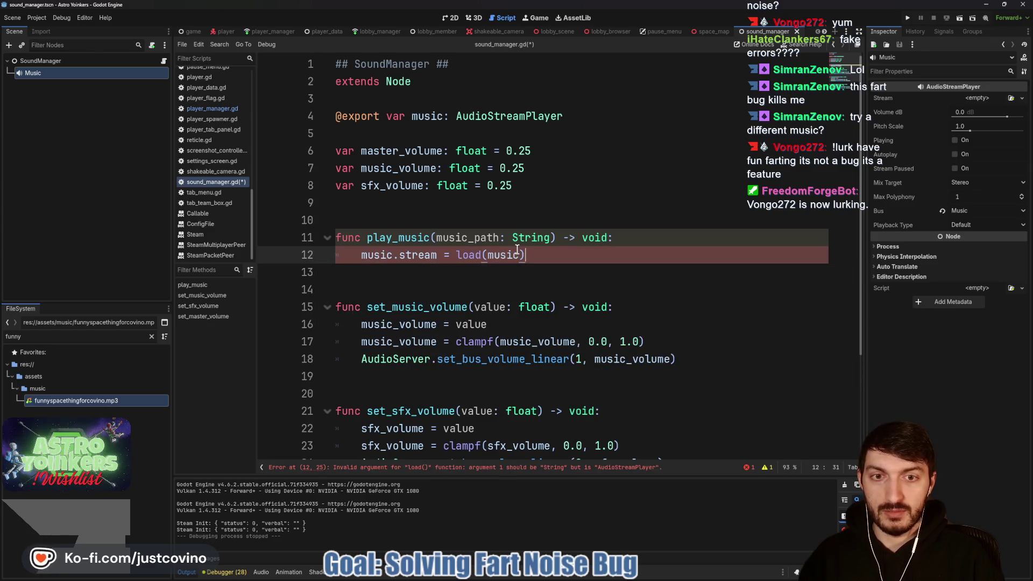
type("_path")
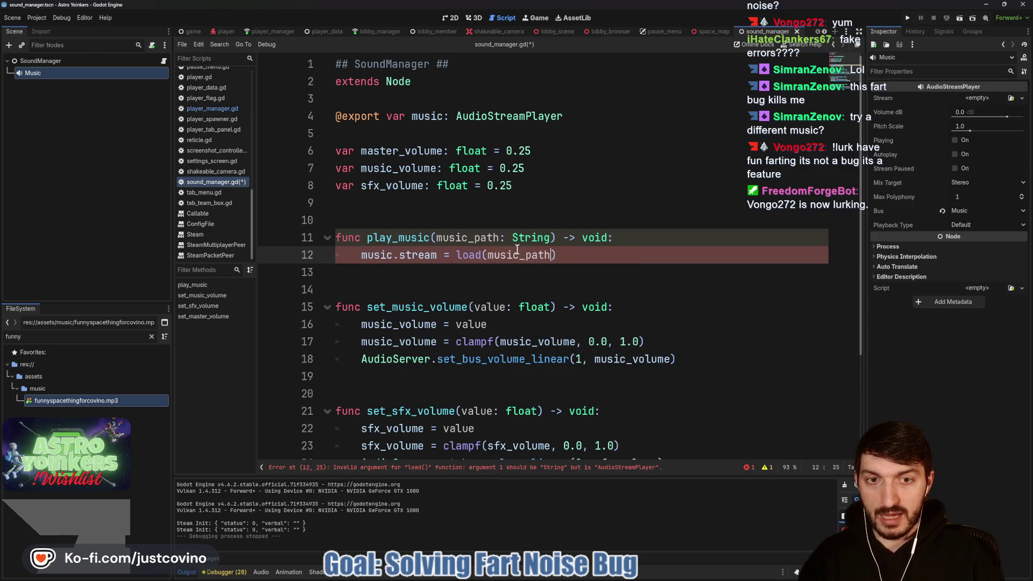
key("Return")
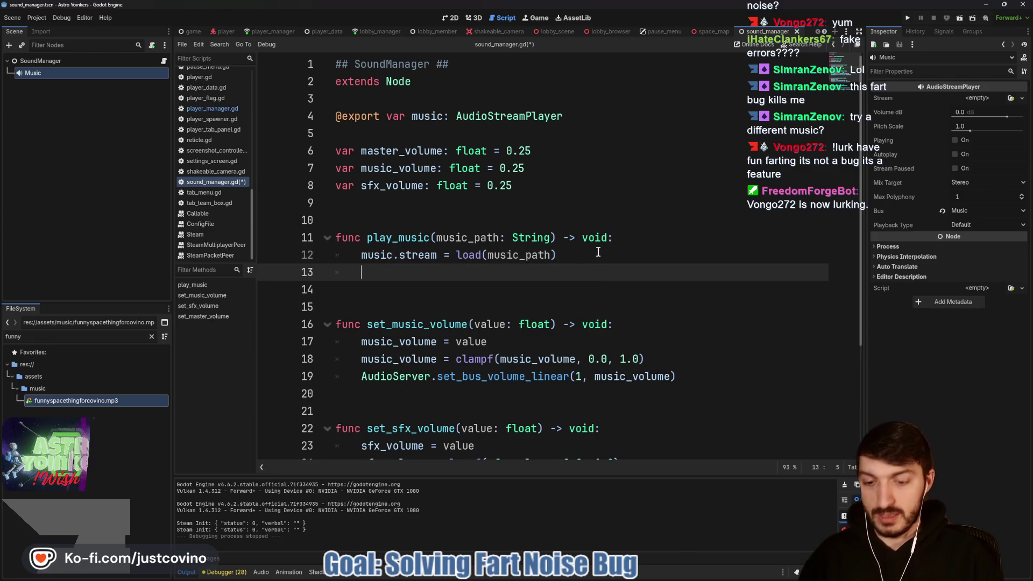
type("music.pla")
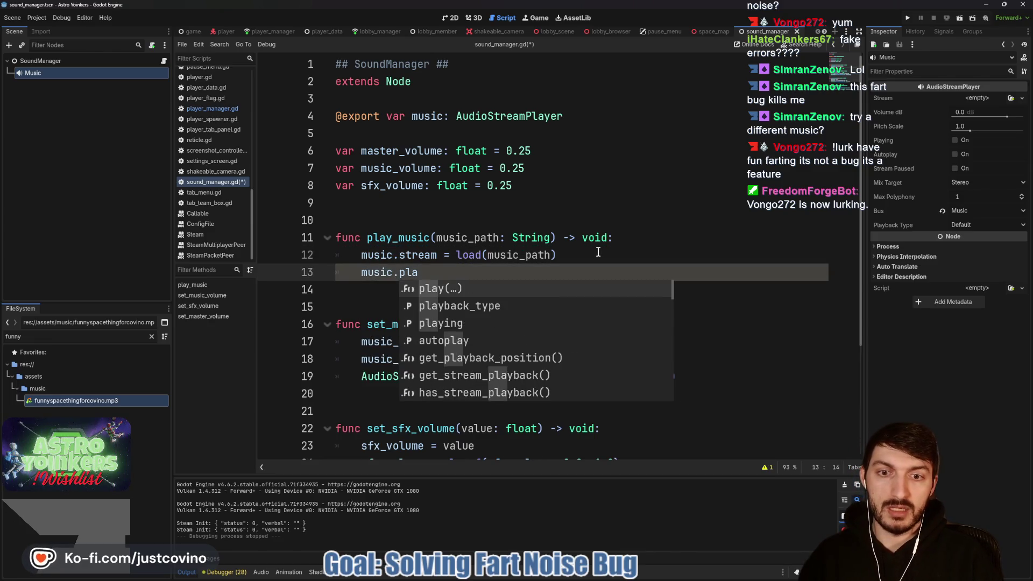
key("Return")
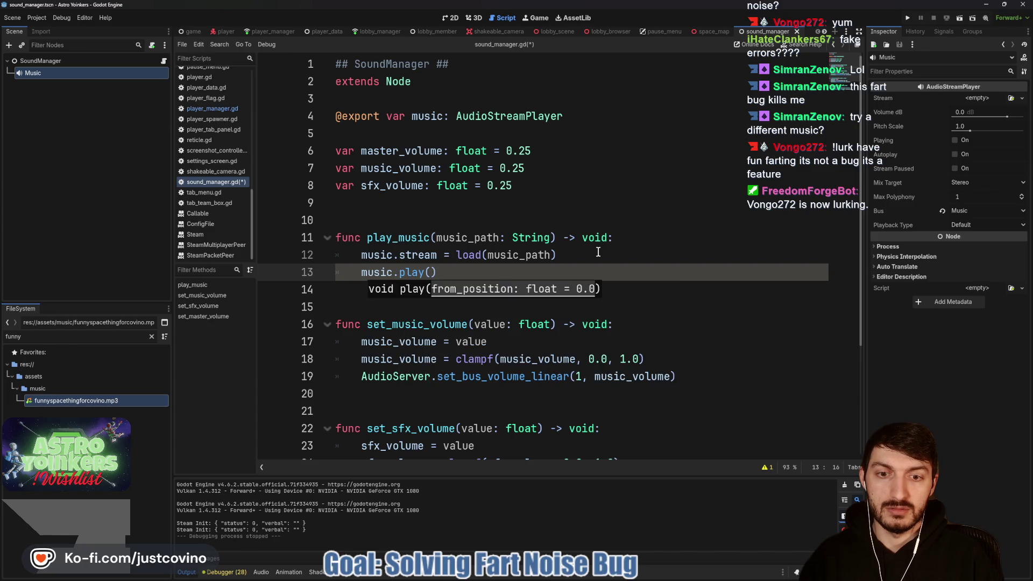
left_click(382, 310)
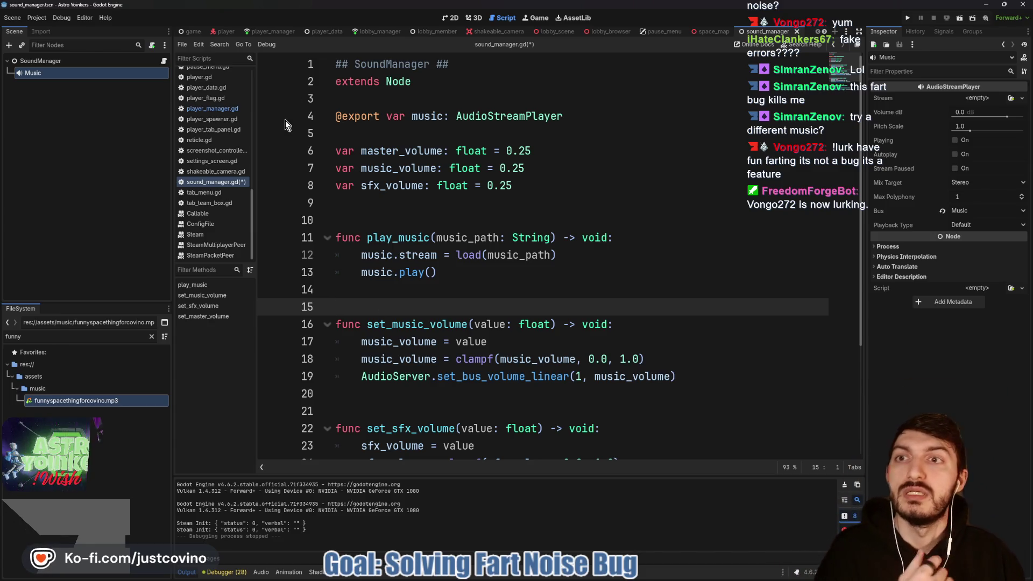
left_click(193, 32)
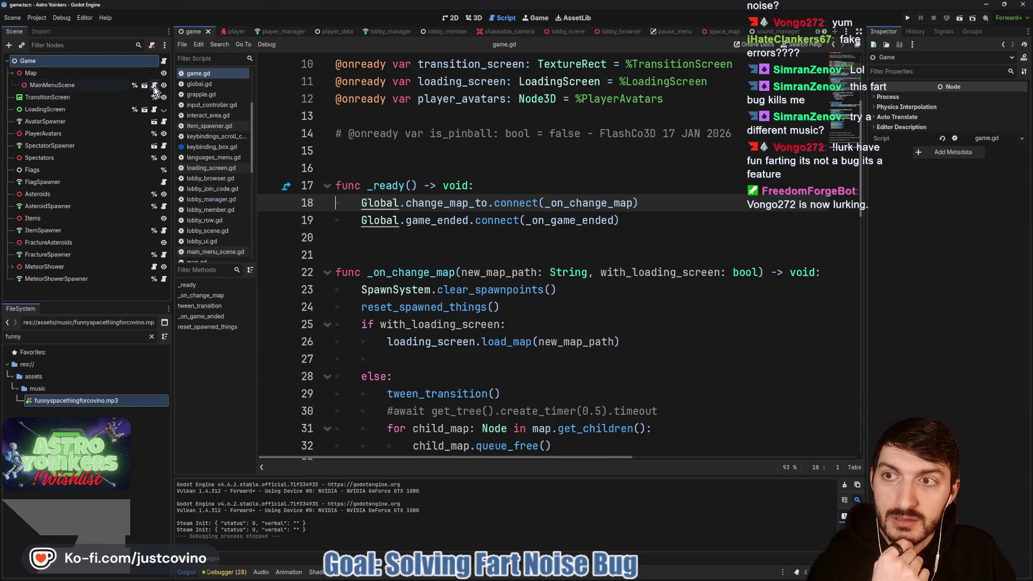
In main_menu_scene.gd, start a SoundManager. call on a new first line of _ready.
left_click(154, 85)
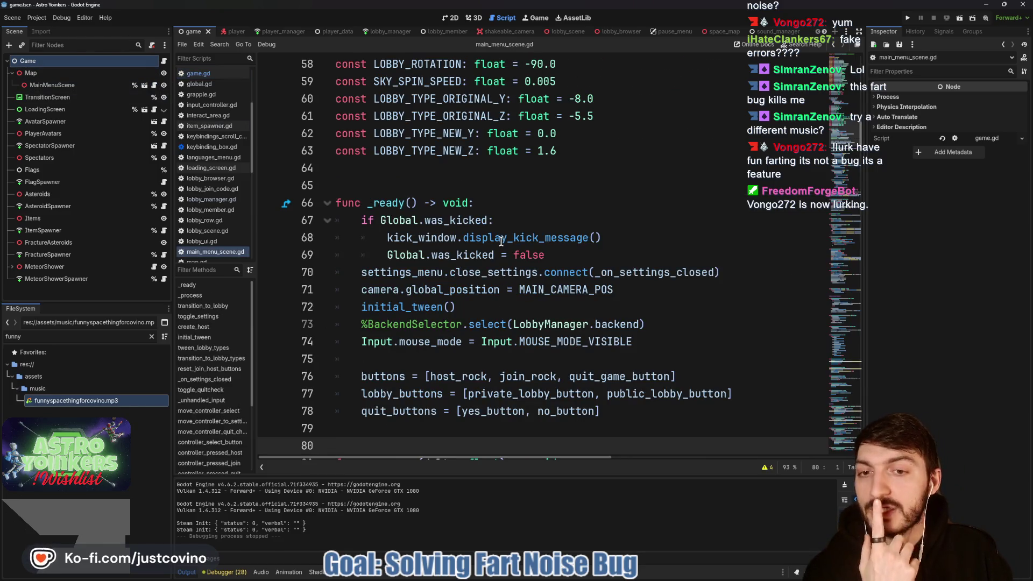
scroll(495, 253, "down", 1)
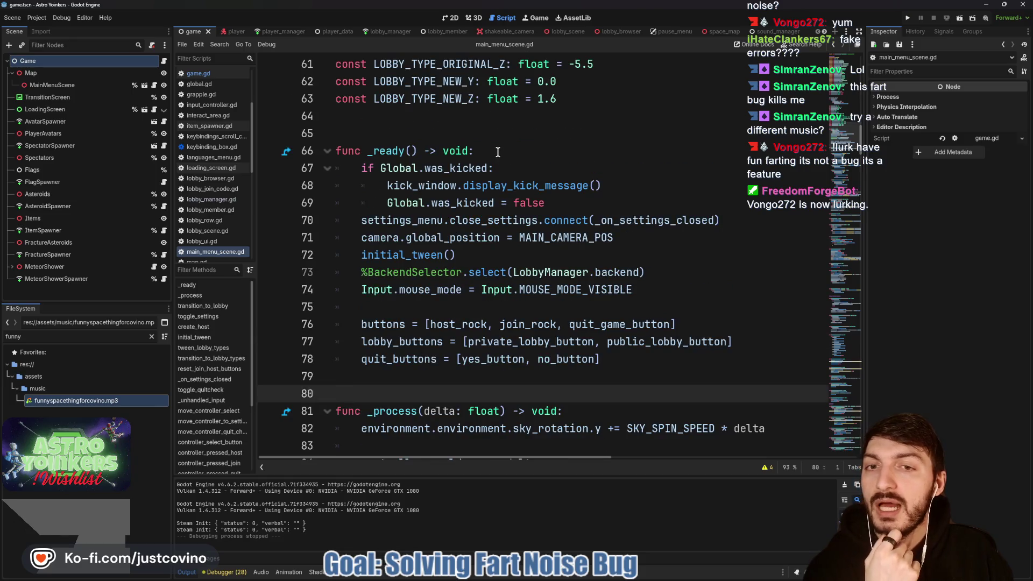
left_click(495, 152)
key("Return")
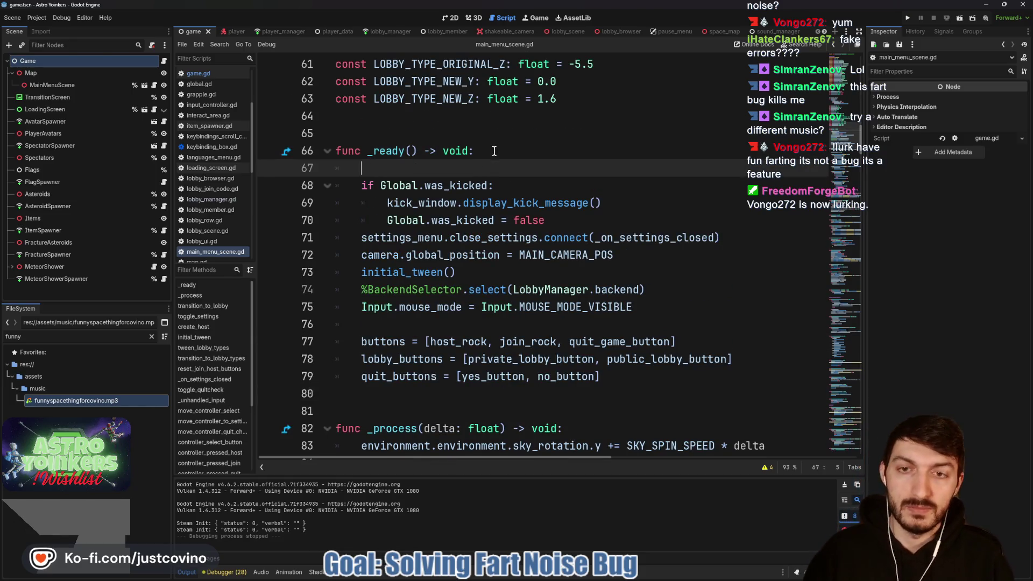
type("SoundManager.play")
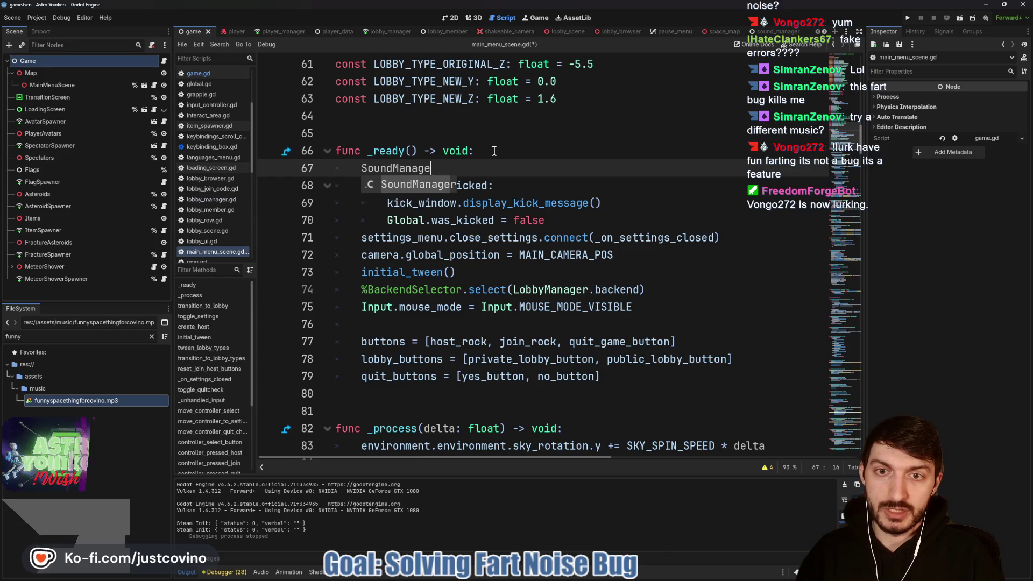
key("BackSpace")
key("BackSpace")
key("BackSpace")
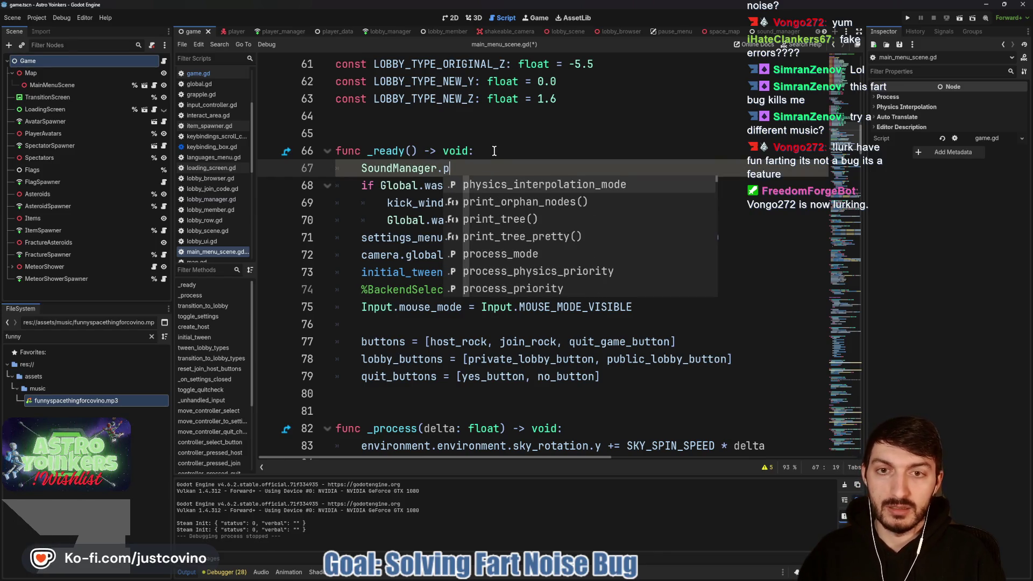
type("lay")
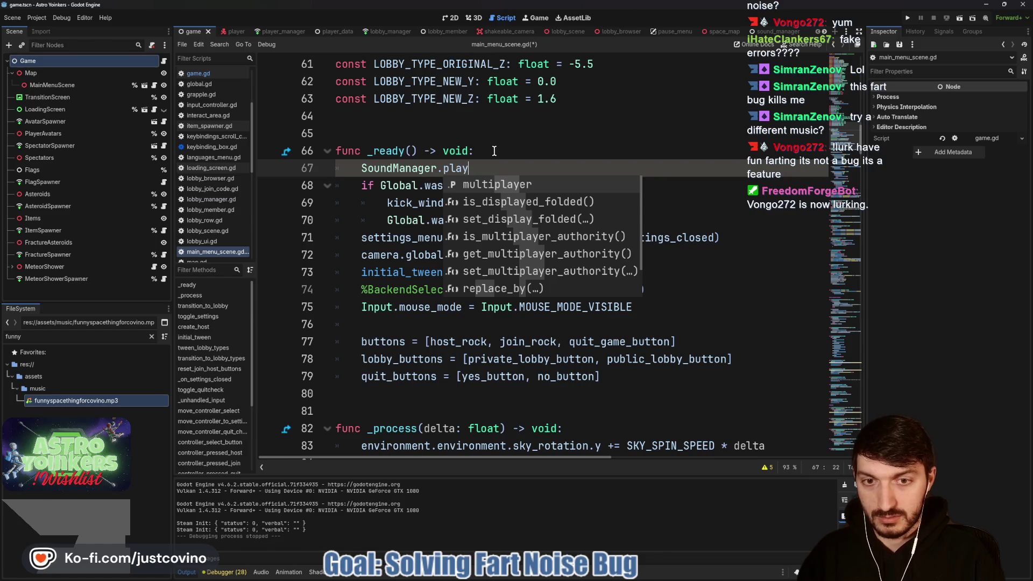
type("_musi")
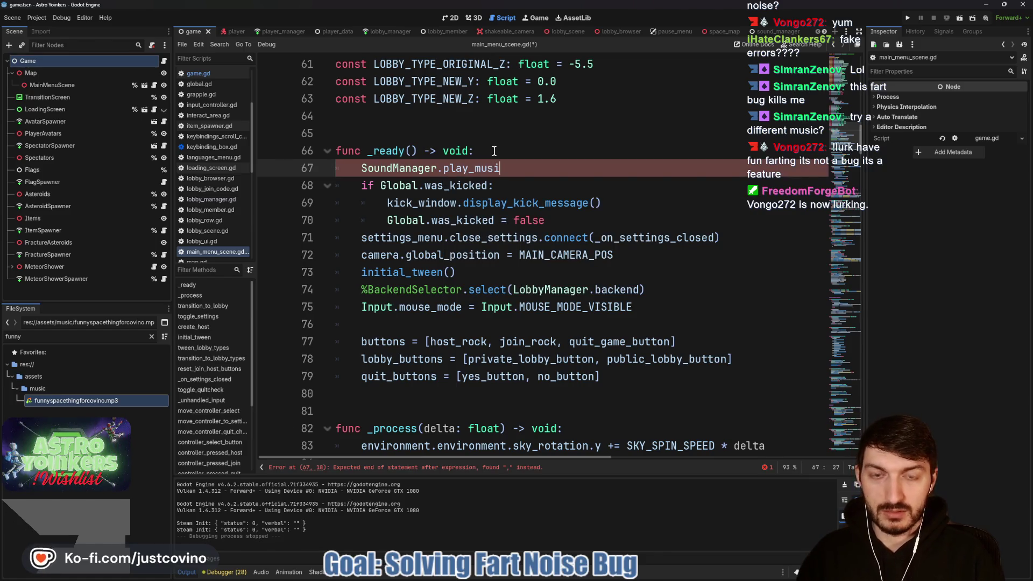
key("BackSpace")
key("BackSpace")
key("BackSpace")
type(".")
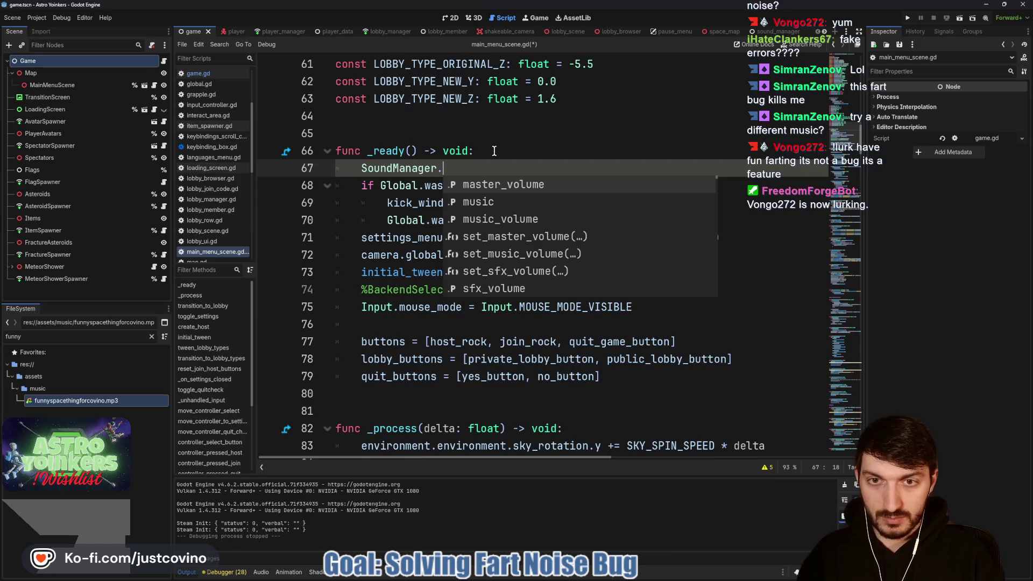
Check sound_manager.gd's function names, then complete the call as SoundManager.play_music(.
key("Down")
key("Down")
key("Down")
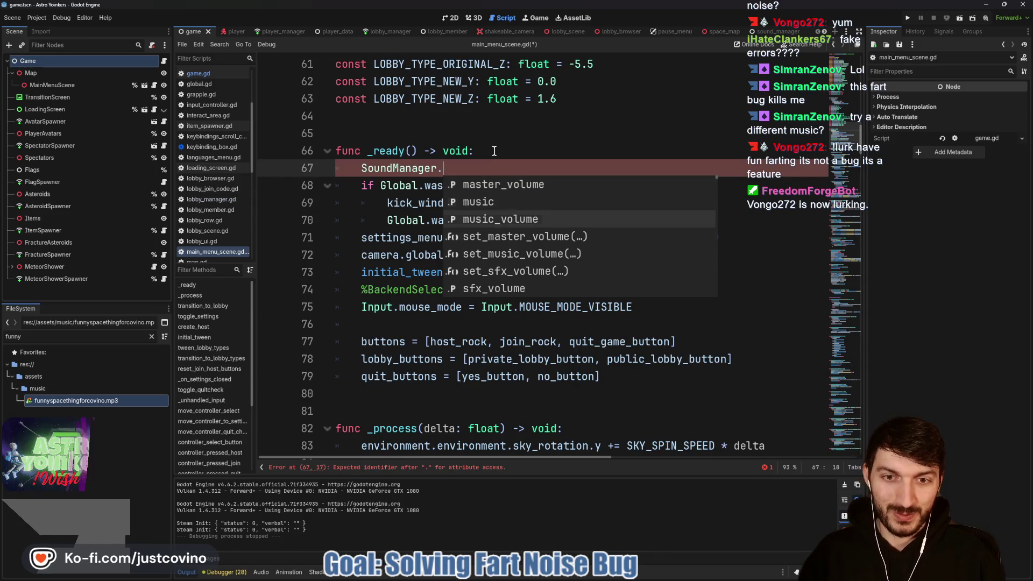
key("Down")
key("Down")
key("Down")
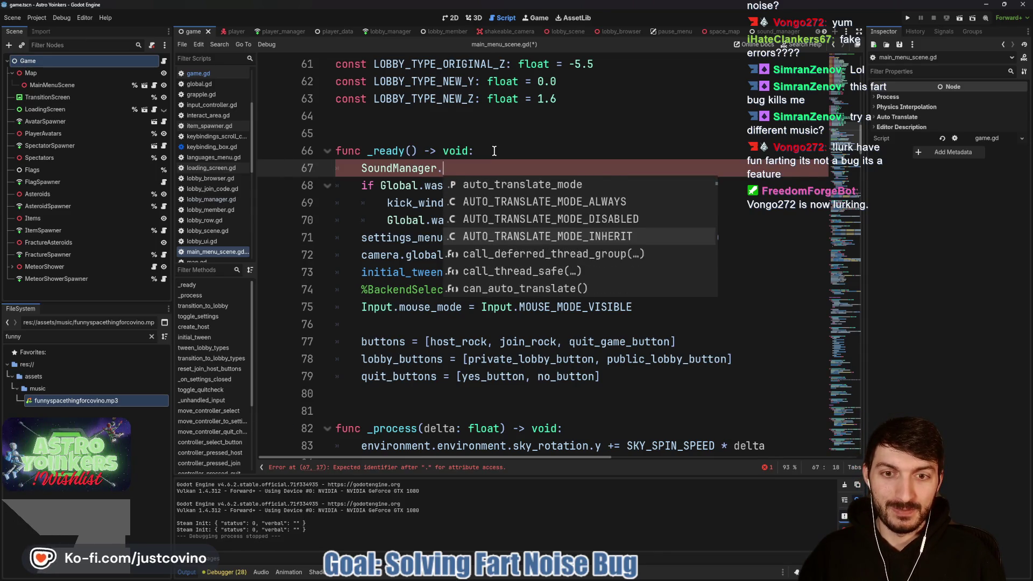
left_click(493, 151)
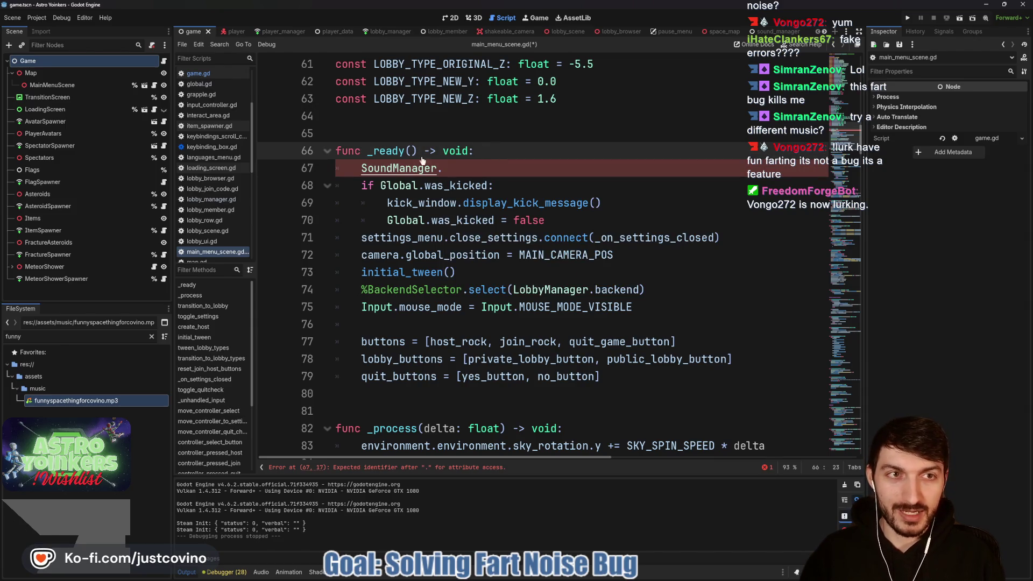
left_click(409, 169, "ctrl")
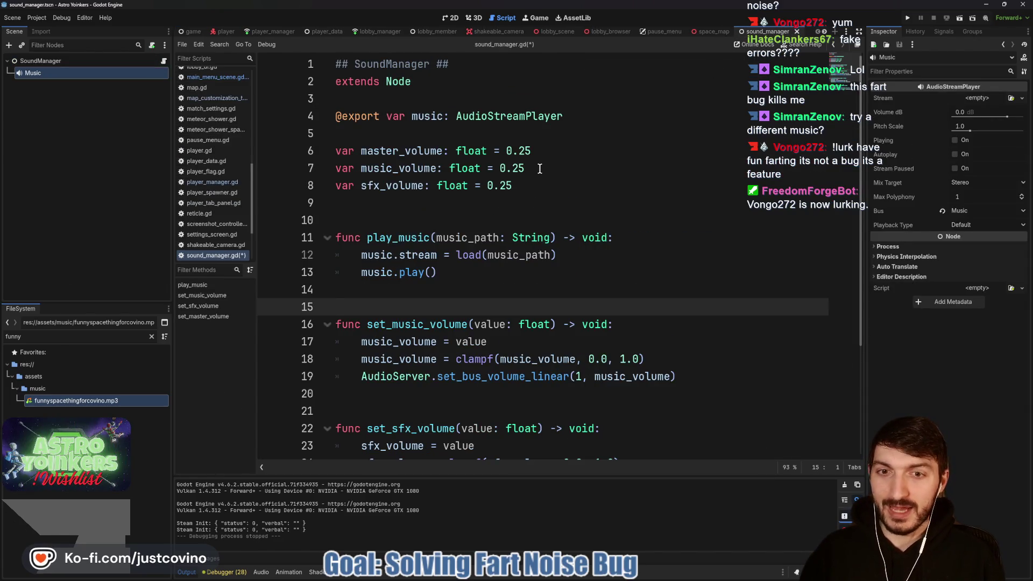
key("alt+Left")
left_click(477, 167)
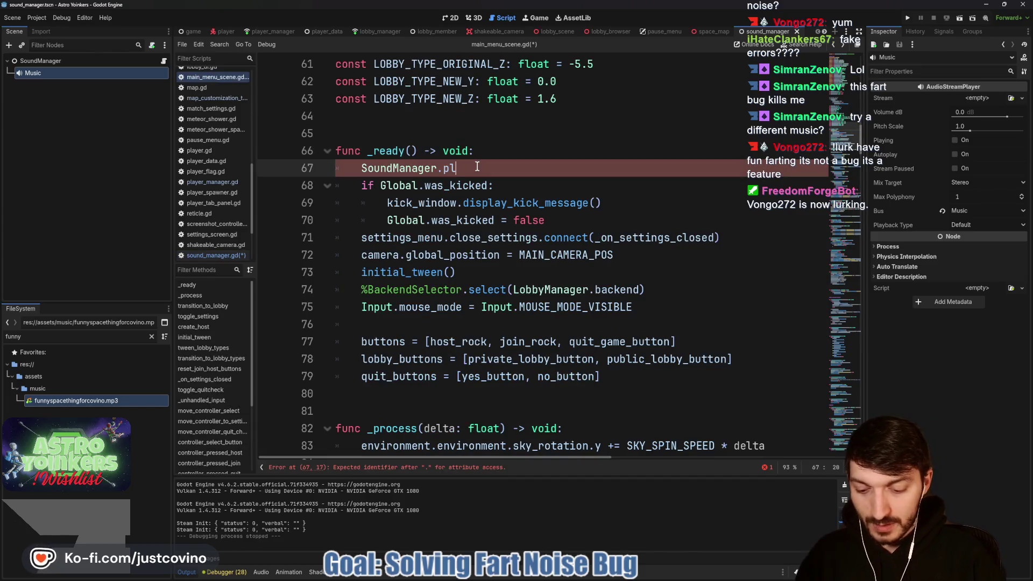
type("ay_music")
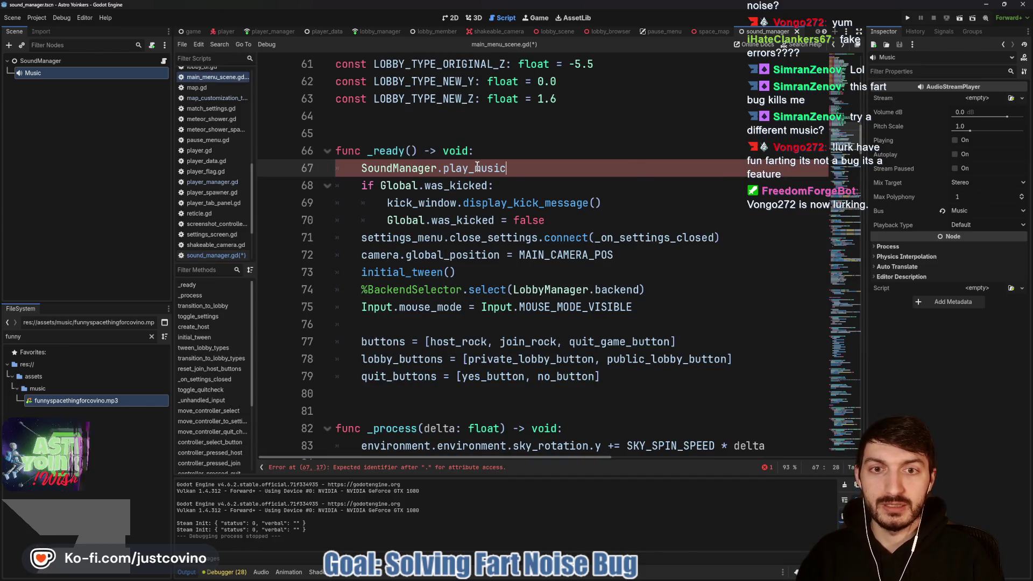
type("(")
Paste funnyspacethingforcovino.mp3's copied path into the play_music quotes, save, and run the game.
right_click(88, 400)
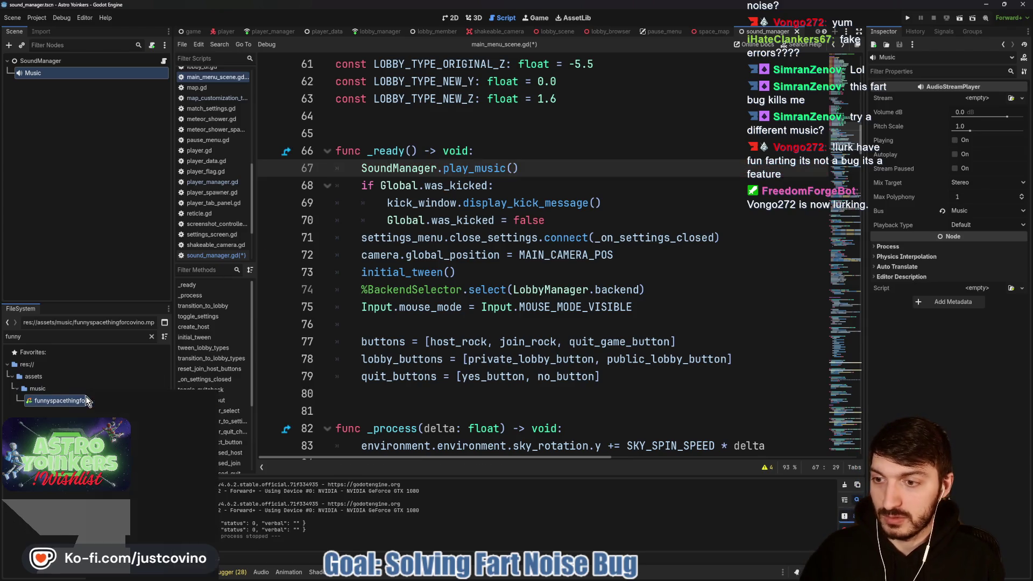
left_click(161, 450)
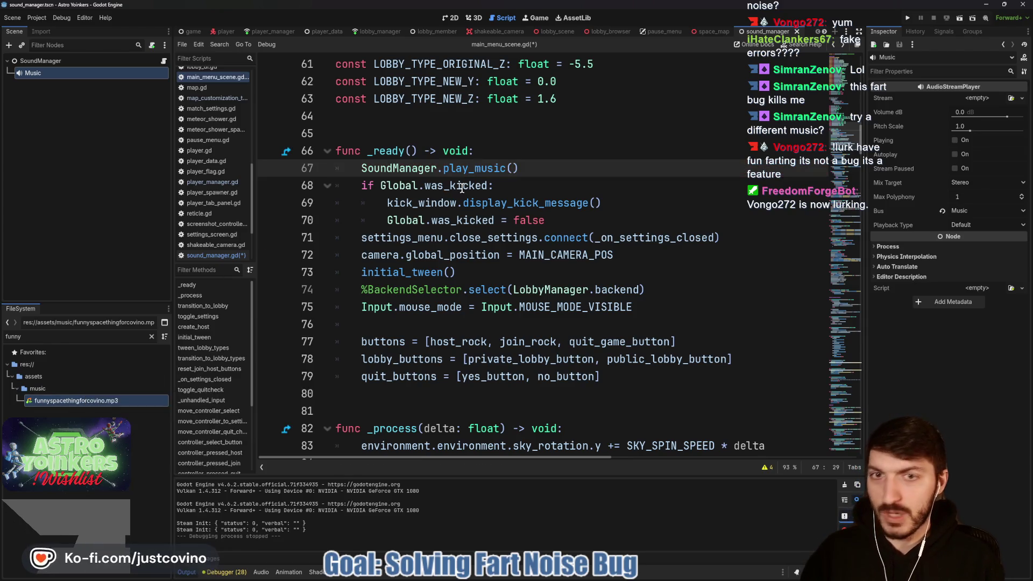
type("\"")
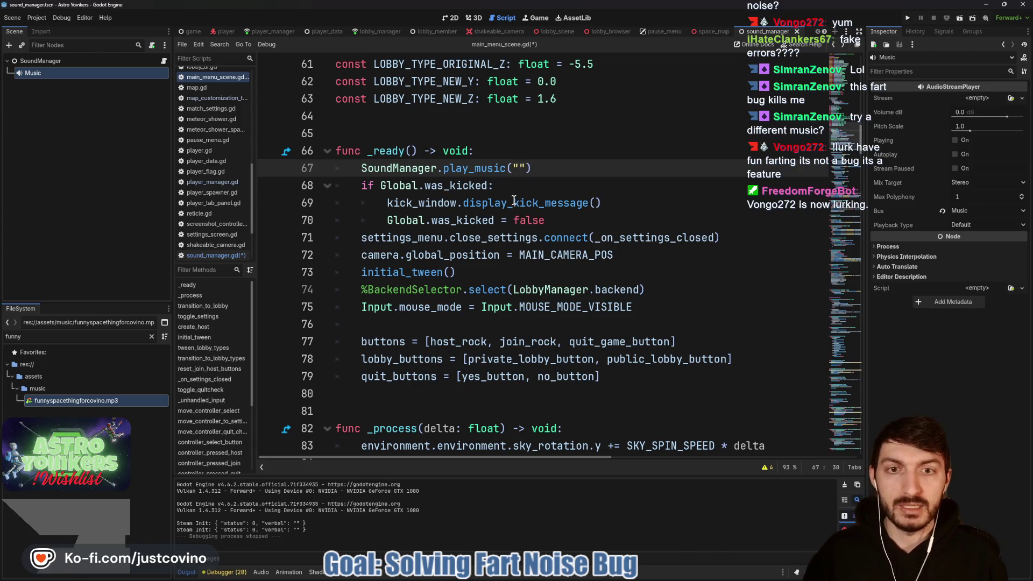
key("ctrl+v")
left_click(651, 187)
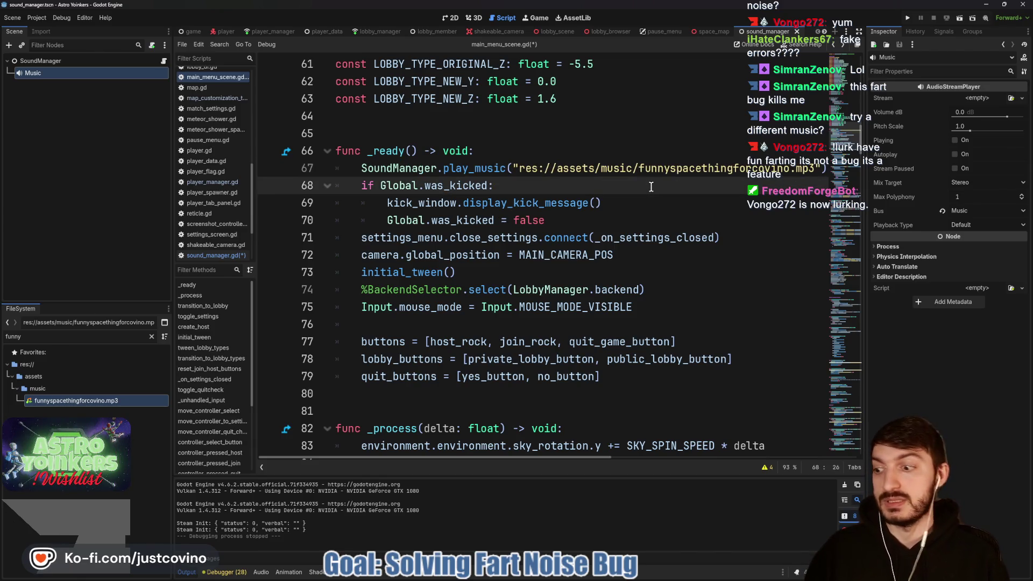
key("ctrl+s")
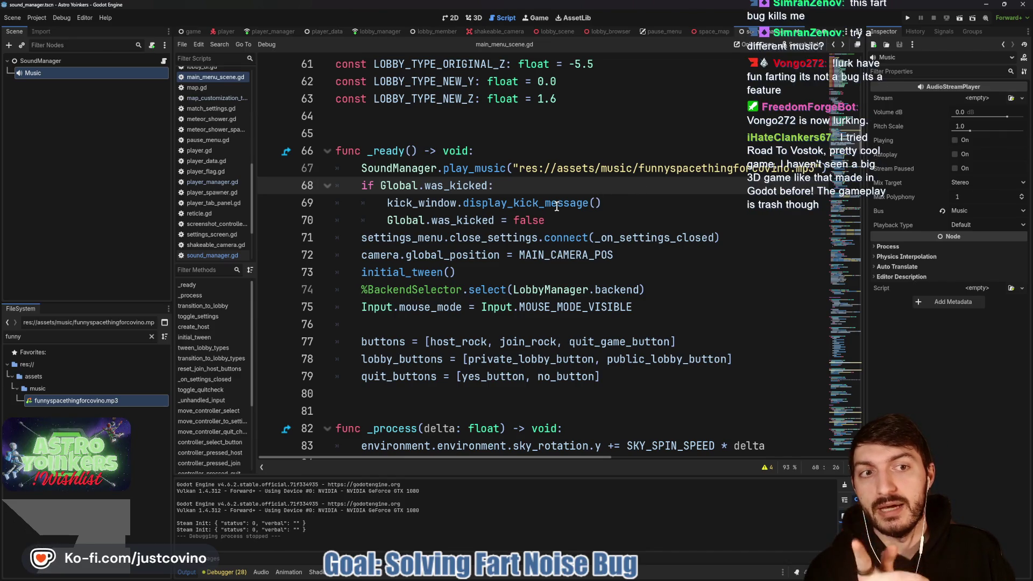
left_click(909, 18)
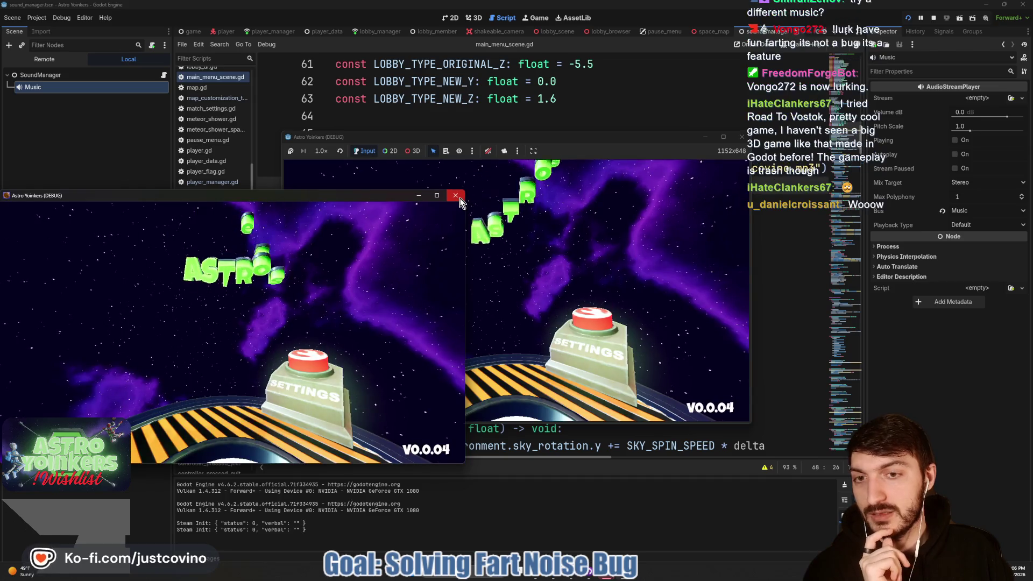
Close the extra game window and lower Master Volume one notch in the game's Settings.
left_click(460, 198)
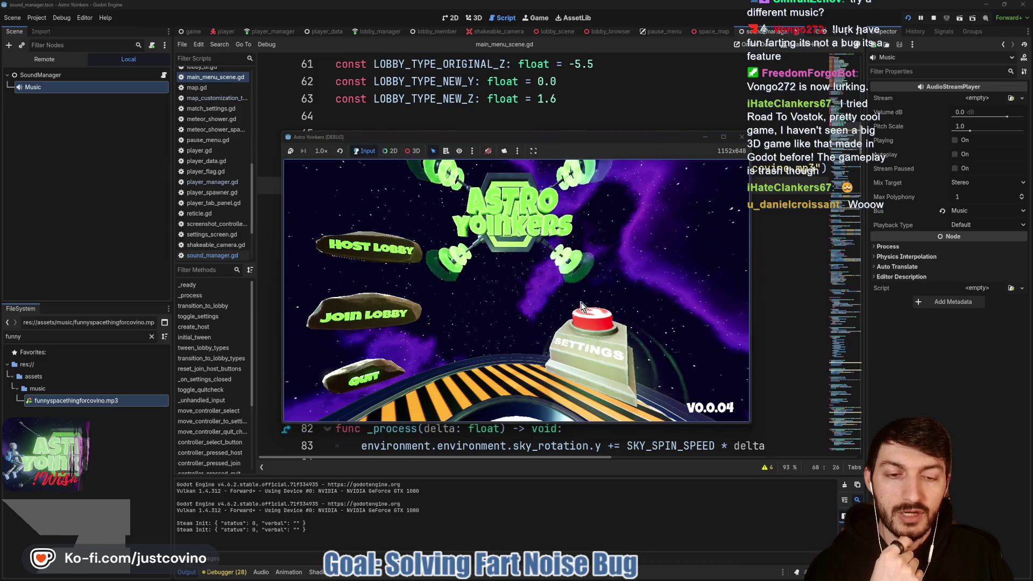
left_click(579, 336)
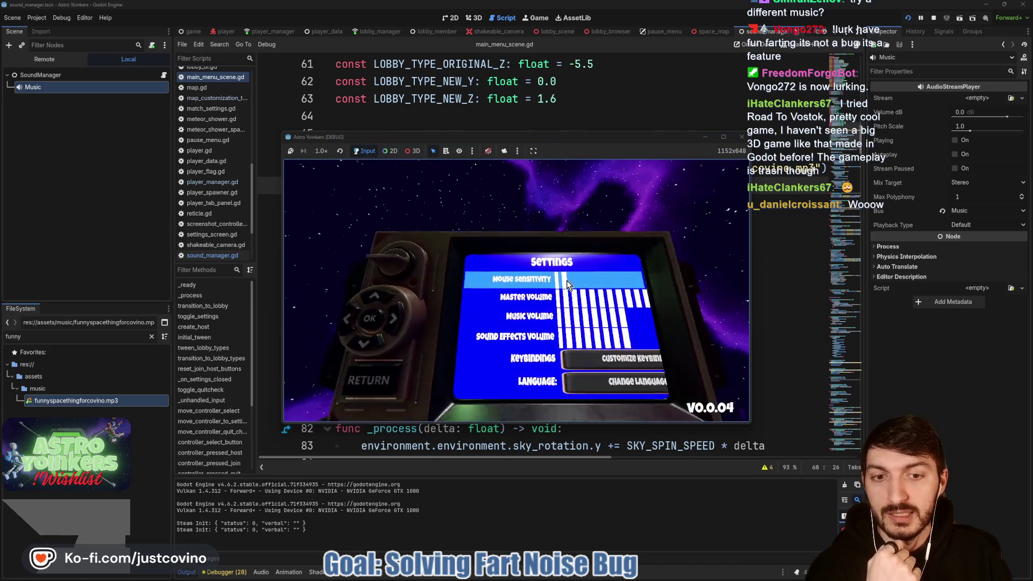
key("Down")
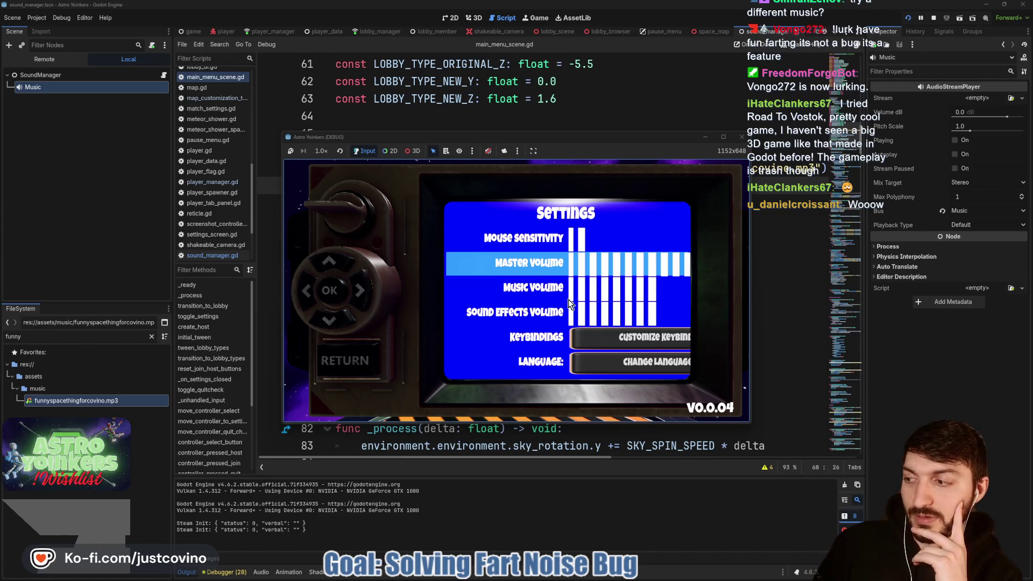
key("Left")
key("Left")
key("Left")
key("Left")
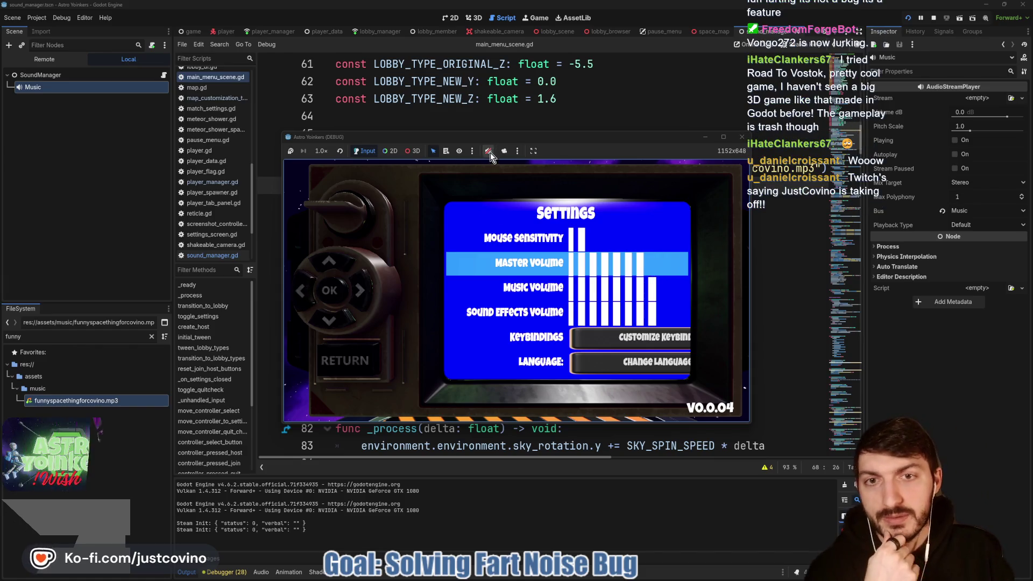
left_click(361, 367)
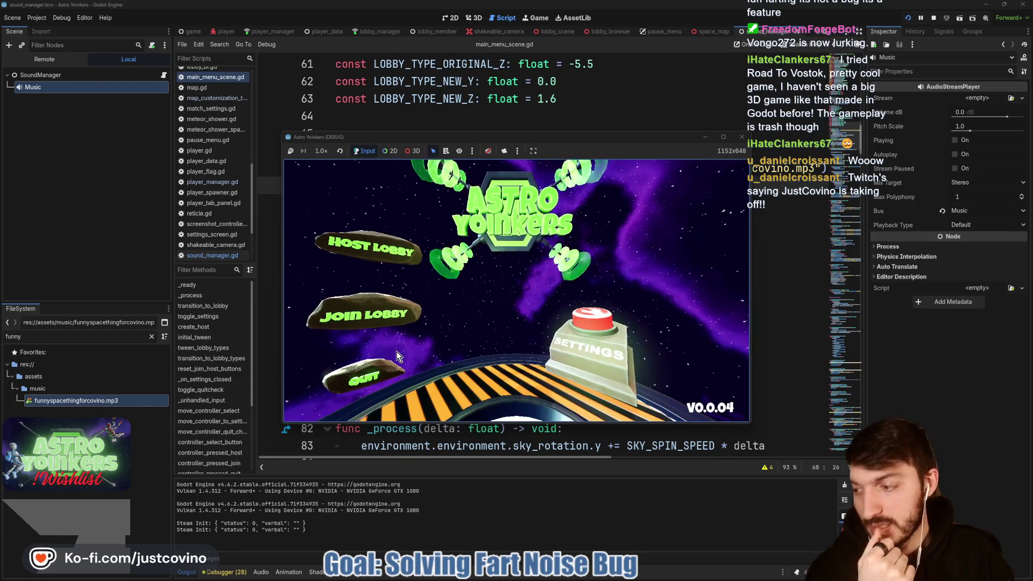
left_click(596, 338)
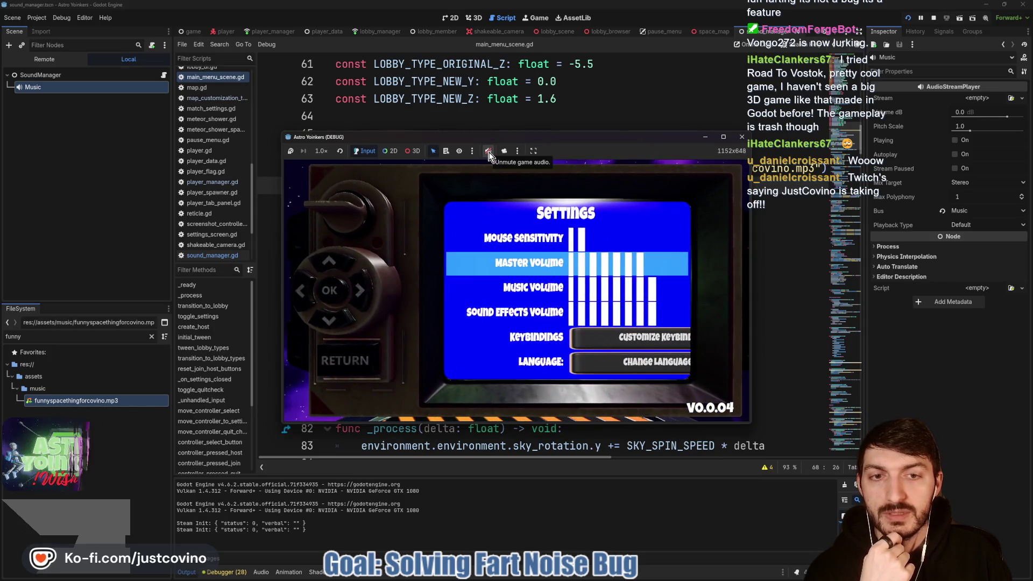
left_click(367, 364)
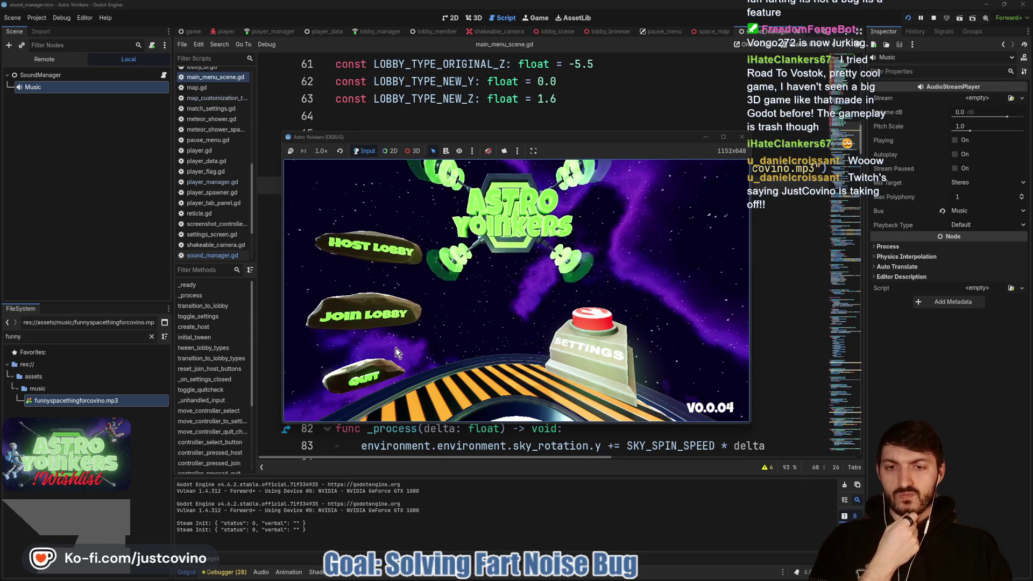
Host a private lobby with game audio unmuted, leave it, mute, and stop the run.
left_click(382, 243)
left_click(508, 249)
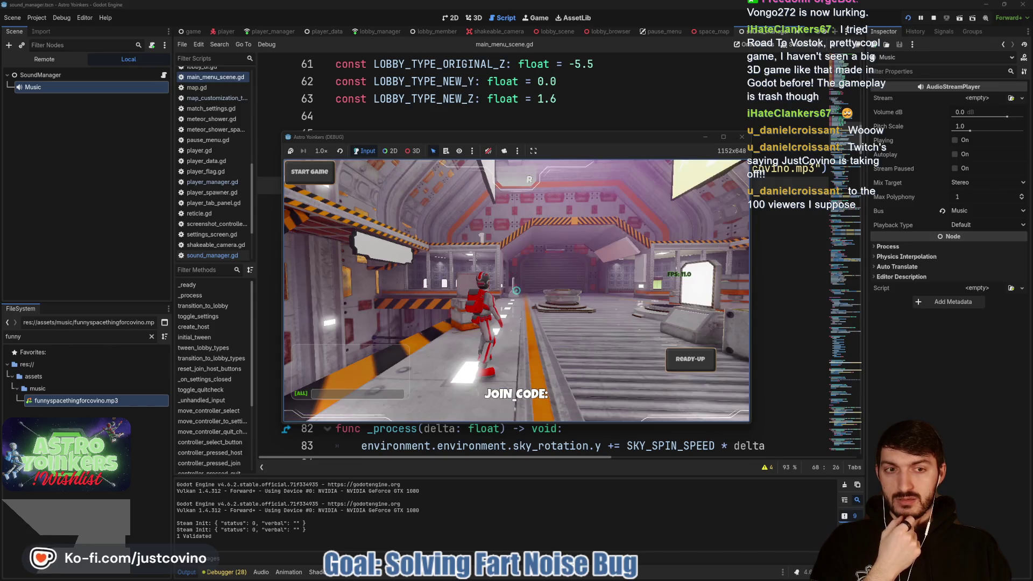
left_click(489, 151)
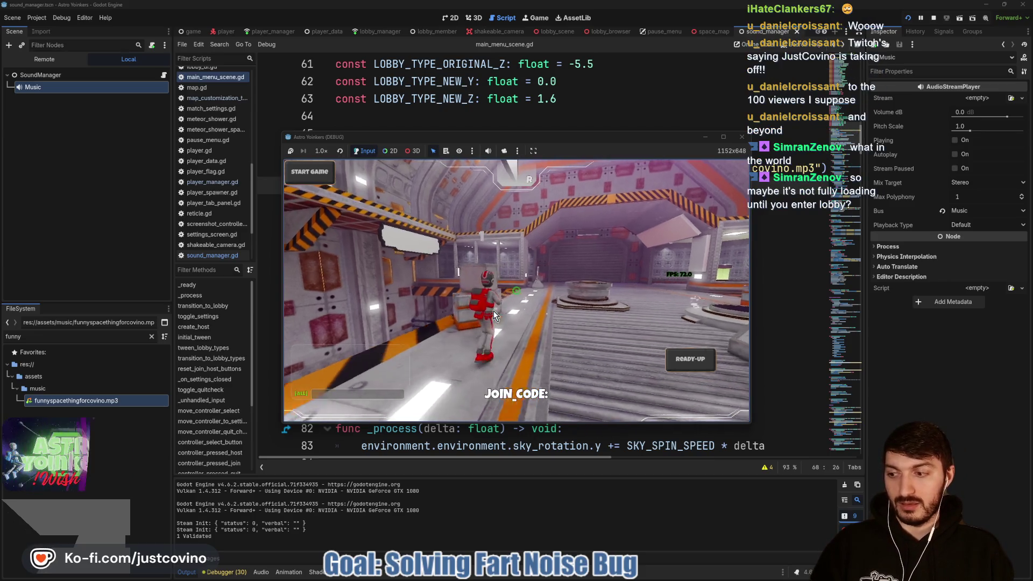
key("Escape")
key("Down")
key("Down")
key("Down")
key("Down")
key("Return")
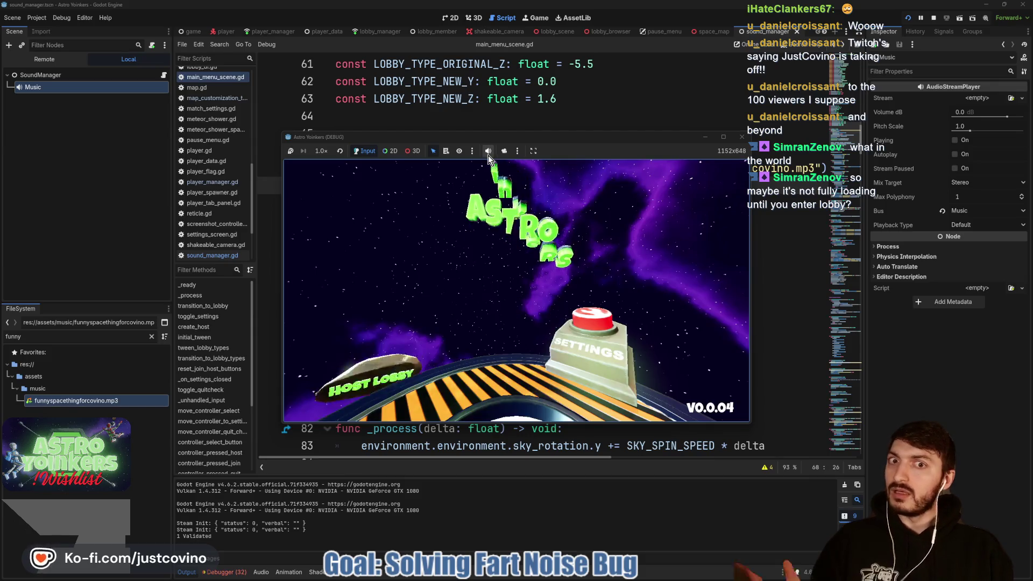
left_click(489, 151)
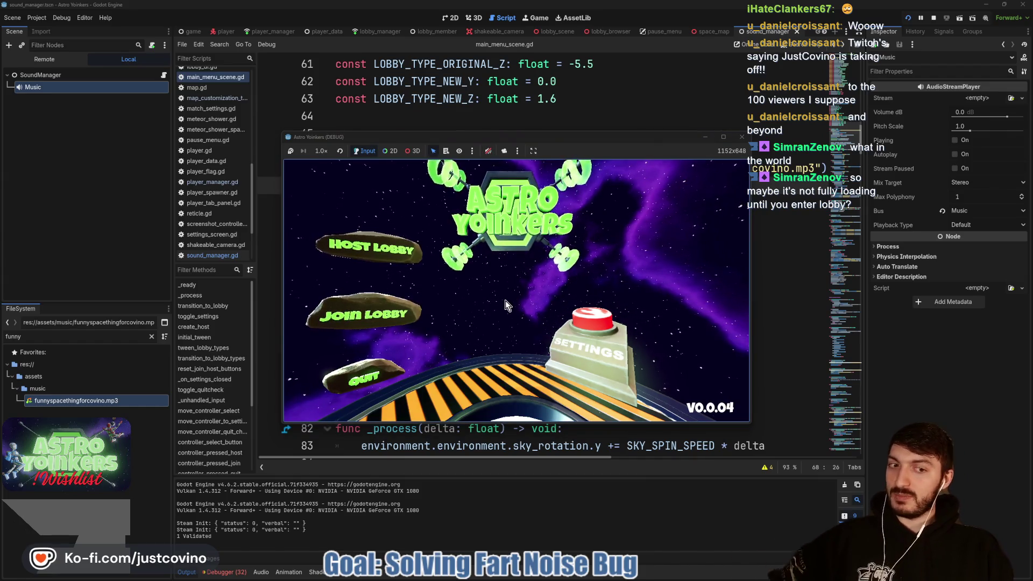
left_click(933, 20)
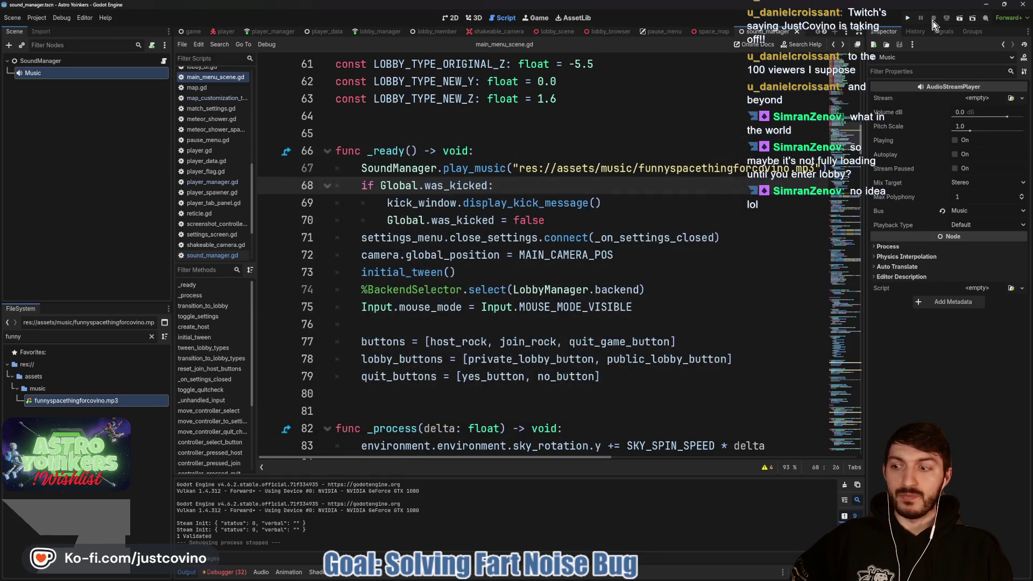
Open the main menu scene and inspect AsteroidSFX, collapsing its random stream settings.
left_click(194, 32)
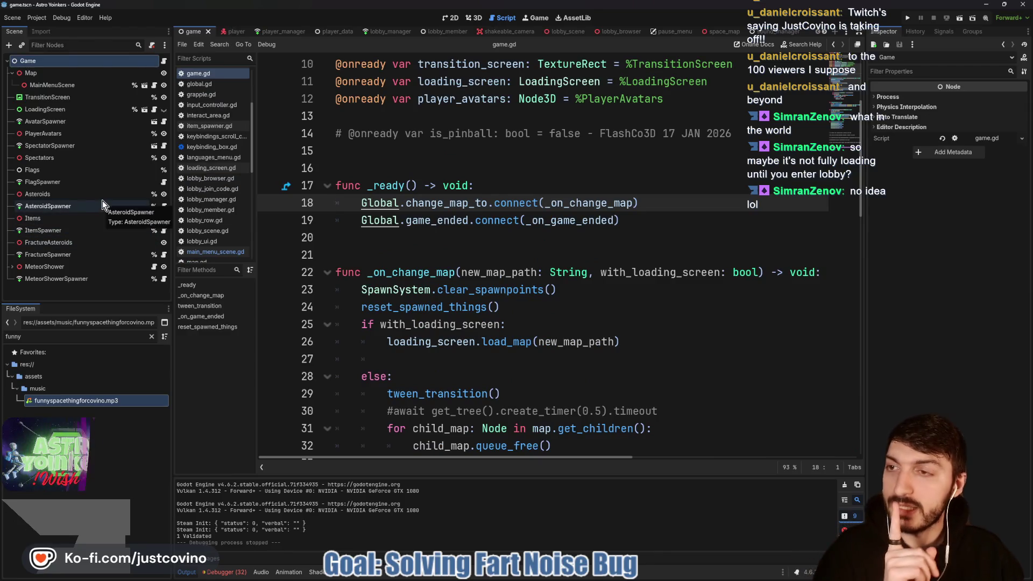
left_click(153, 86)
scroll(72, 219, "down", 3)
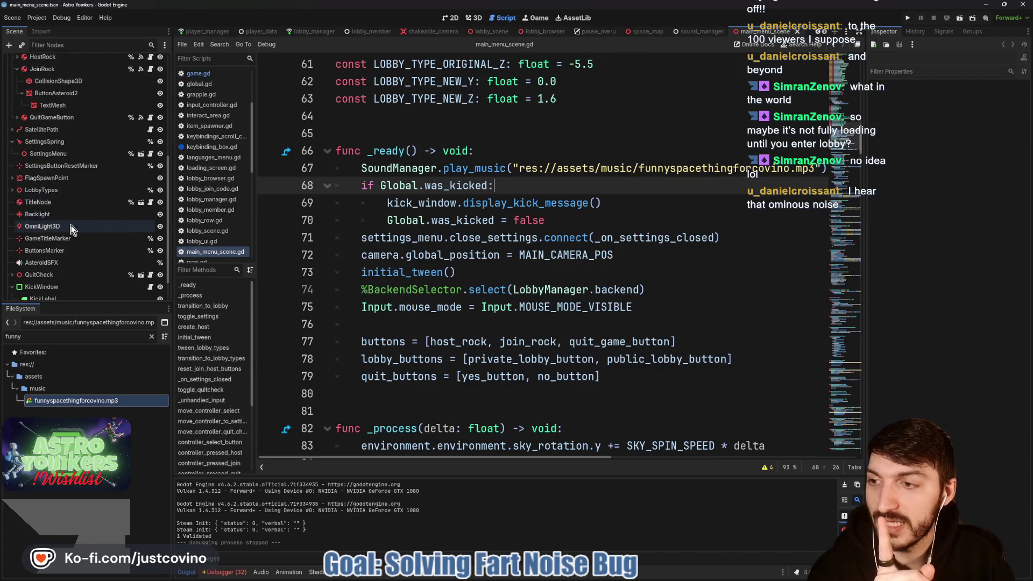
left_click(51, 232)
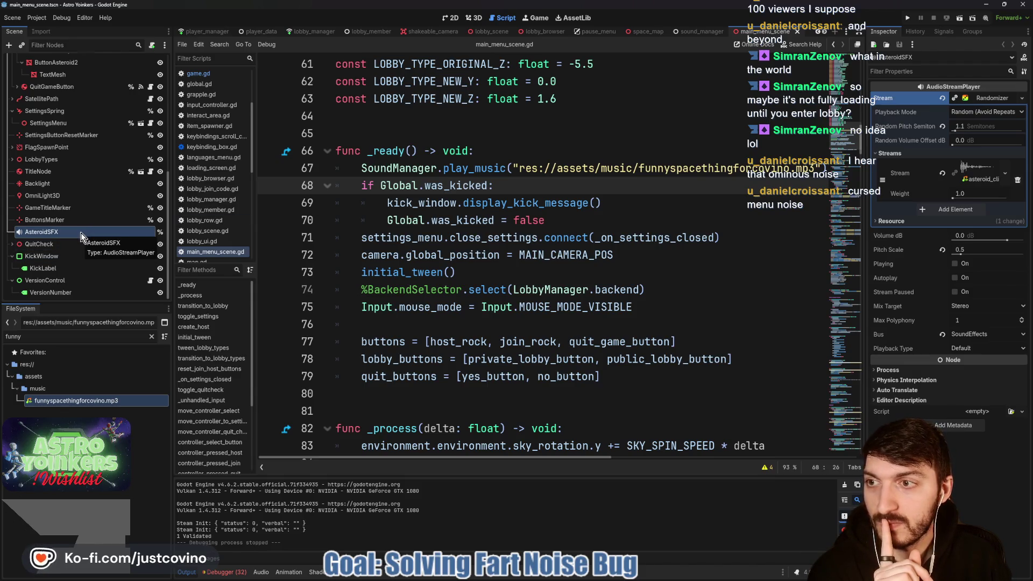
left_click(979, 99)
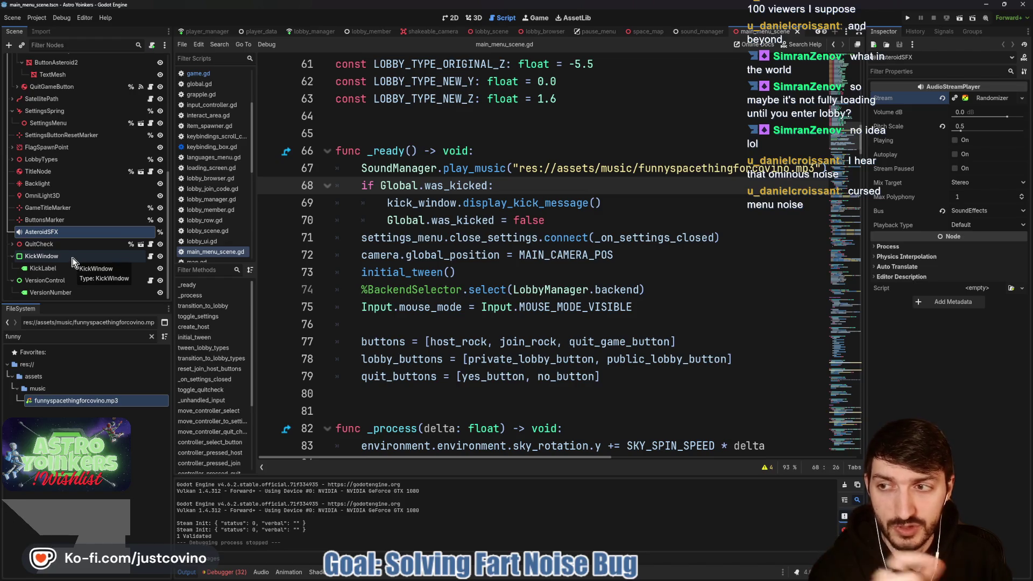
Refocus AsteroidSFX, collapse SettingsNode, and filter the scene tree with 't:audio'.
scroll(73, 259, "up", 1)
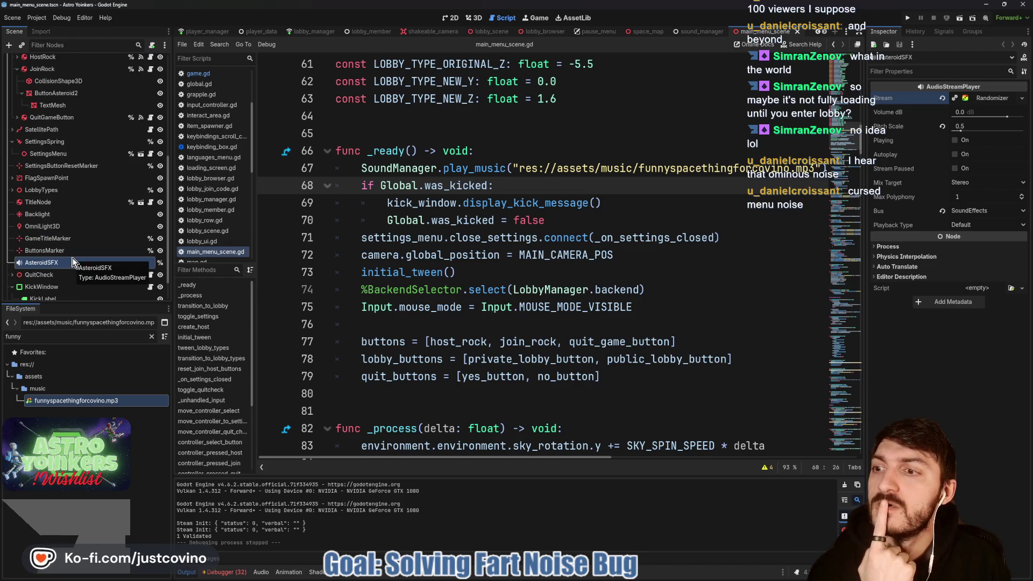
left_click(50, 265)
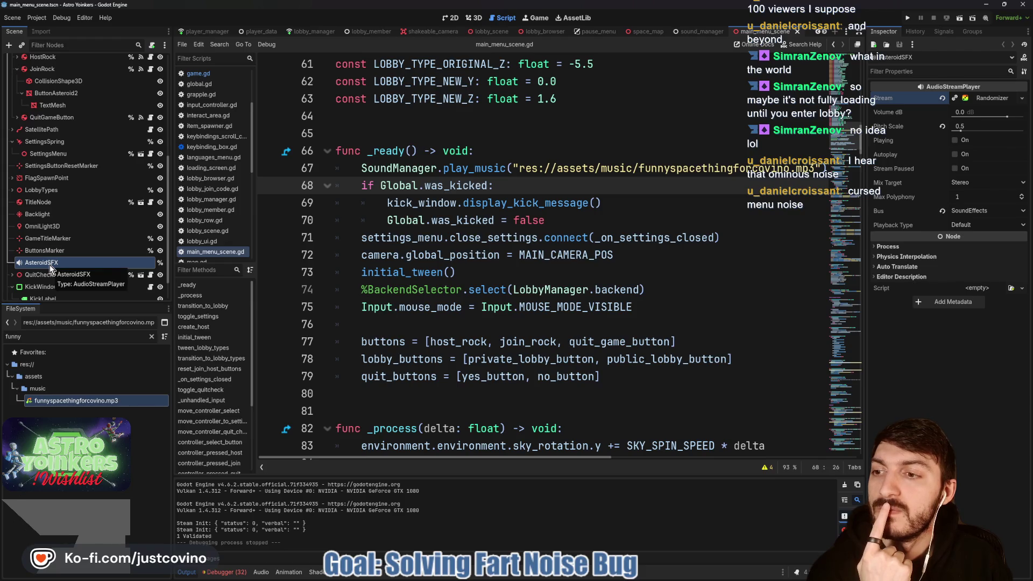
scroll(49, 265, "down", 1)
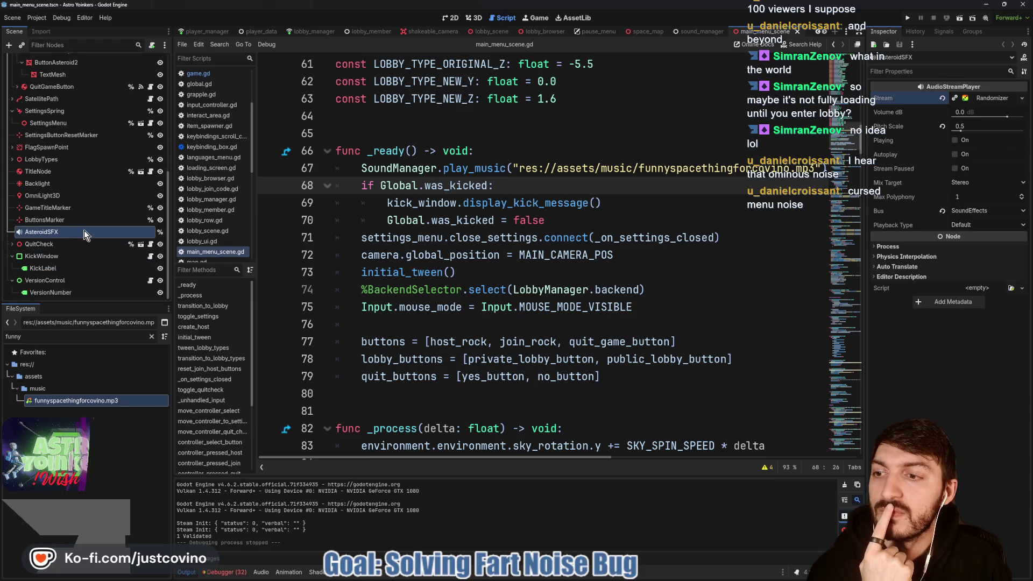
scroll(76, 235, "up", 7)
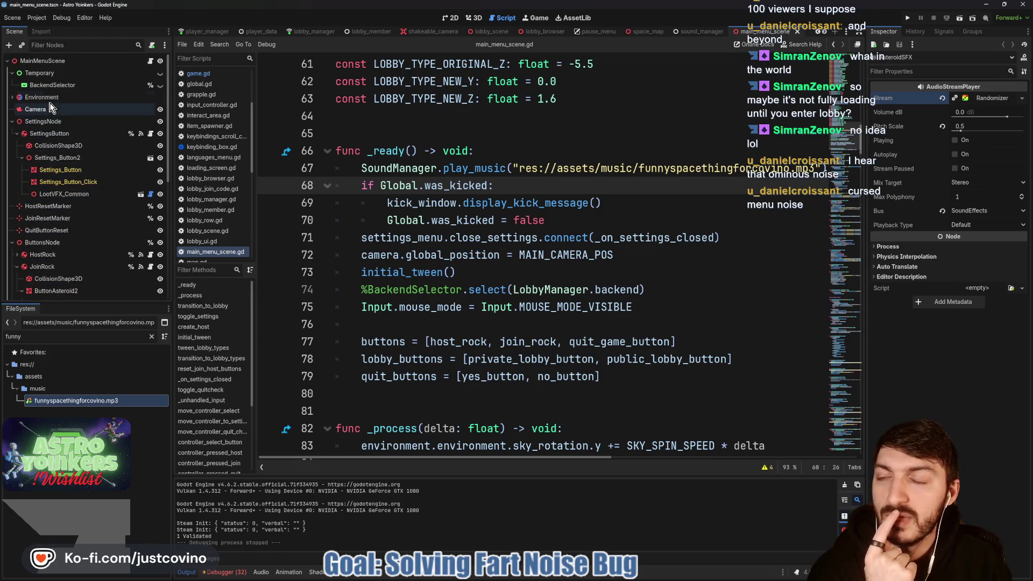
left_click(11, 121)
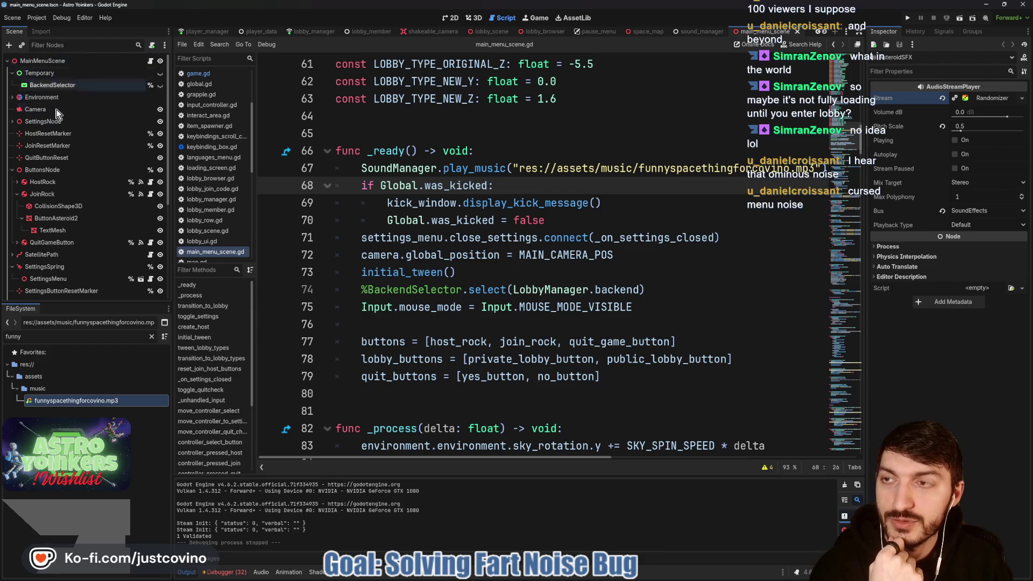
left_click(61, 45)
type("t:")
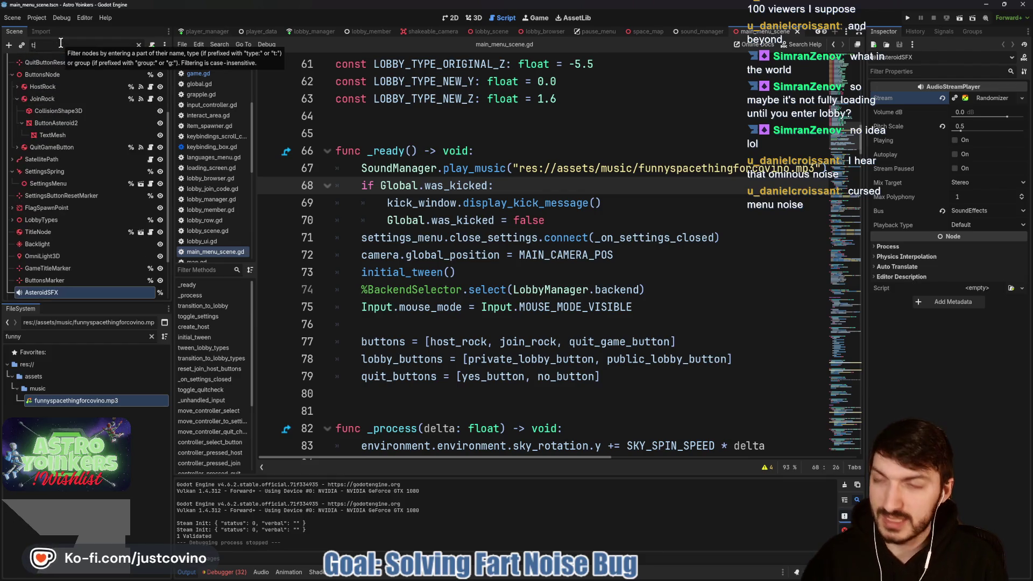
type("audio")
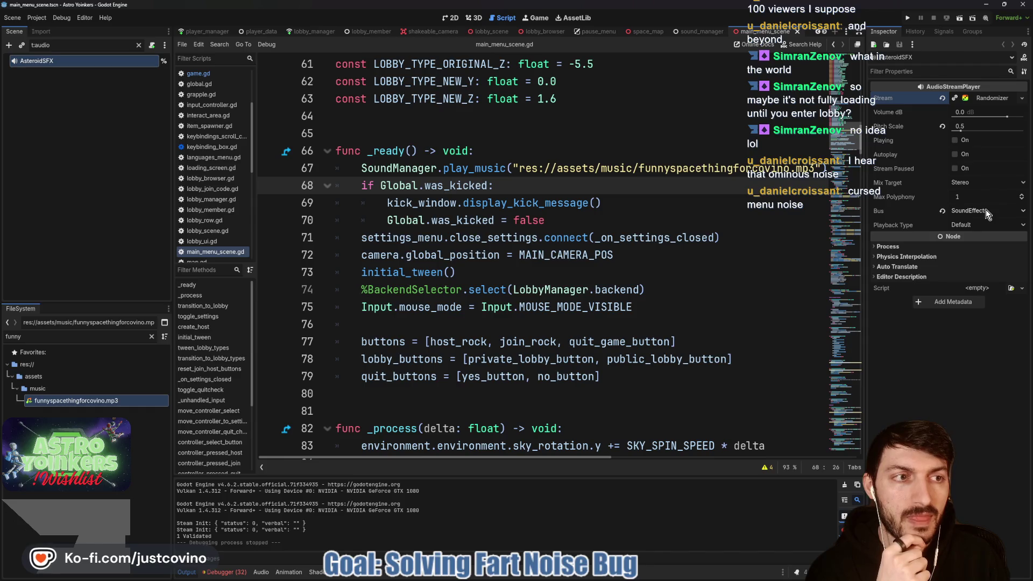
Inspect AsteroidSFX's Randomizer and asteroid_cli streams, then display the Master, Music and SoundEffects bus layout.
left_click(977, 99)
left_click(974, 179)
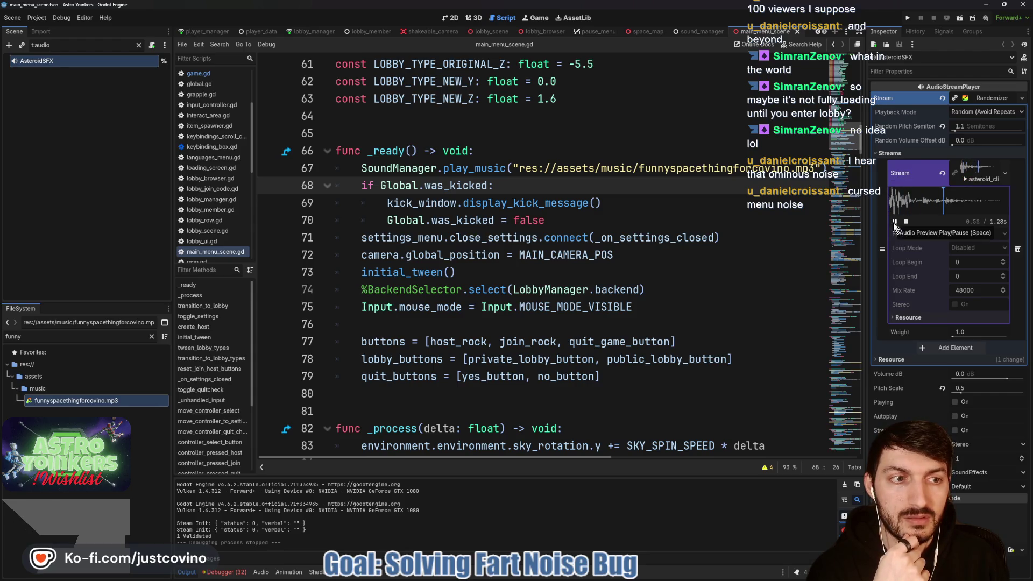
left_click(973, 175)
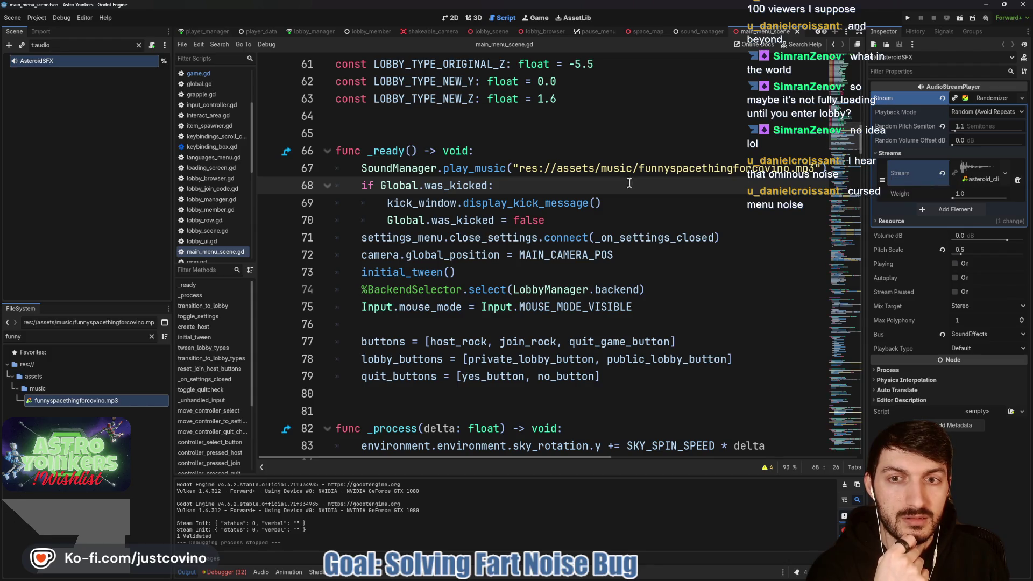
key("alt+a")
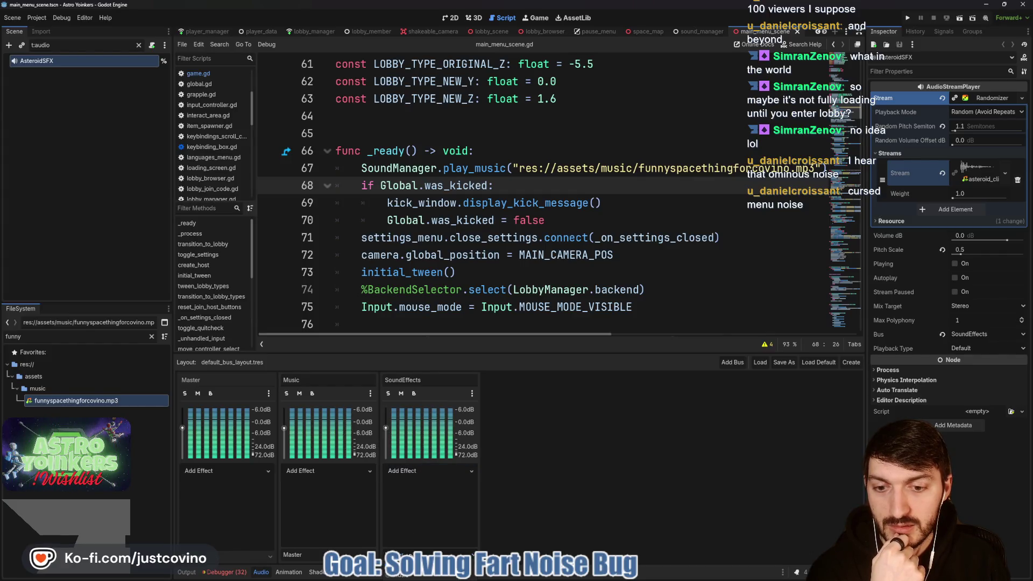
Clear the Session 2 debugger errors and return to the Output log under main_menu_scene.gd.
key("alt+d")
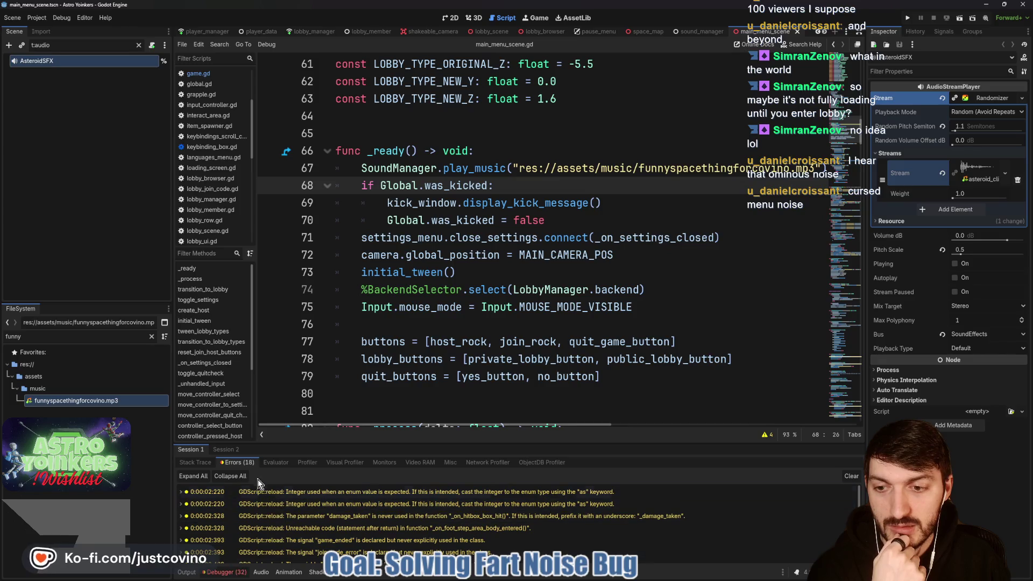
scroll(314, 515, "down", 5)
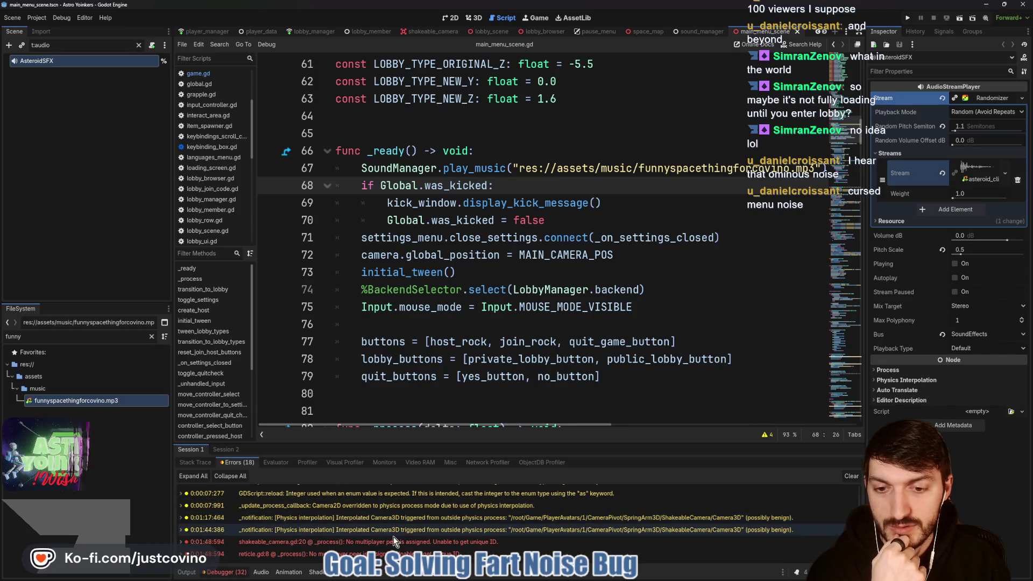
left_click(225, 451)
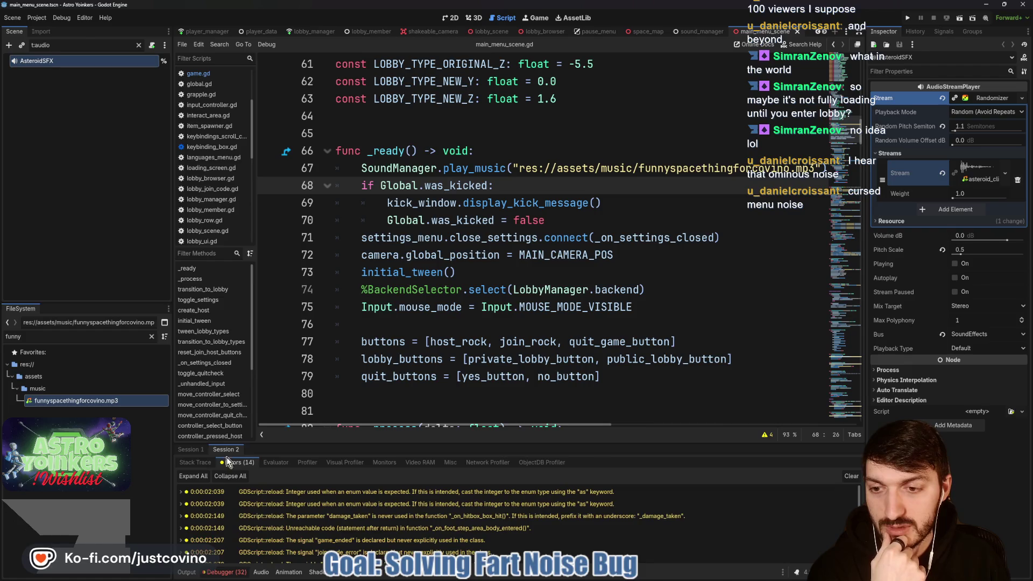
left_click(851, 475)
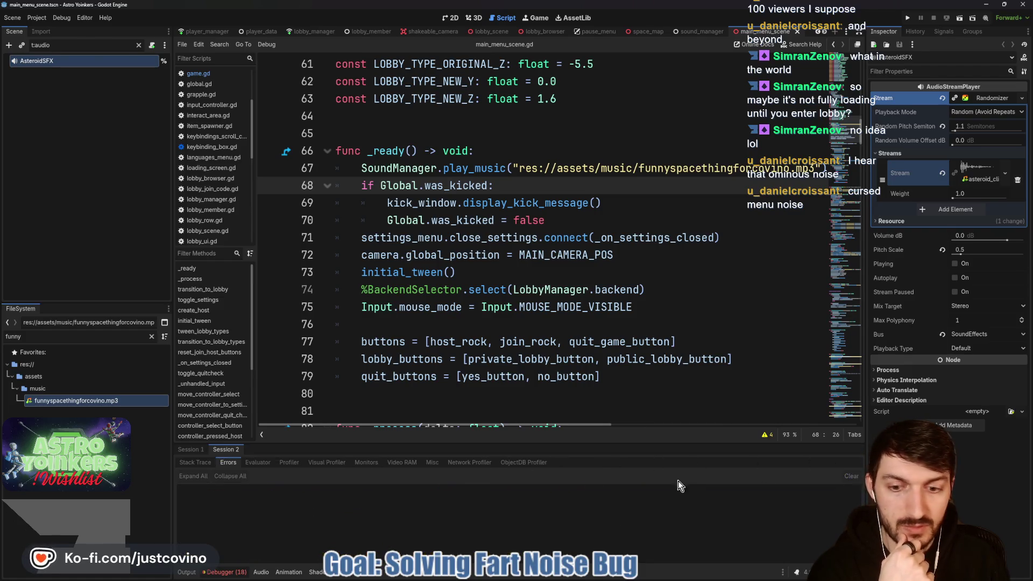
left_click(186, 572)
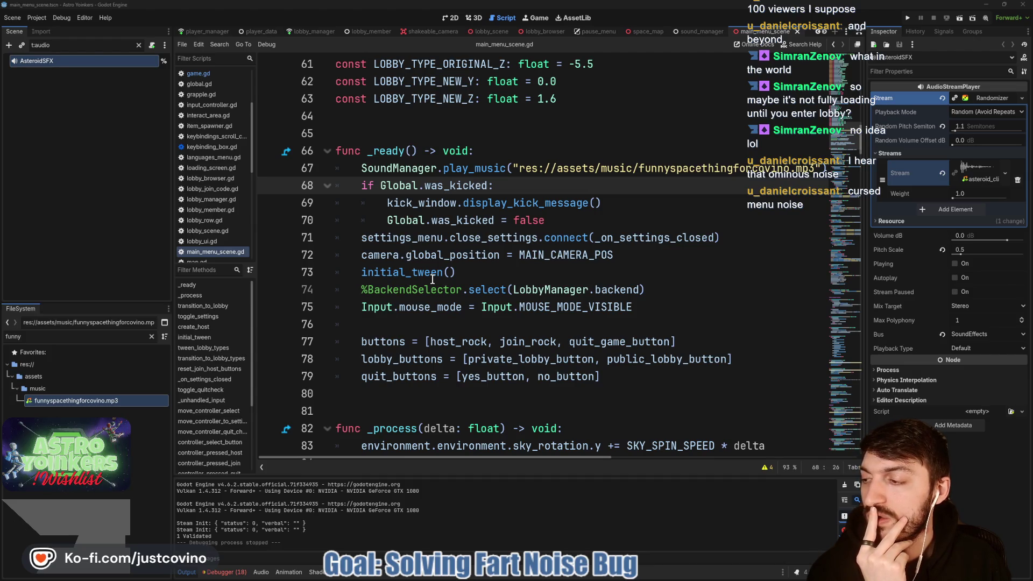
left_click(441, 134)
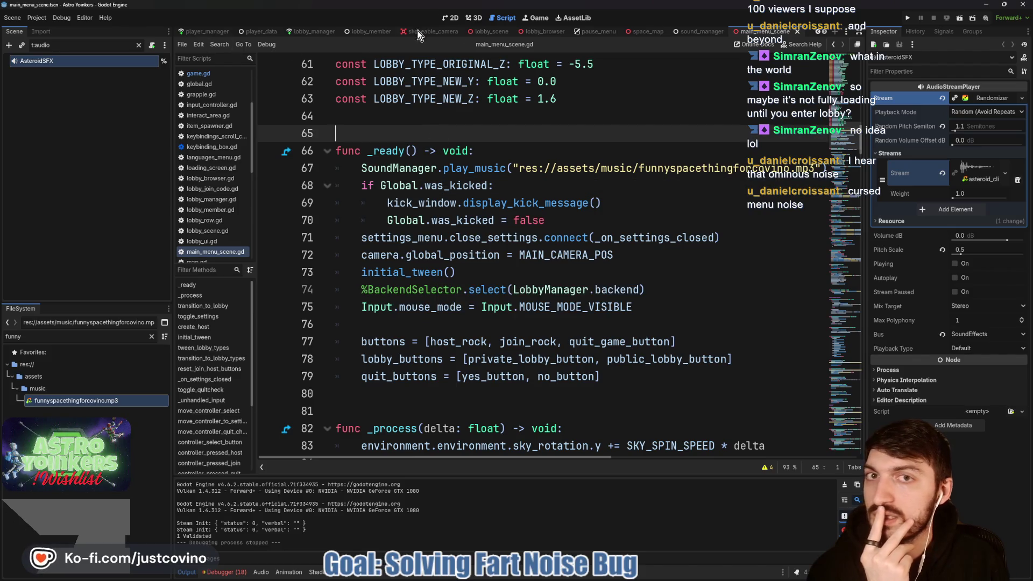
scroll(431, 32, "up", 2)
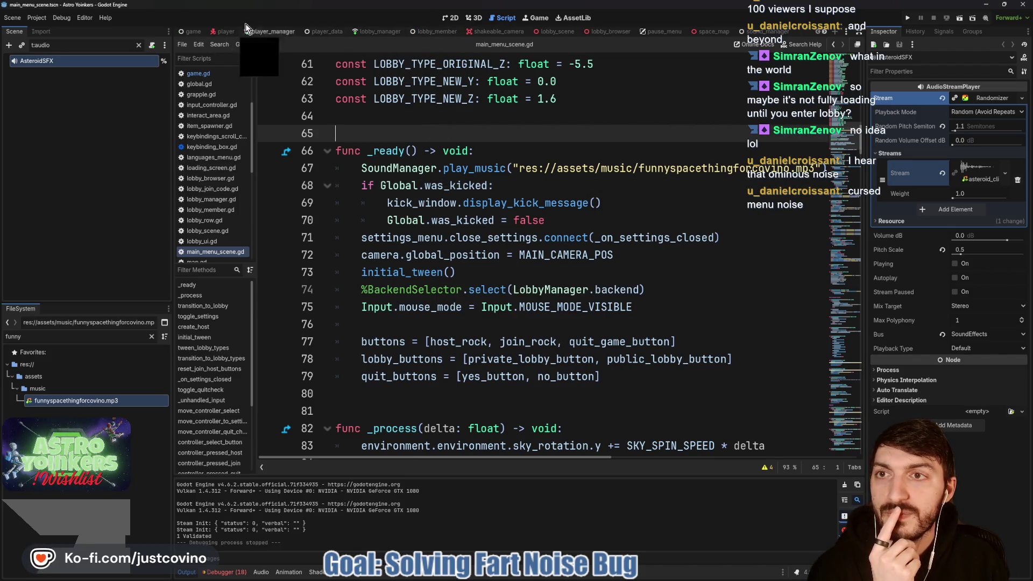
Open game.gd, try and clear a 't:audio' node filter, then switch to the sound_manager scene.
left_click(186, 31)
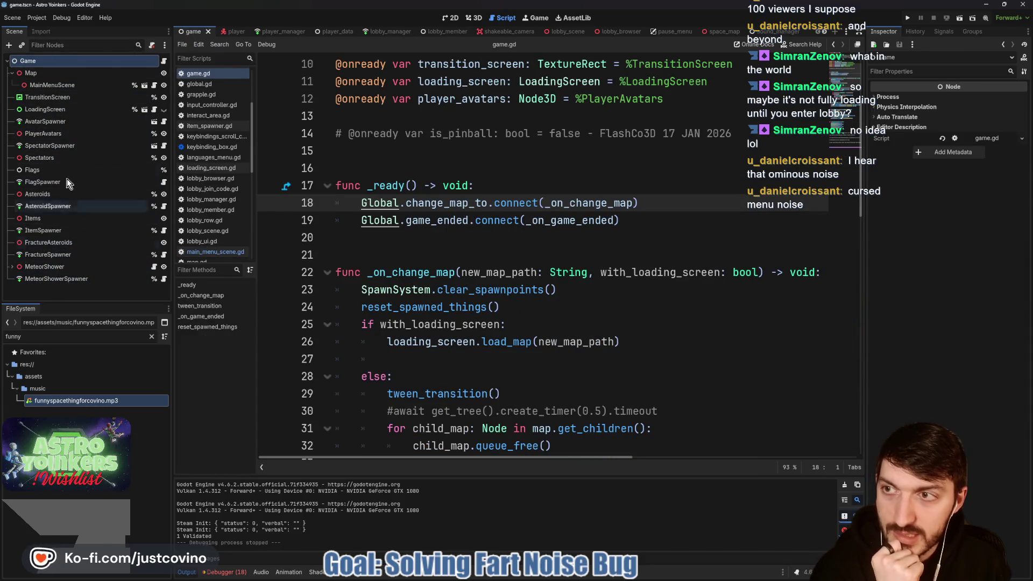
left_click(47, 45)
type("t:")
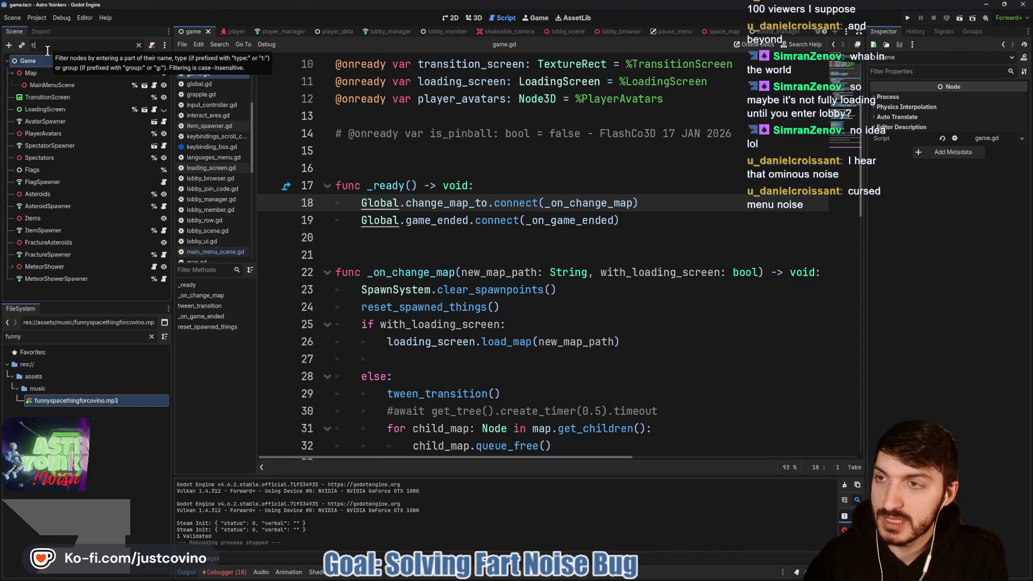
type("audio")
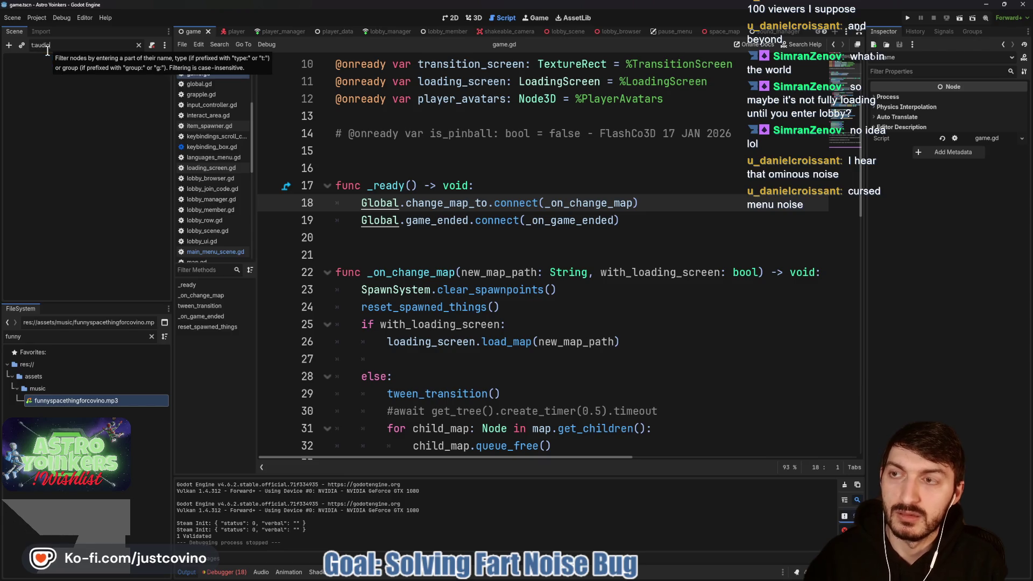
key("BackSpace")
key("BackSpace")
key("BackSpace")
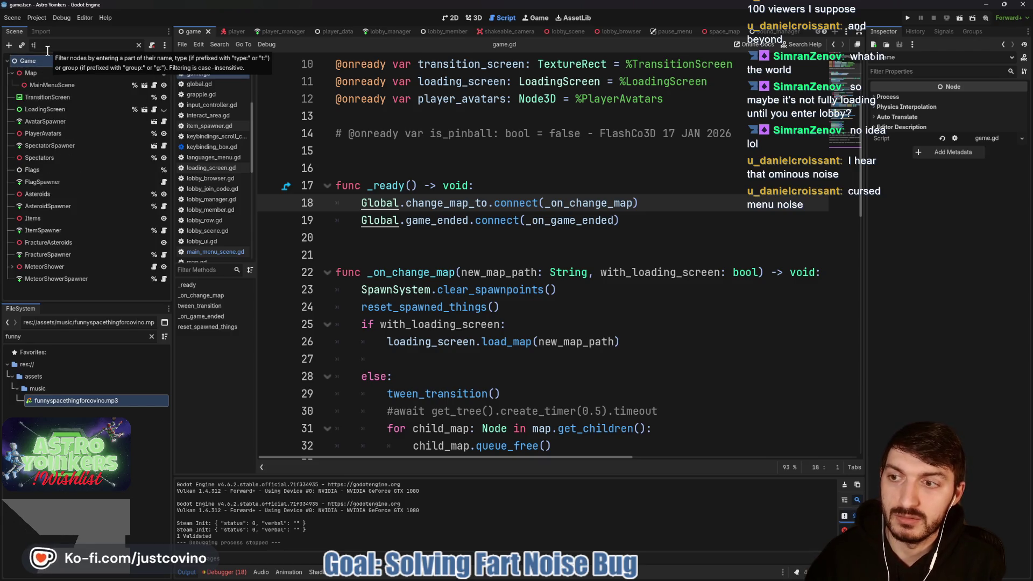
key("BackSpace")
key("BackSpace")
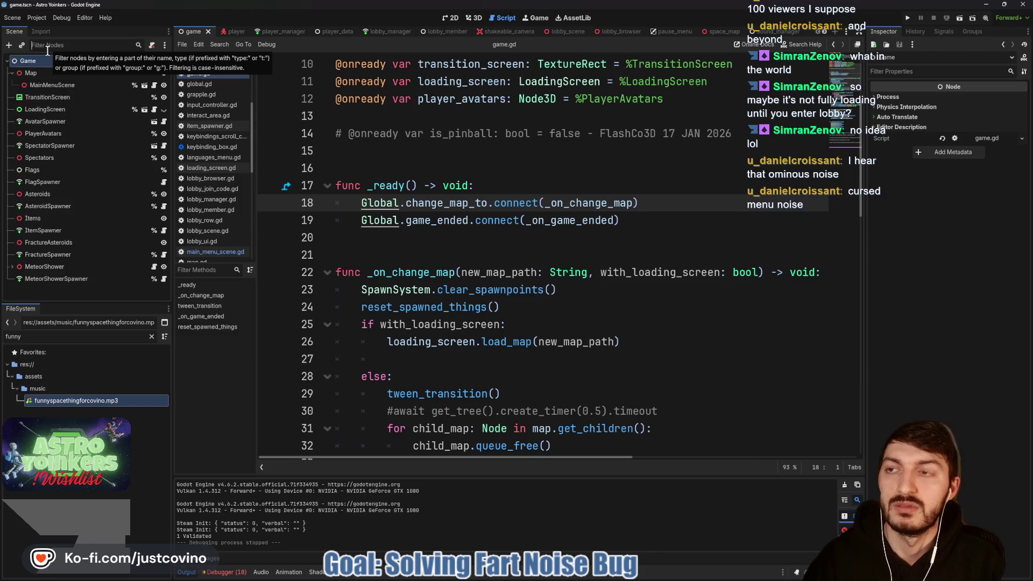
left_click(467, 150)
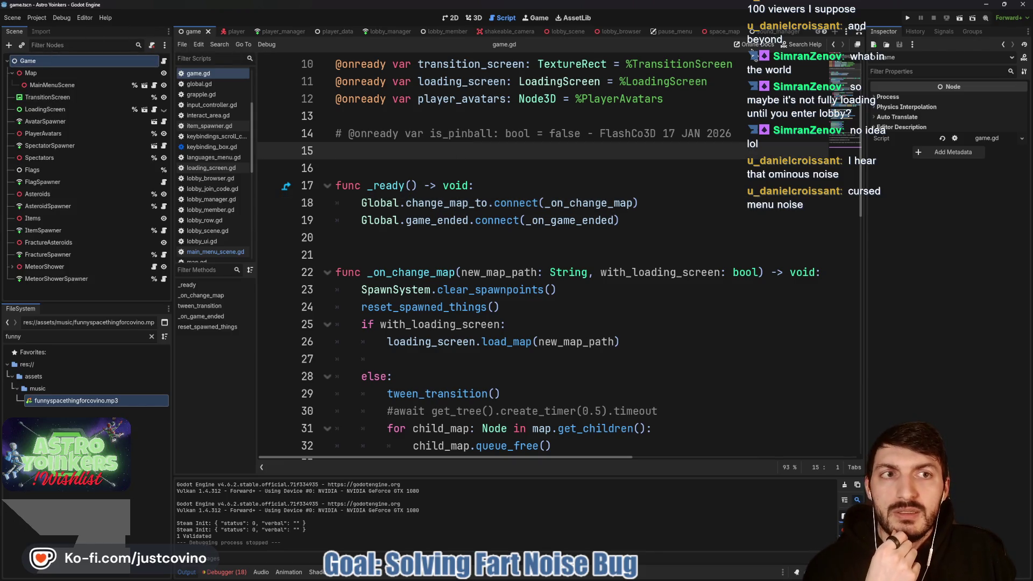
left_click(764, 31)
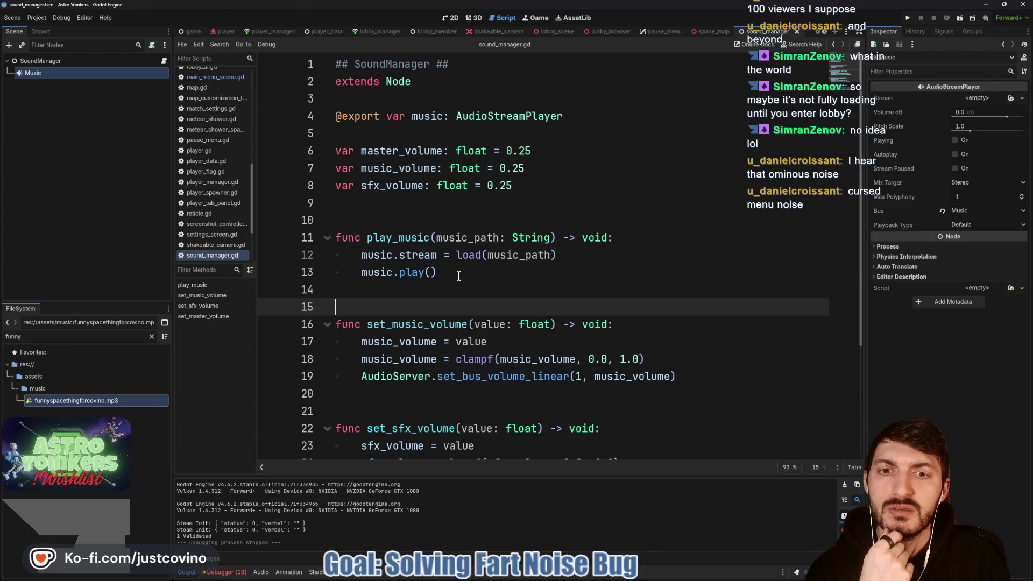
Review play_music in sound_manager.gd, marking lines 7–14, then return to the game scene and game.gd.
left_click(458, 276)
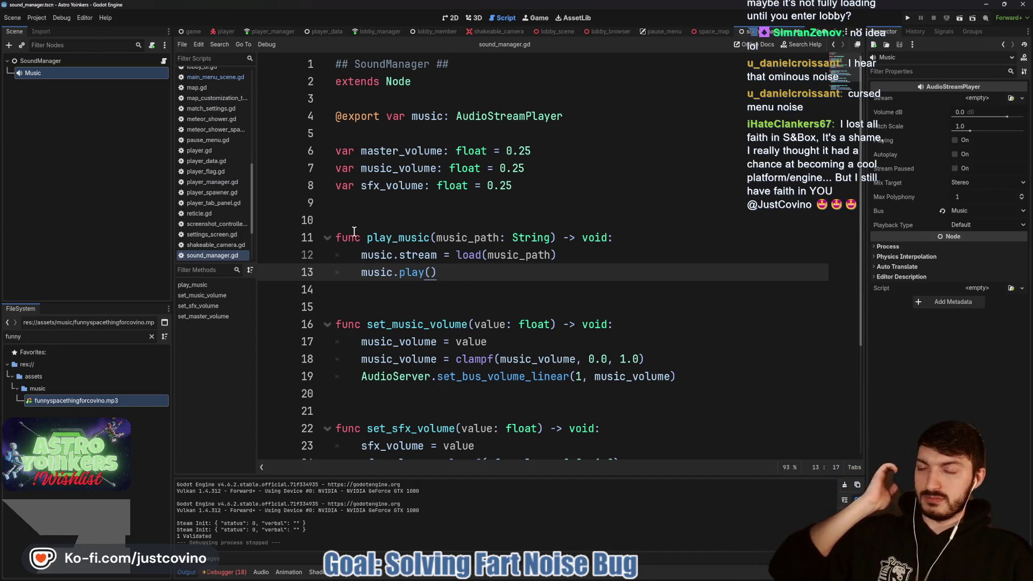
left_click(449, 300)
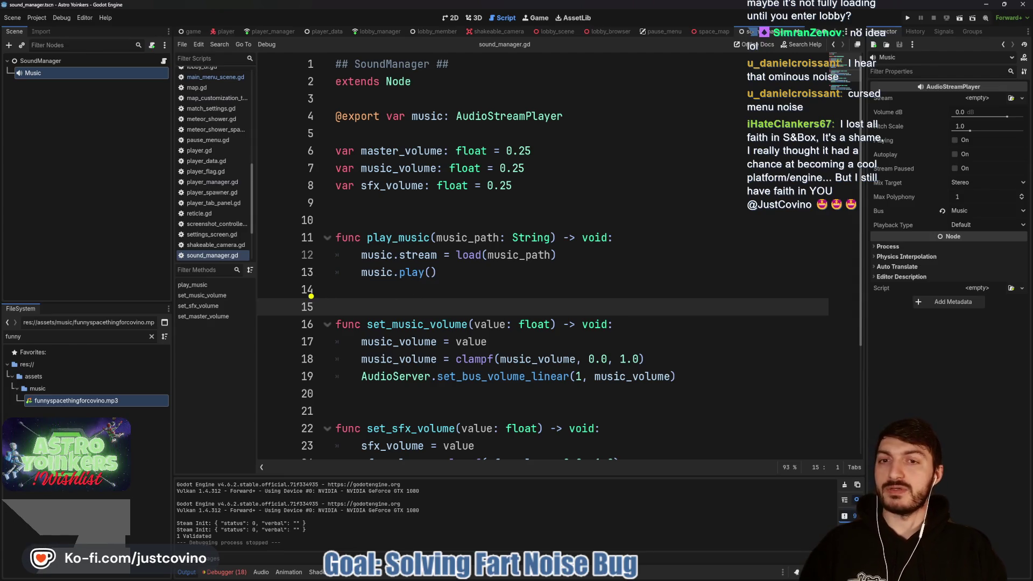
left_click_drag(292, 291, 592, 175)
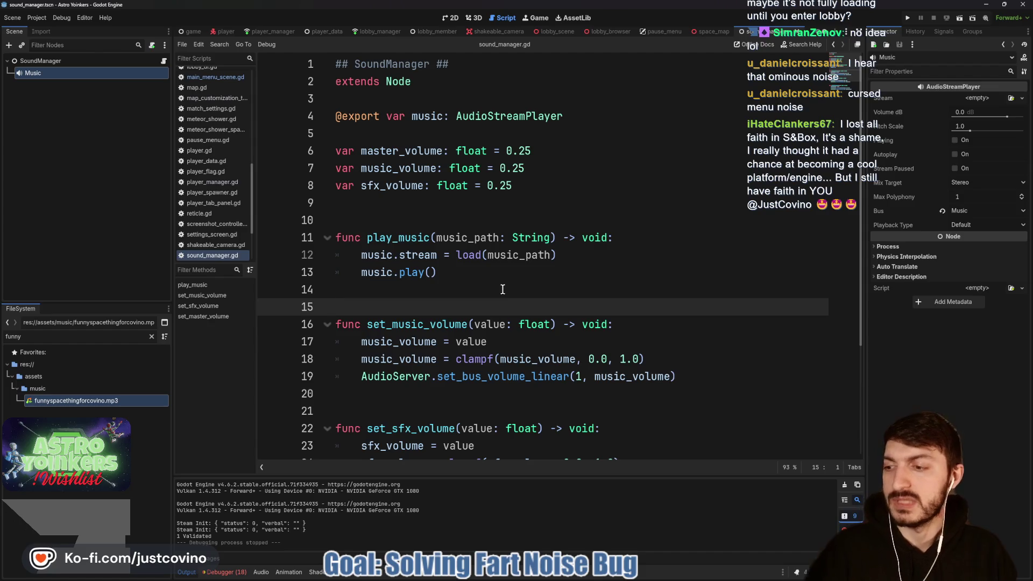
left_click(544, 217)
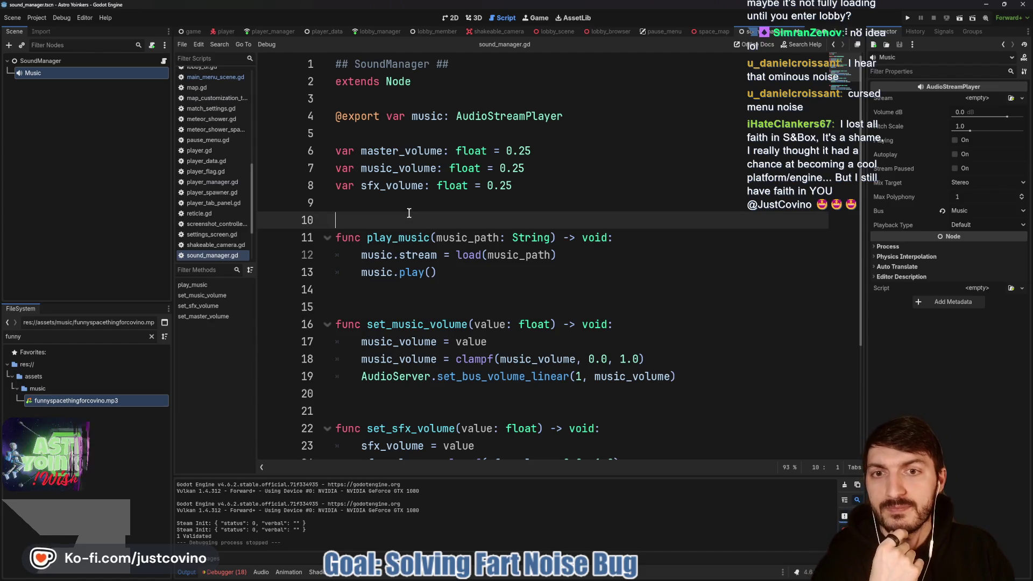
left_click(411, 237)
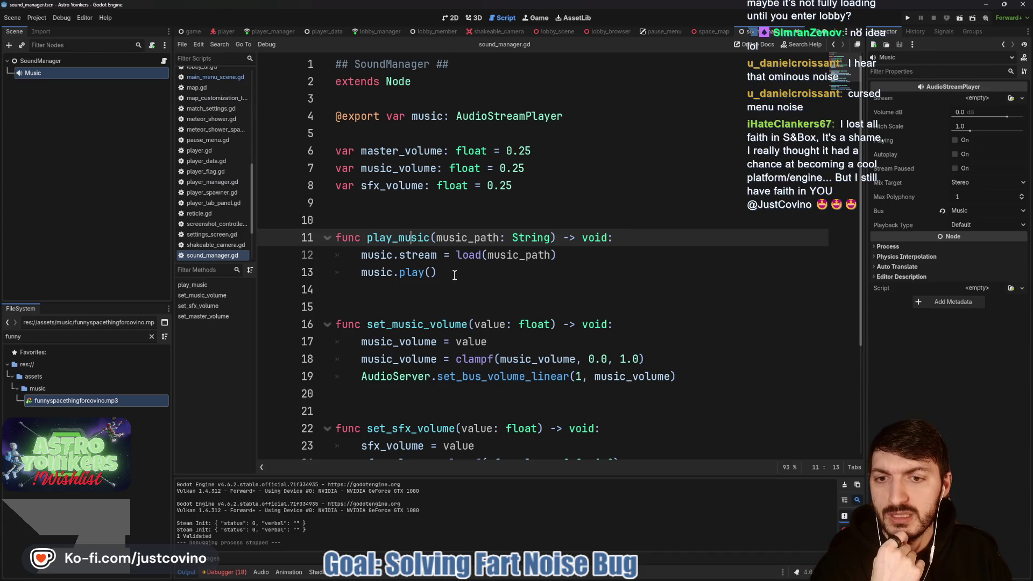
left_click(194, 33)
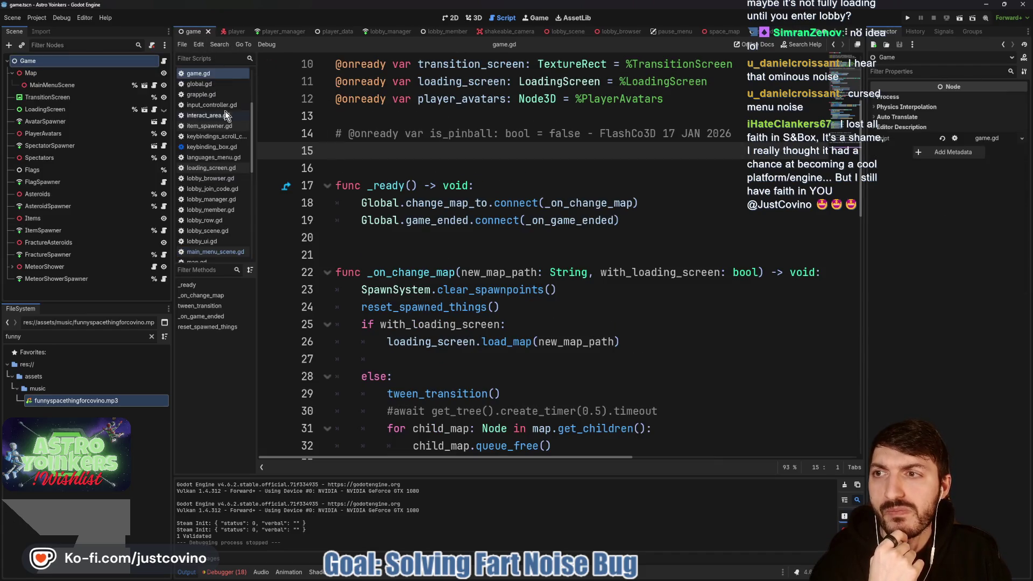
Select SoundManager on line 67 of main_menu_scene.gd and search all project files for it.
scroll(454, 256, "down", 2)
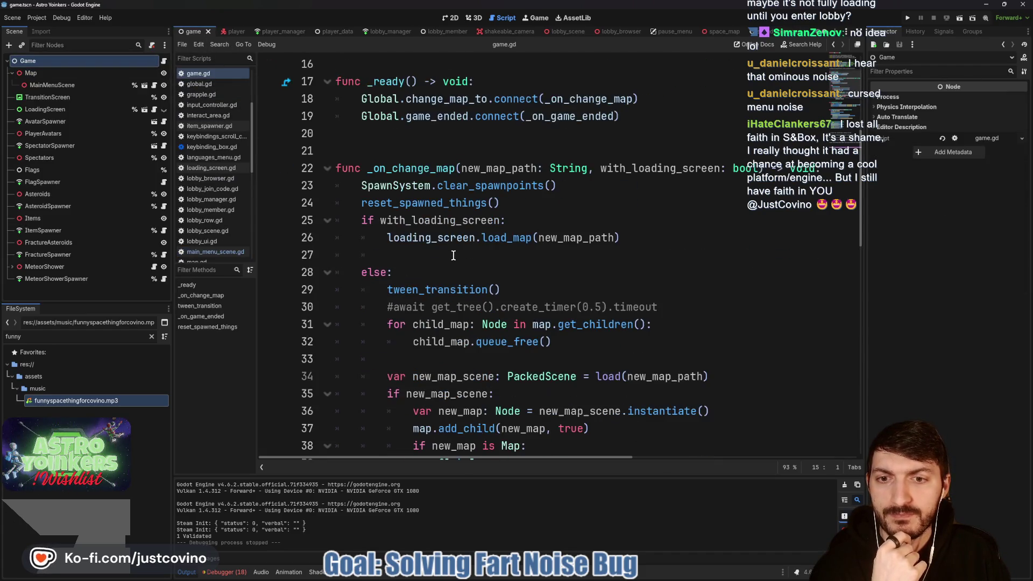
scroll(453, 256, "down", 4)
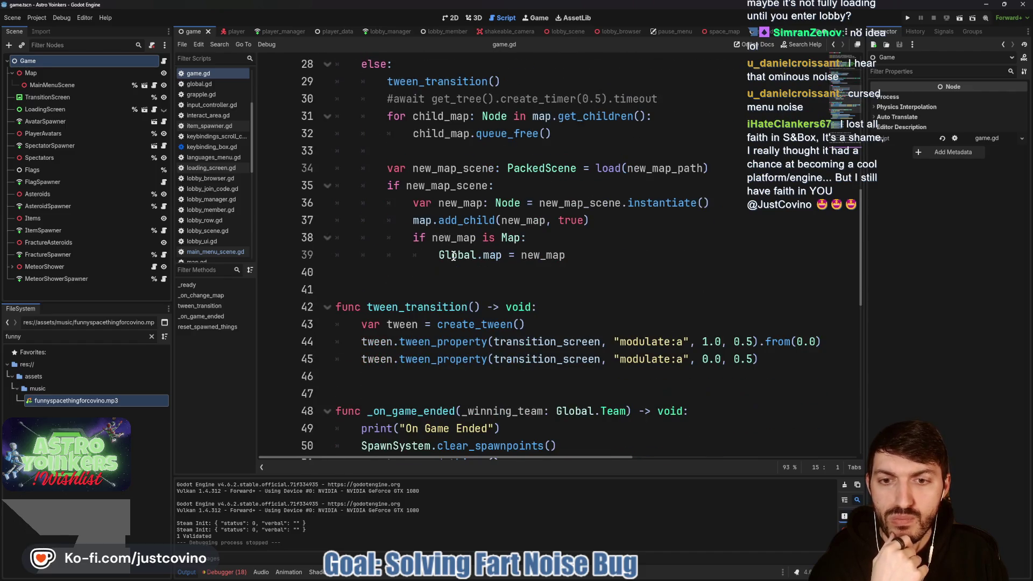
scroll(454, 256, "down", 2)
scroll(339, 196, "up", 4)
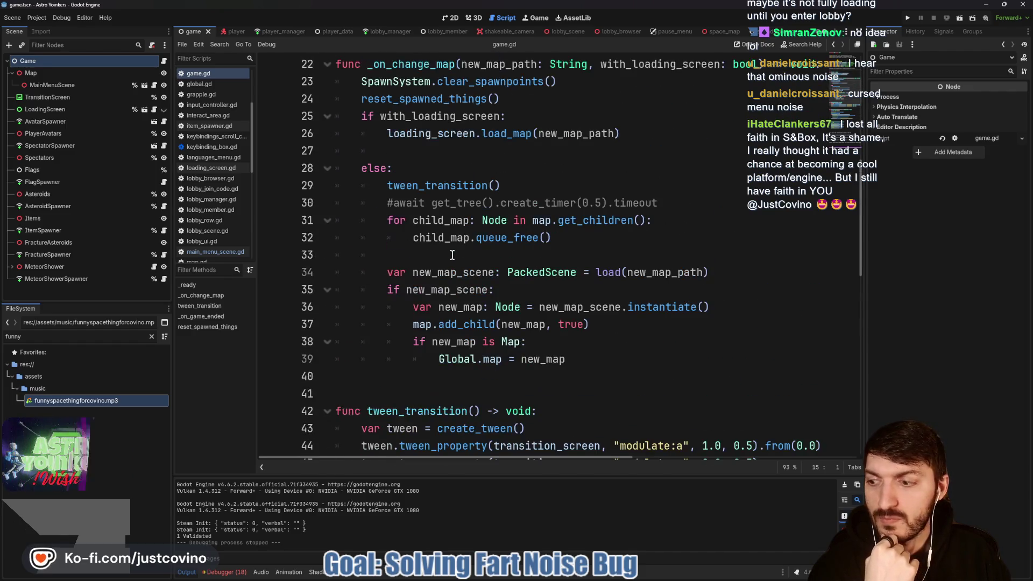
left_click(155, 85)
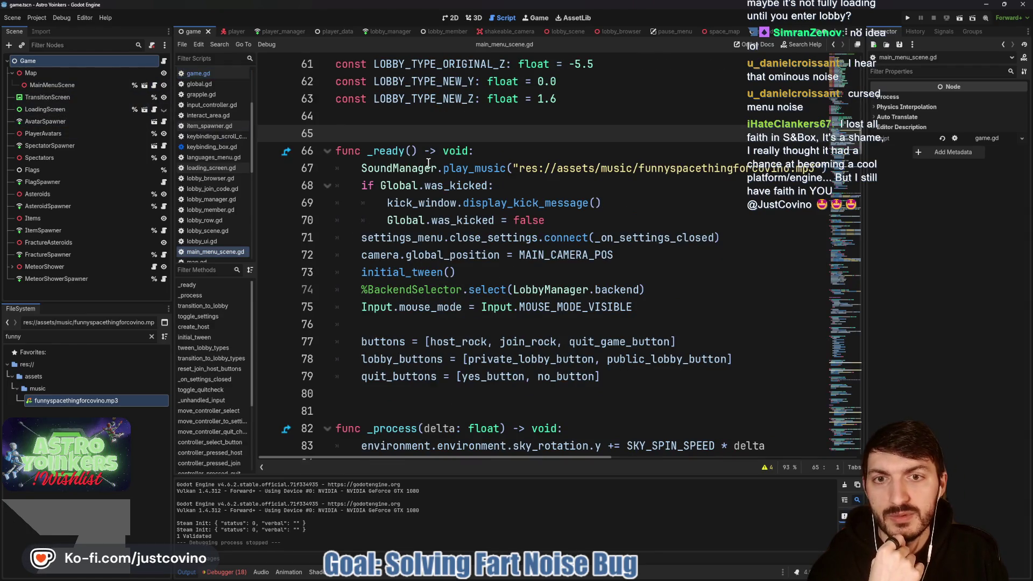
left_click(393, 168)
left_click_drag(361, 168, 641, 168)
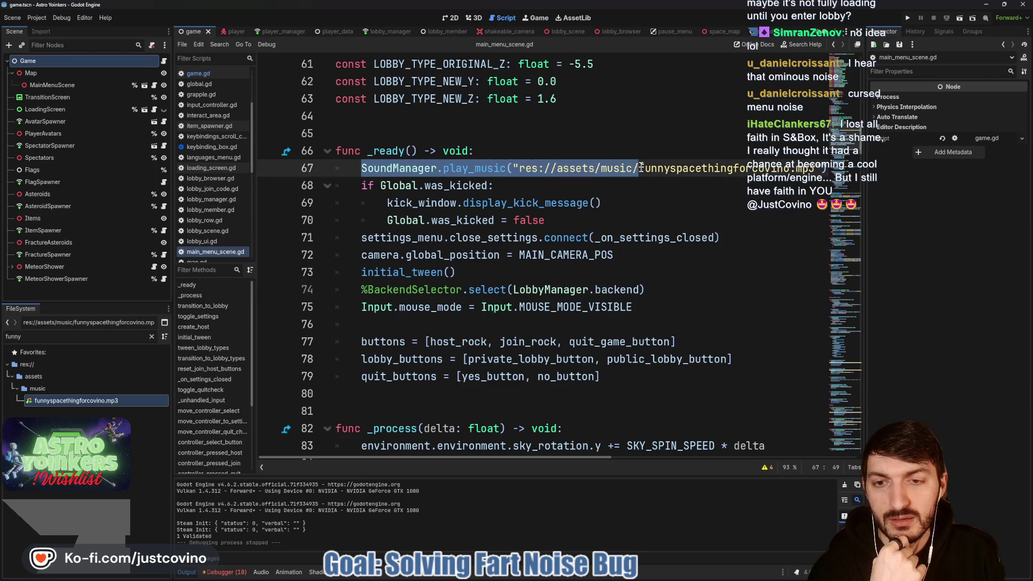
double_click(401, 168)
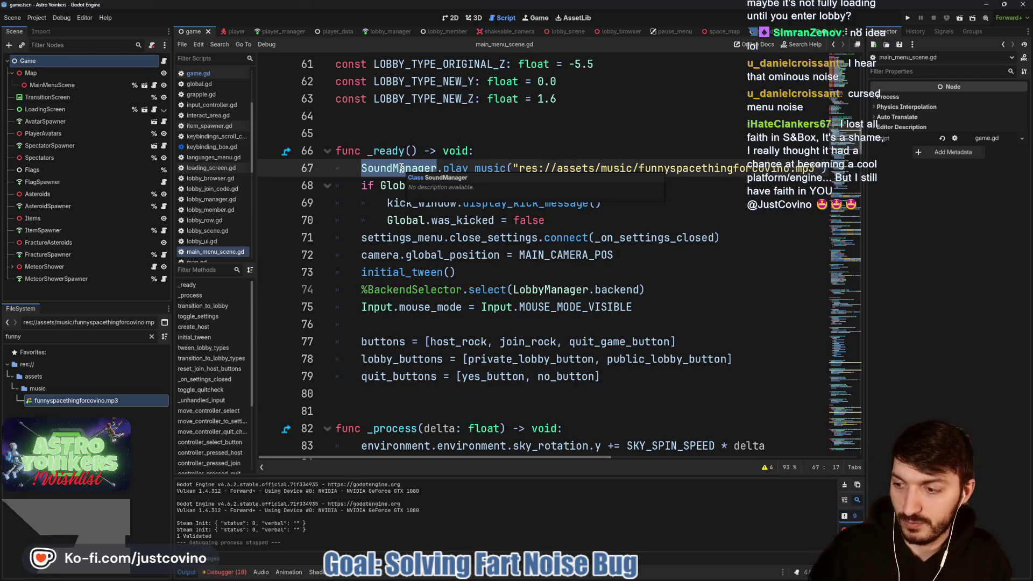
key("ctrl+shift+f")
left_click(512, 331)
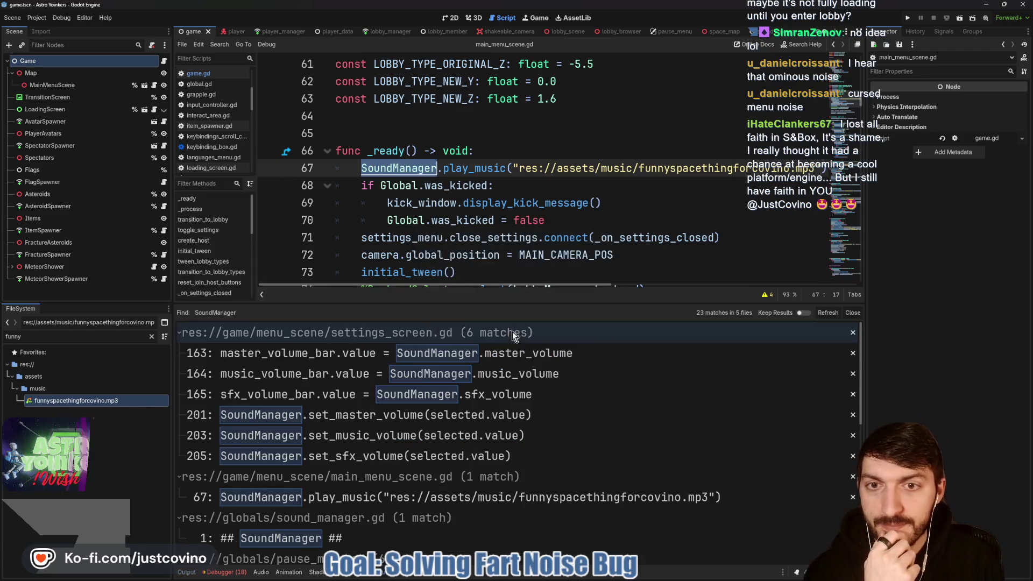
Follow the set_master_volume call in settings_screen.gd to its definition in sound_manager.gd, closing the search results.
left_click(595, 415)
scroll(550, 243, "down", 3)
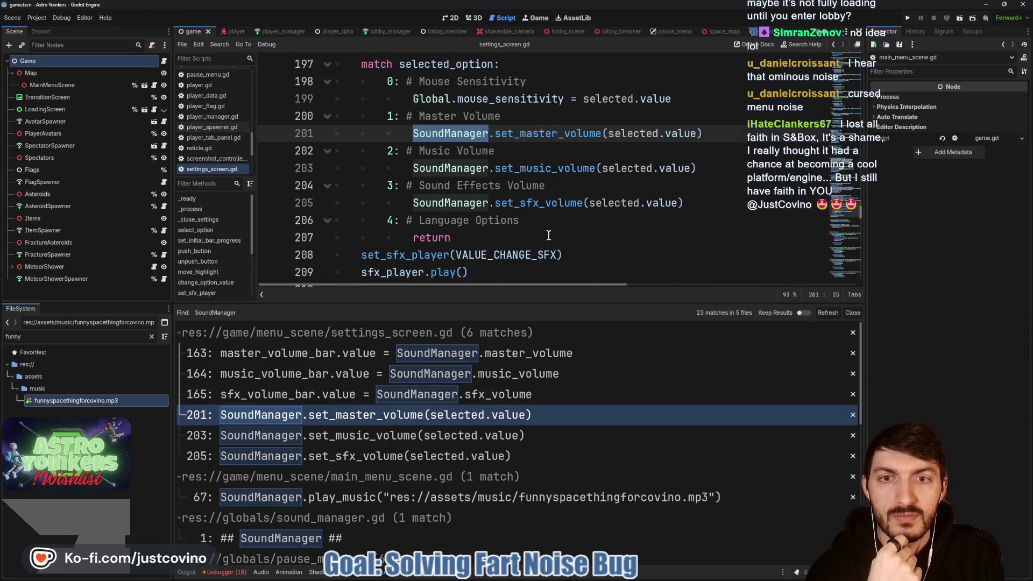
scroll(546, 227, "up", 5)
scroll(546, 227, "down", 4)
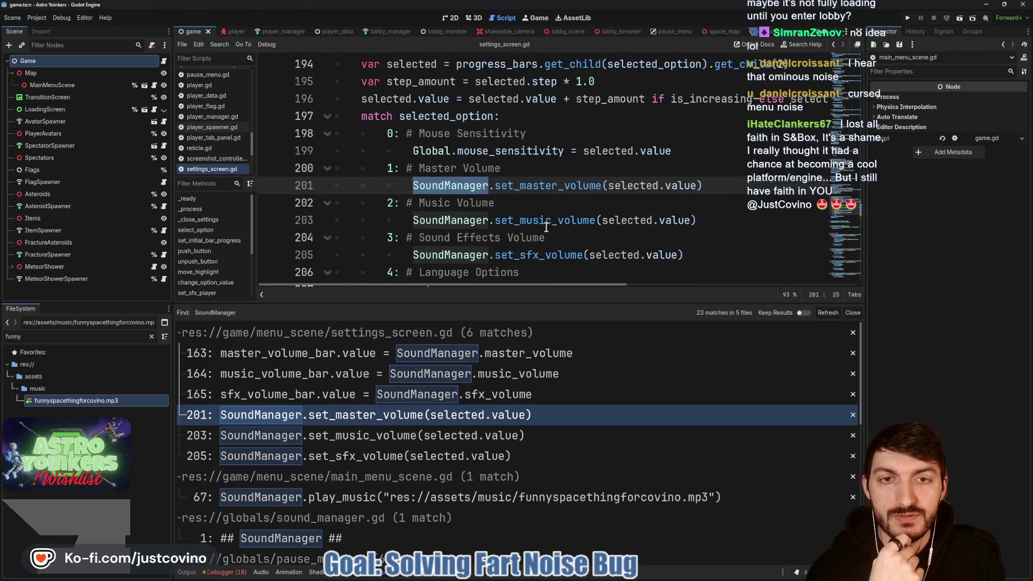
scroll(582, 187, "up", 2)
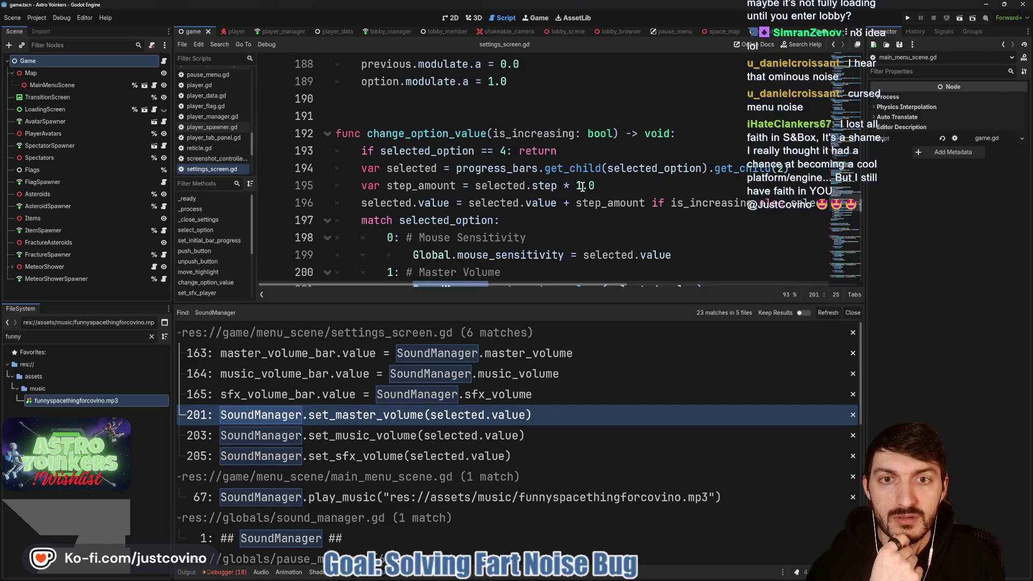
scroll(570, 212, "down", 2)
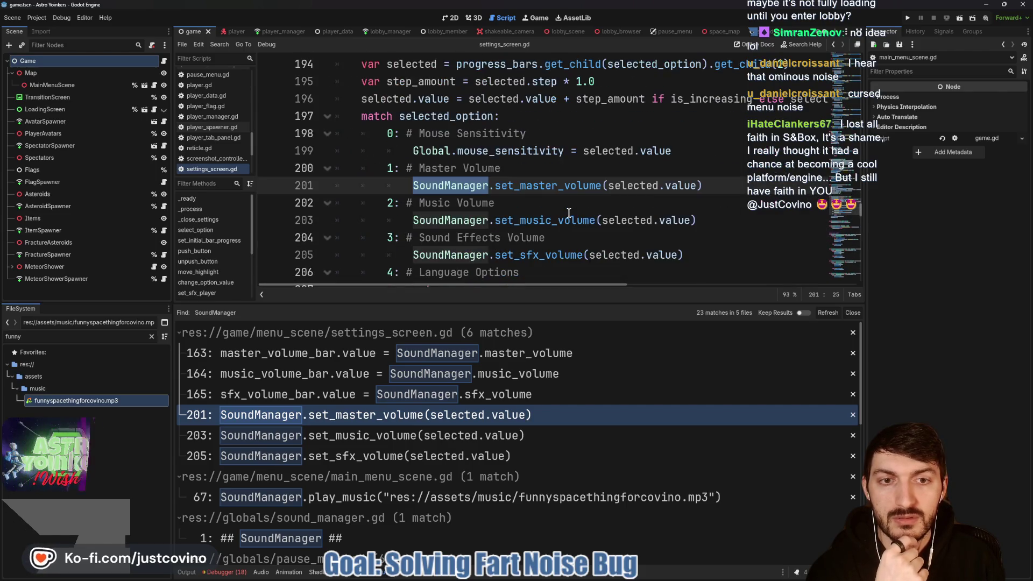
left_click(543, 185, "ctrl")
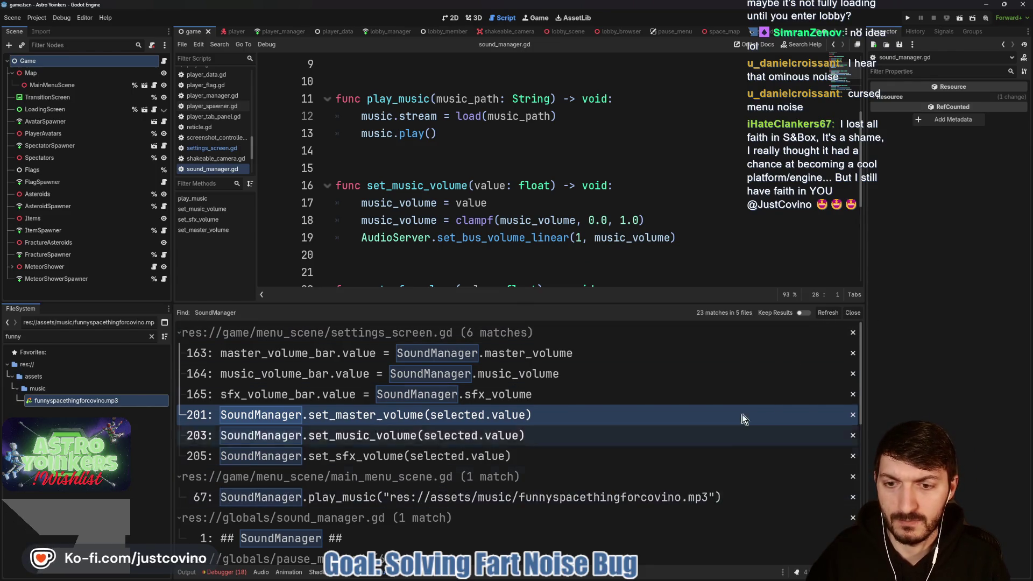
left_click(852, 313)
Add print("MUSIC VOLUME CHANGED!!") on line 20 of set_music_volume and select it.
left_click(451, 323)
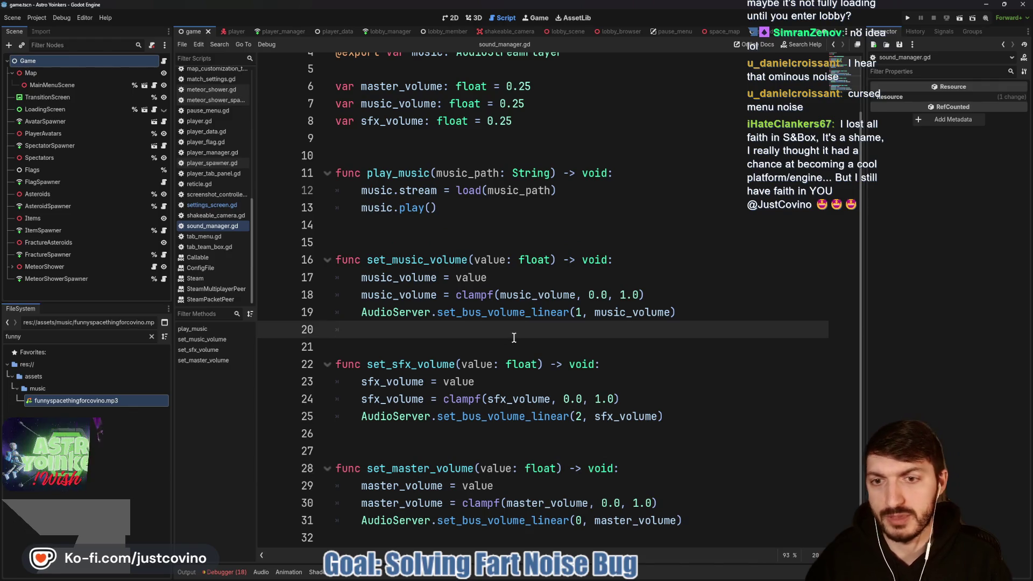
key("Tab")
type("print(\"MUSIC ")
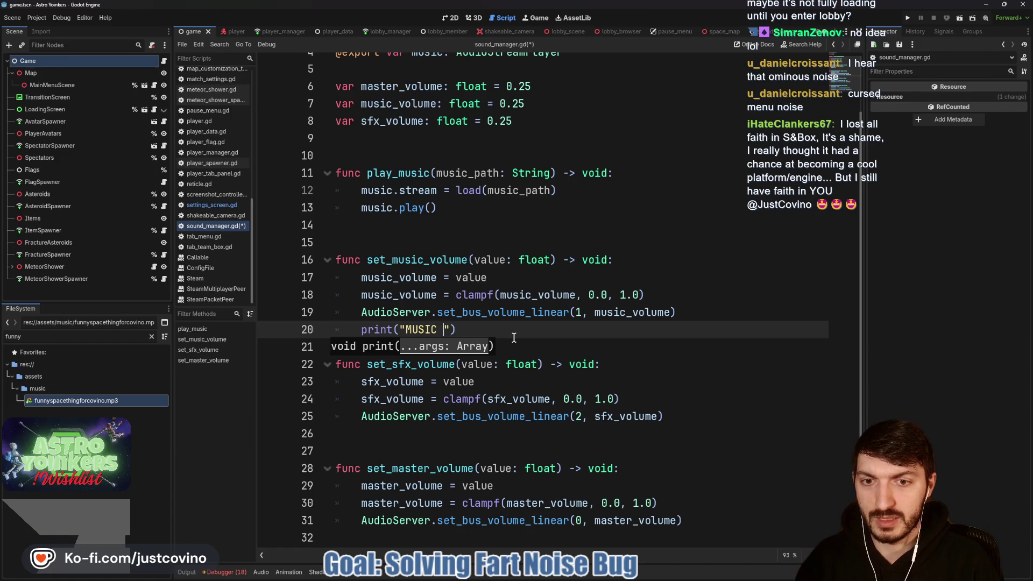
type("VOLUME CHA")
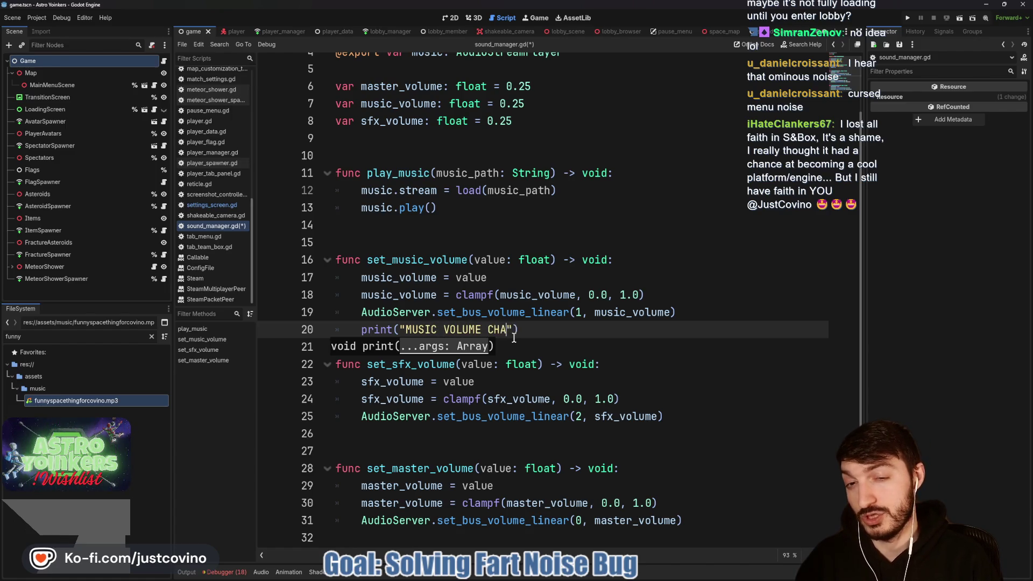
type("NGED!!")
left_click_drag(557, 329, 355, 329)
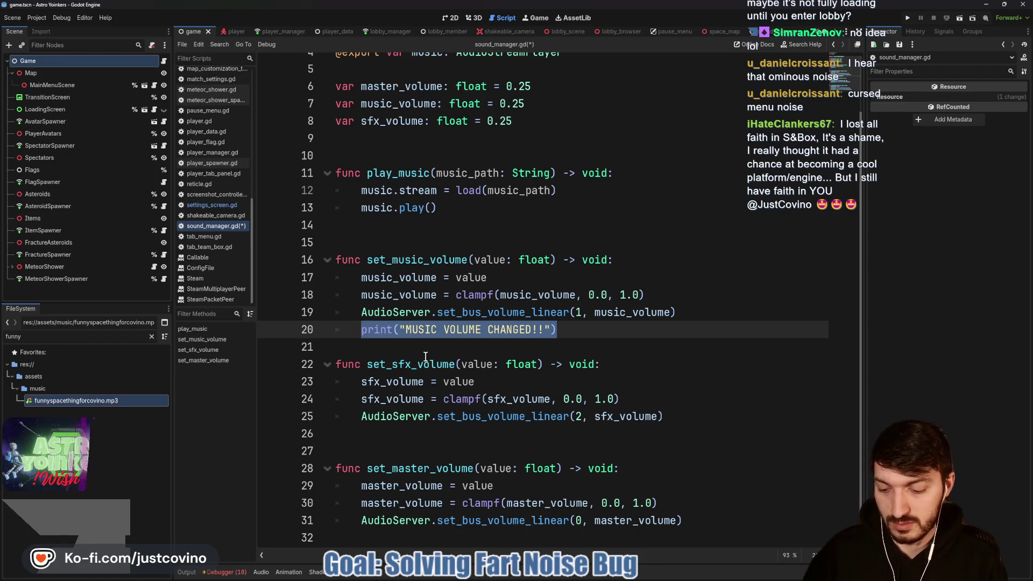
Paste the print into set_sfx_volume on line 26, changing MUSIC to SFX.
left_click(407, 430)
type("print(\"MUSIC VOLUME CHANGED!!\")")
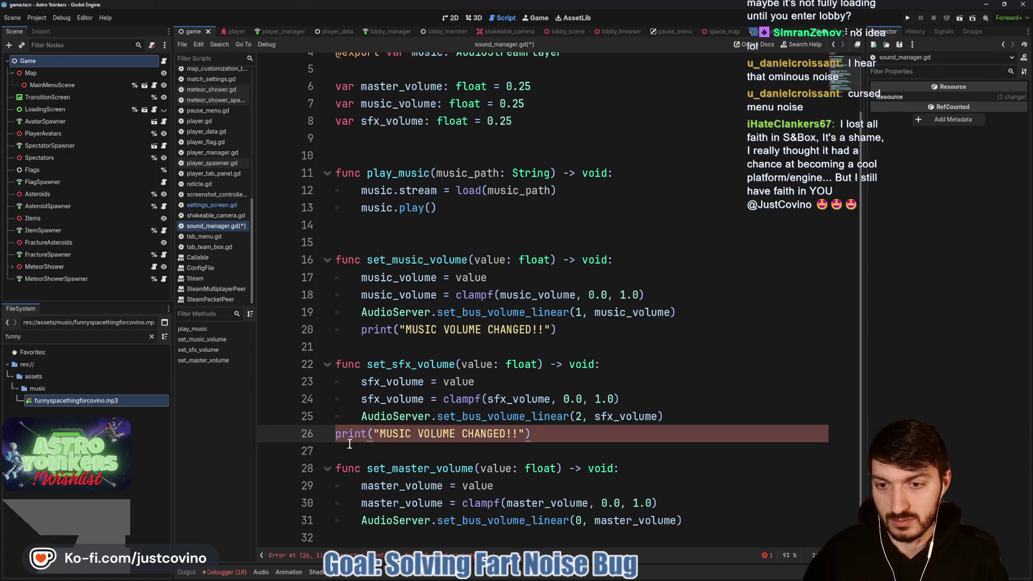
key("Tab")
double_click(421, 434)
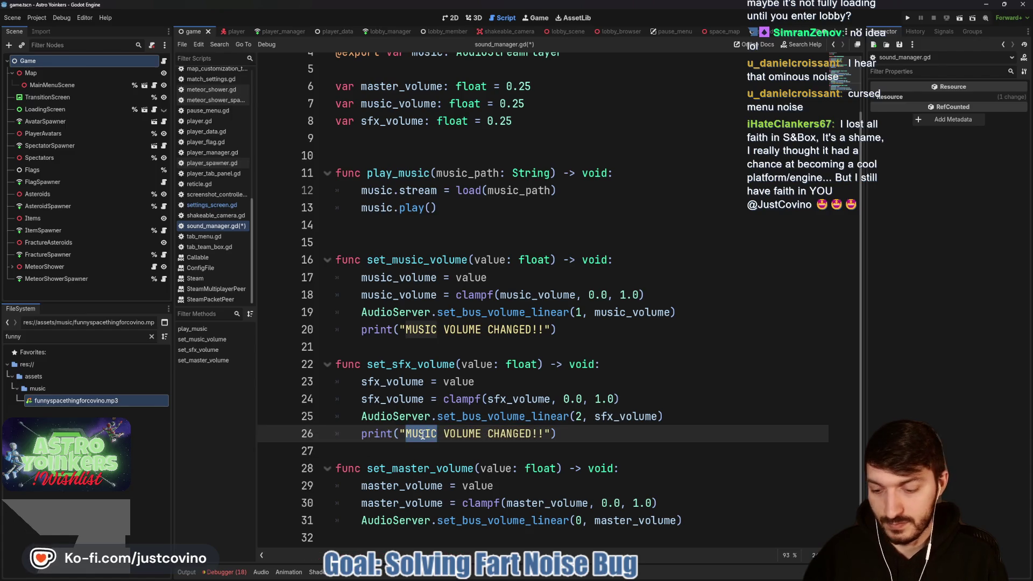
type("SFX")
key("End")
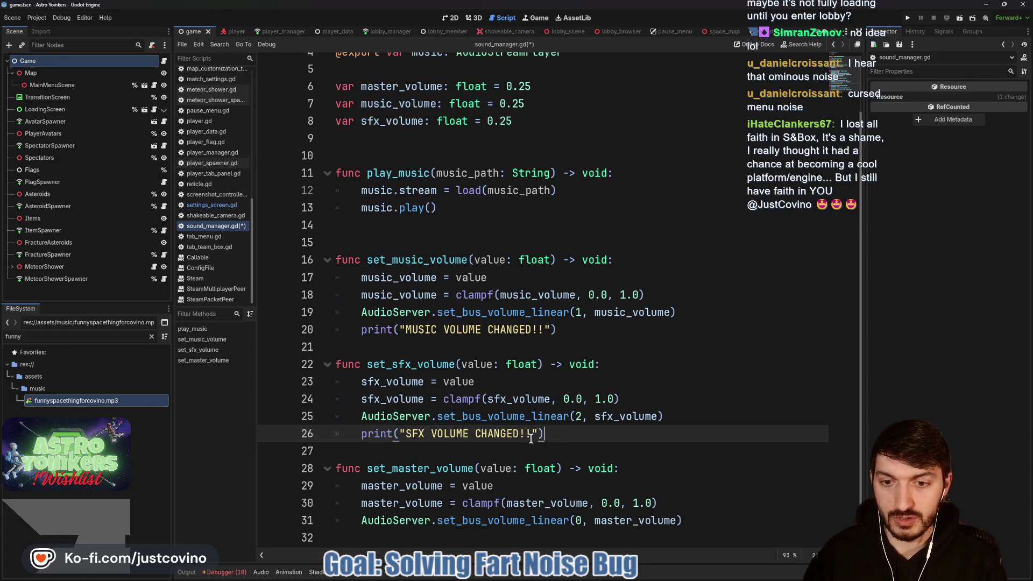
Paste it into set_master_volume on line 32 as MASTER VOLUME CHANGED!! and save sound_manager.gd.
left_click(386, 536)
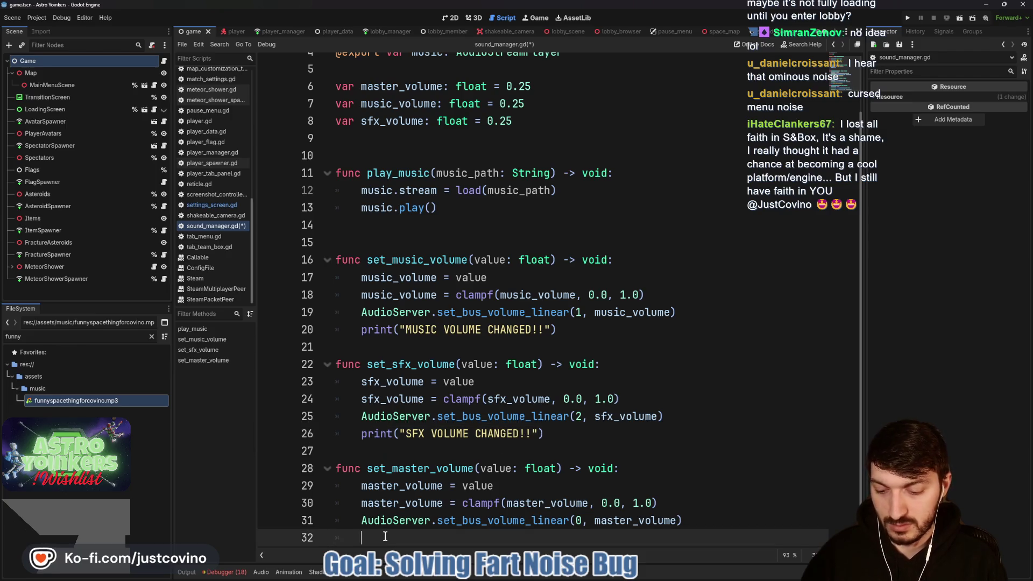
type("print(\"MUSIC VOLUME CHANGED!!\")")
double_click(417, 536)
type("MAS")
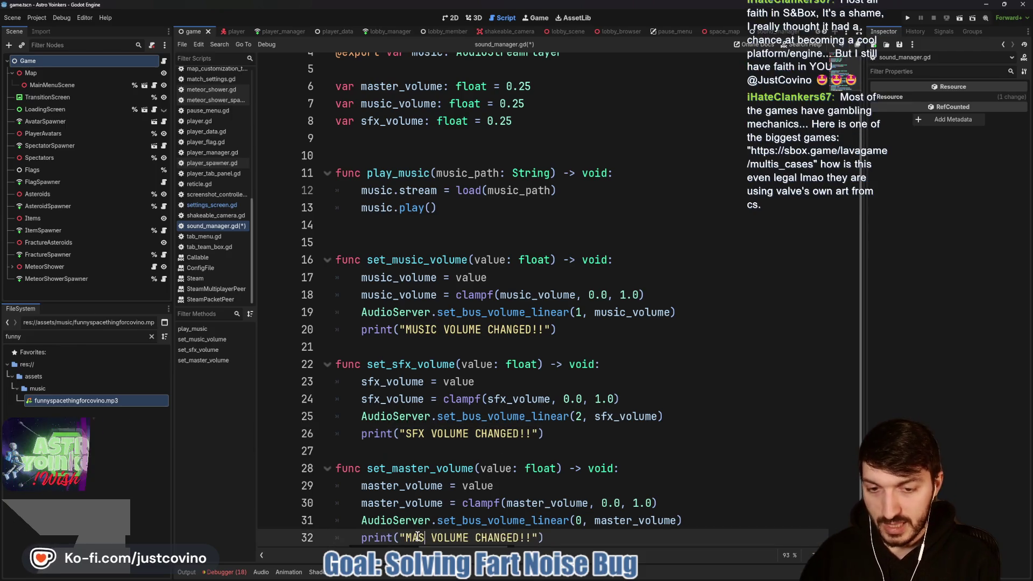
type("TER")
left_click(647, 485)
key("ctrl+s")
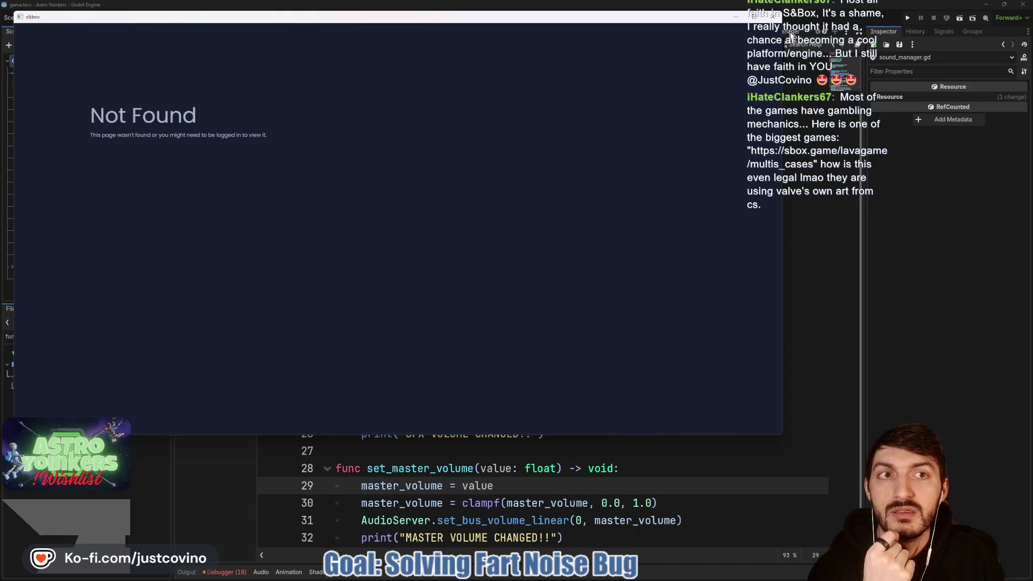
Dismiss the s&box window, add a blank line after the MUSIC print, and open a new browser tab.
left_click(772, 16)
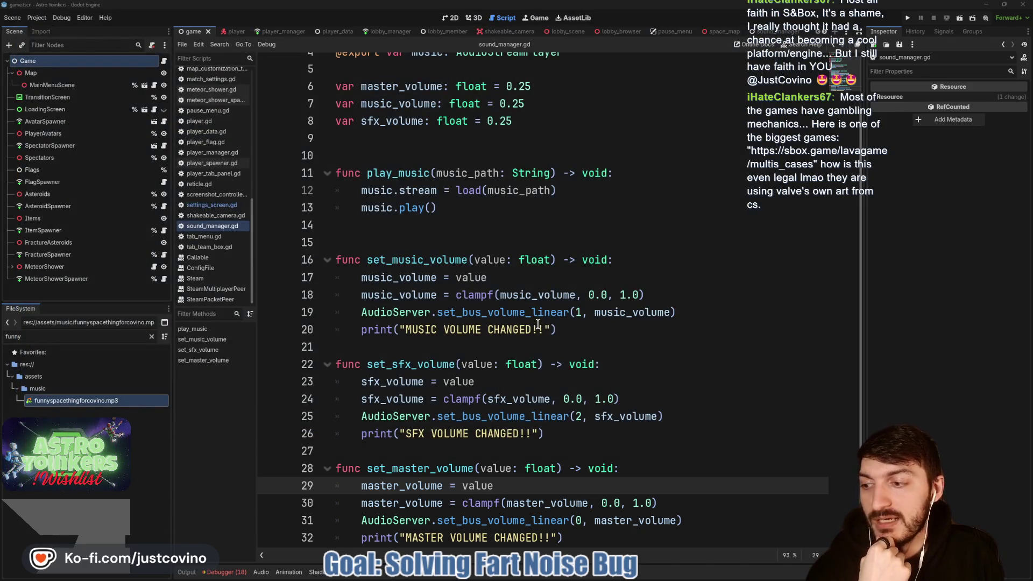
left_click(406, 353)
key("Return")
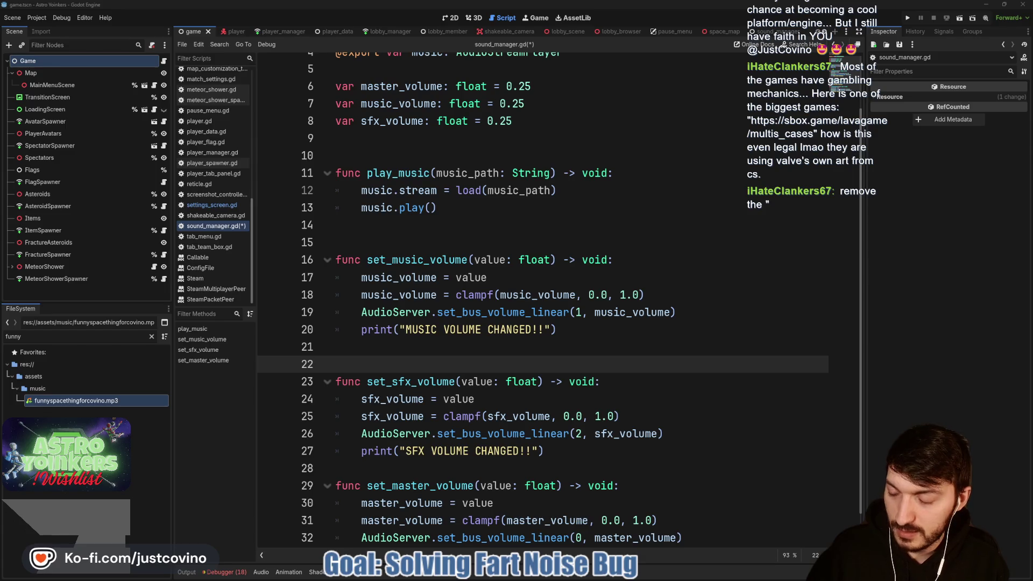
left_click(577, 576)
left_click(440, 73)
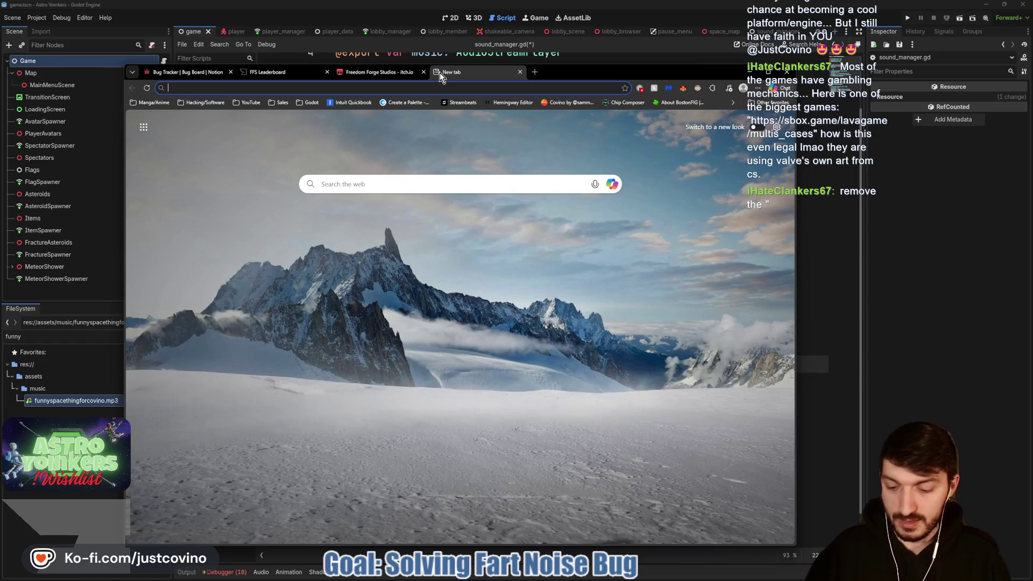
Load the shared sbox.game link, read the Case Opening Simulator page, then close its tab.
type("https://sbox.game/lavagame/multis_cases")
key("Return")
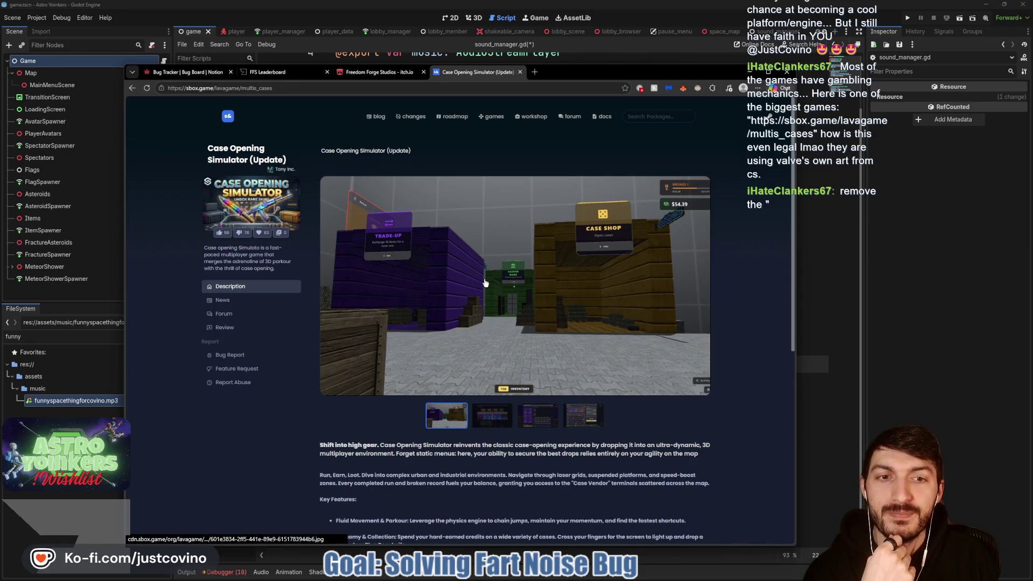
scroll(484, 282, "down", 5)
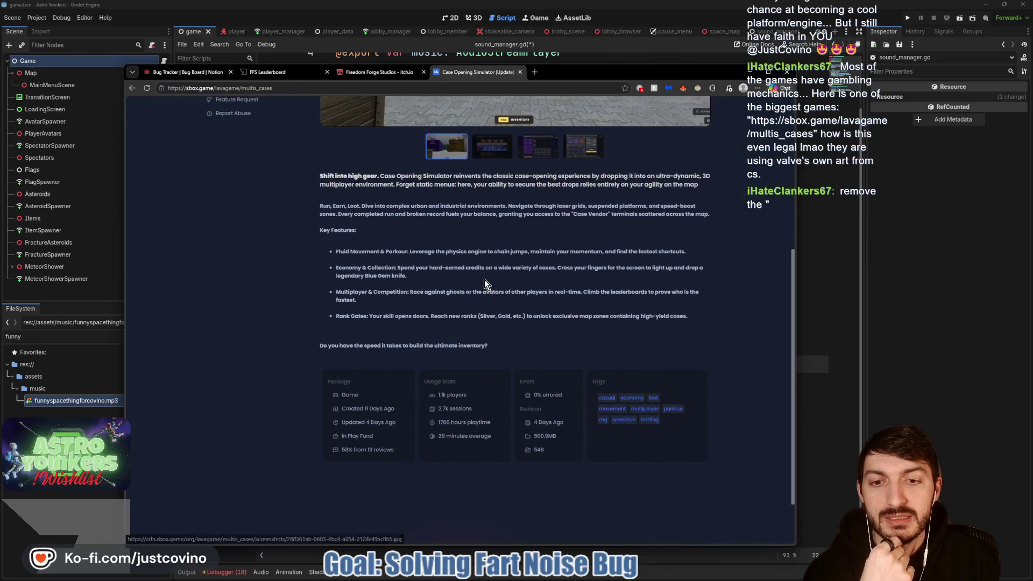
scroll(478, 377, "up", 5)
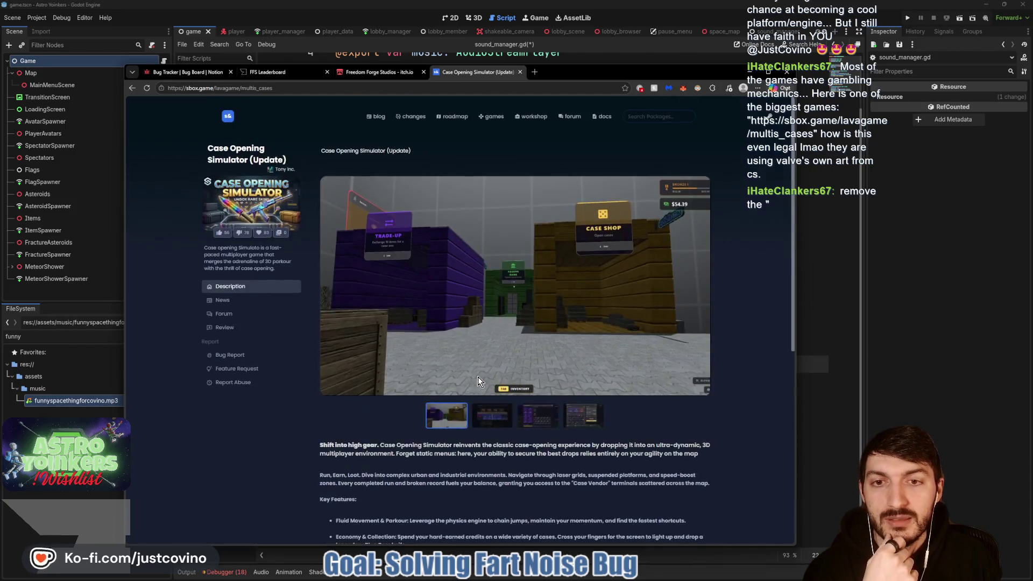
scroll(477, 377, "down", 6)
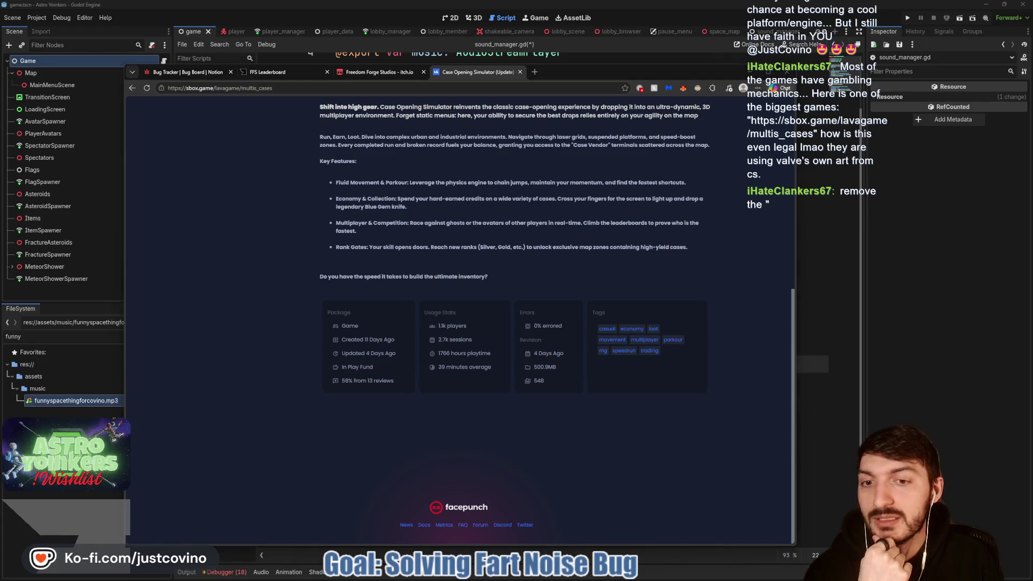
scroll(465, 316, "up", 6)
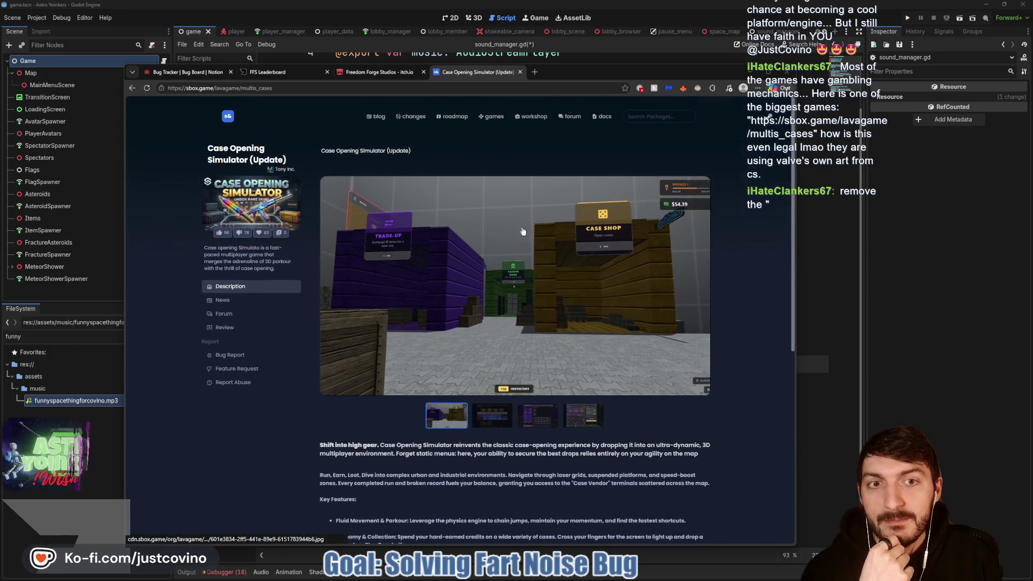
left_click(520, 72)
Save sound_manager.gd and test-run the project, closing the second game window before stopping with F8.
left_click(732, 74)
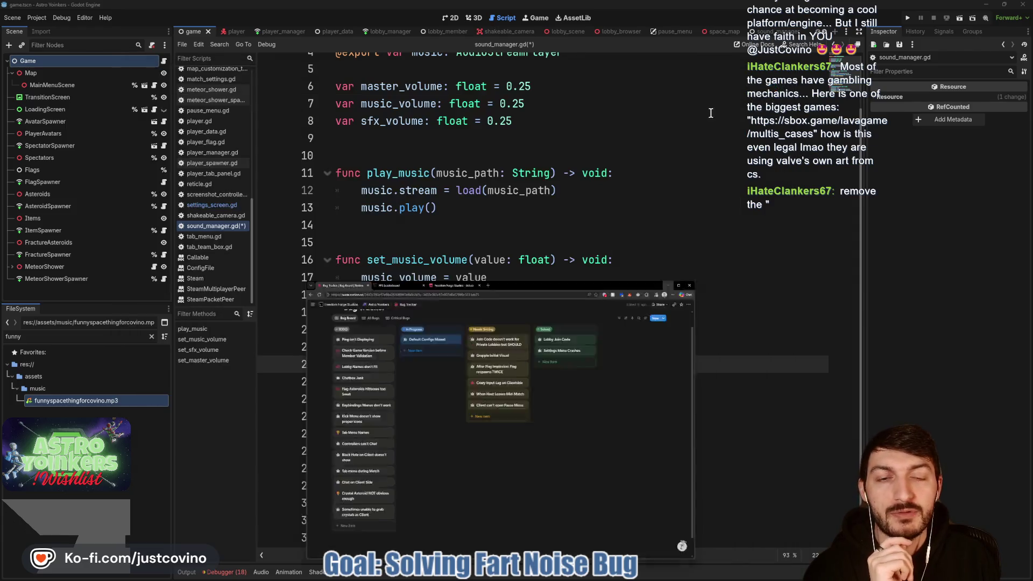
left_click(504, 243)
key("ctrl+s")
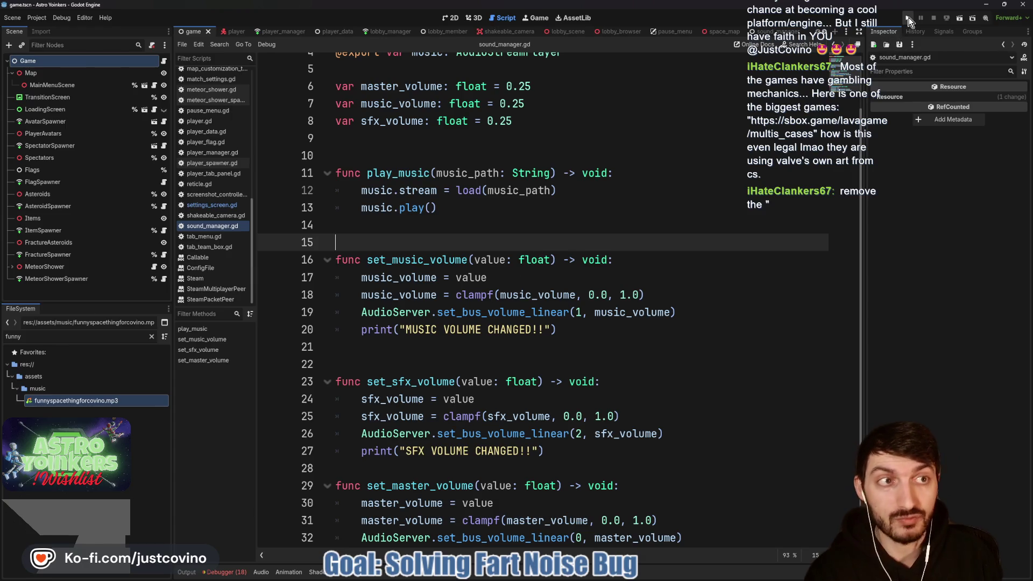
left_click(908, 20)
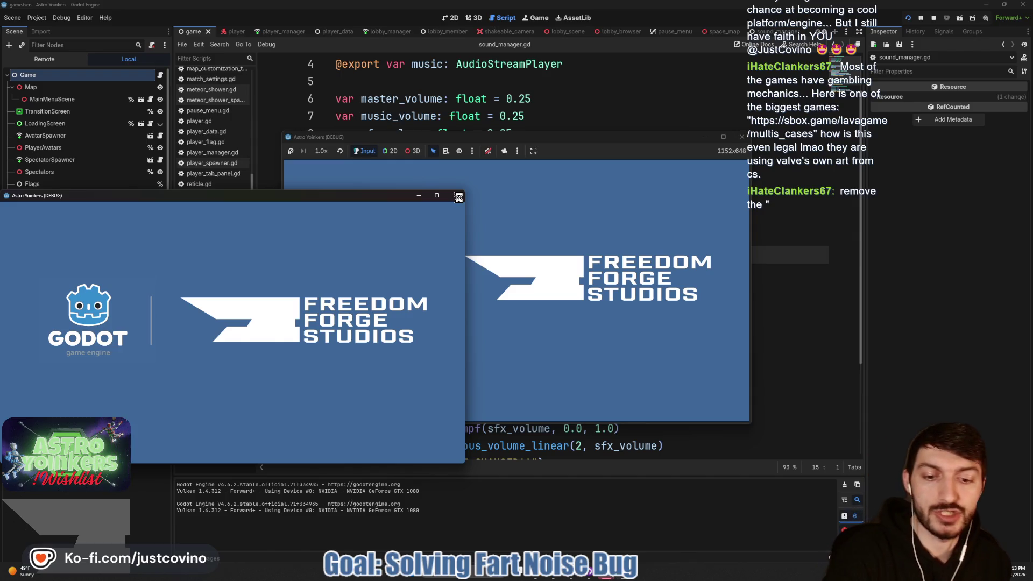
left_click(458, 197)
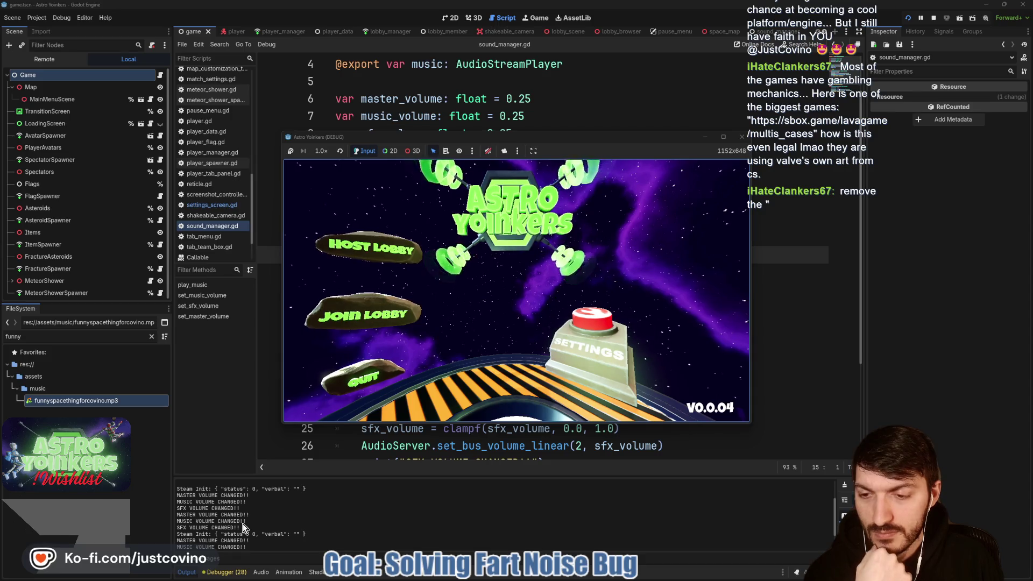
key("F8")
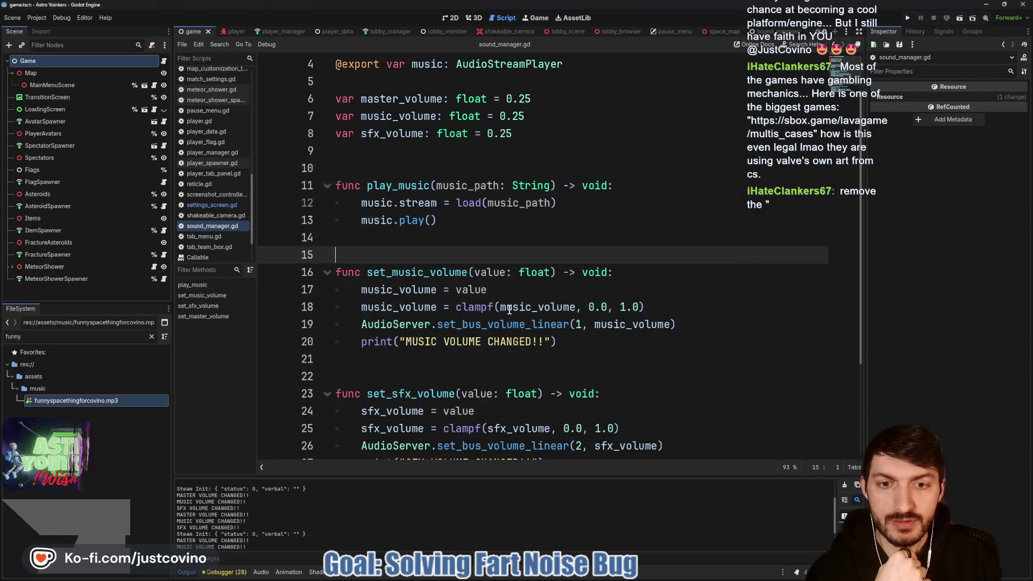
Append ', value' to the music, SFX and master volume print calls and save the script.
left_click(551, 341)
type(",")
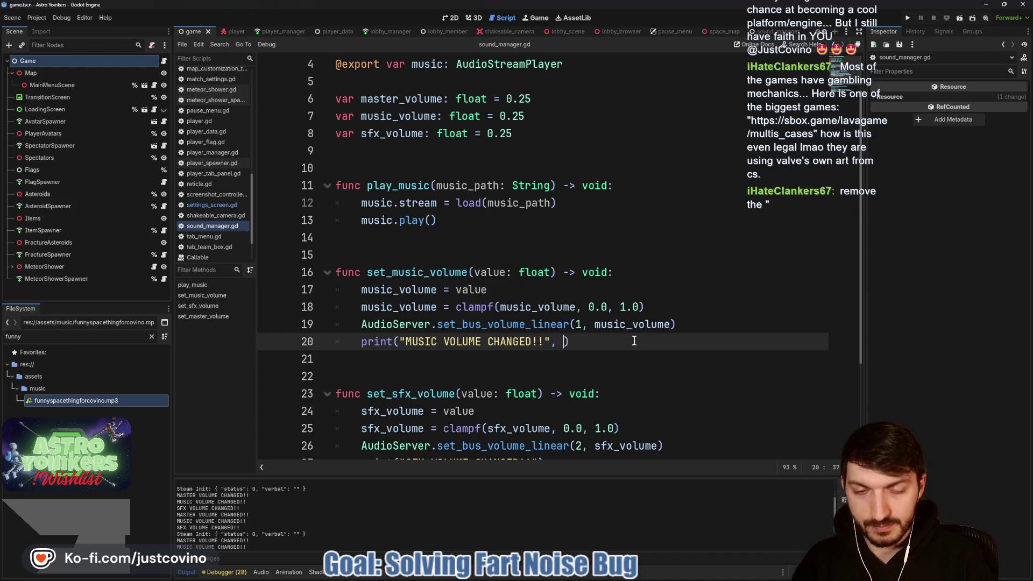
type("value")
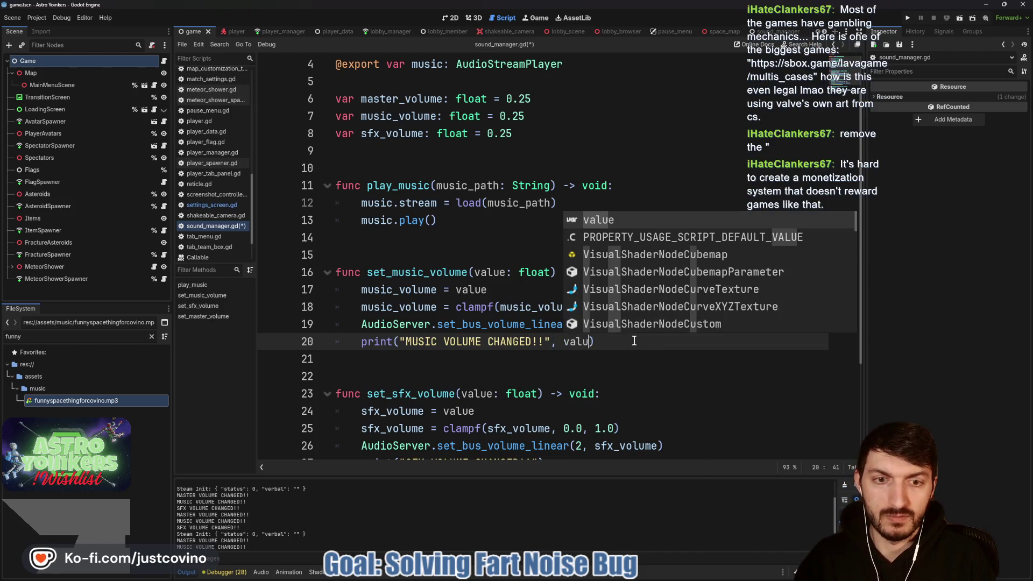
scroll(560, 342, "down", 3)
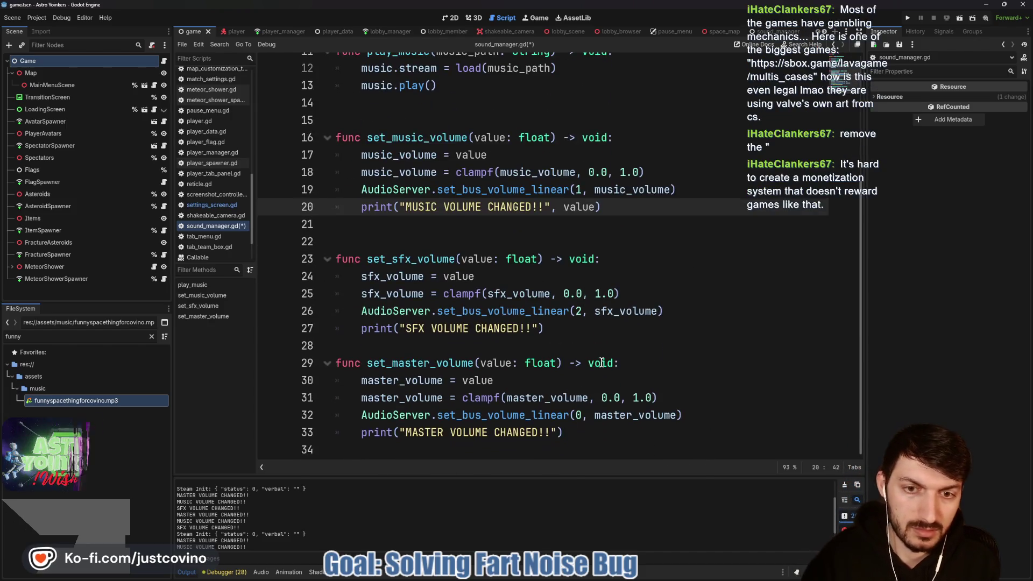
left_click(538, 328)
left_click(557, 432, "alt")
type(",")
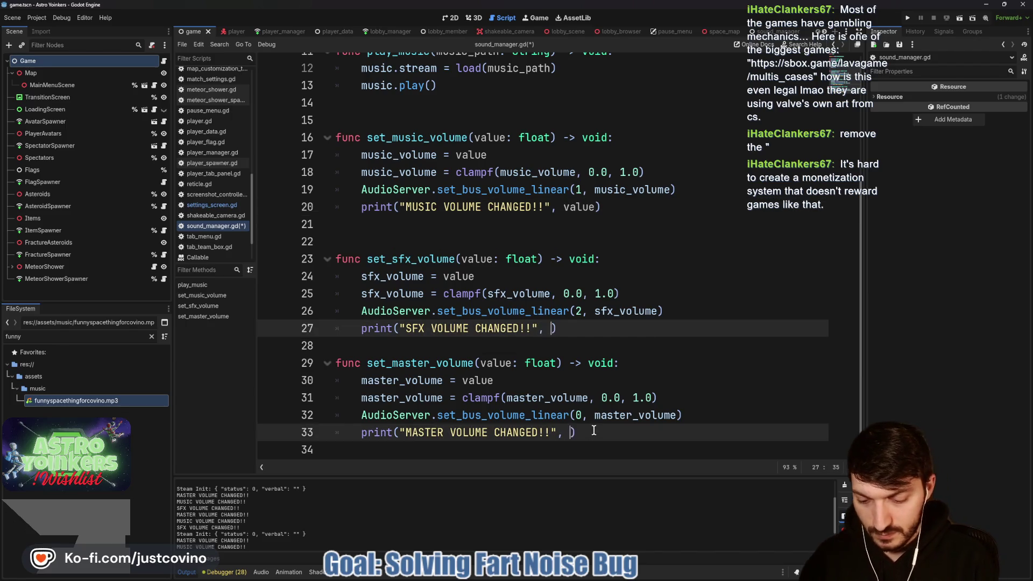
type("value")
left_click(548, 398)
key("ctrl+s")
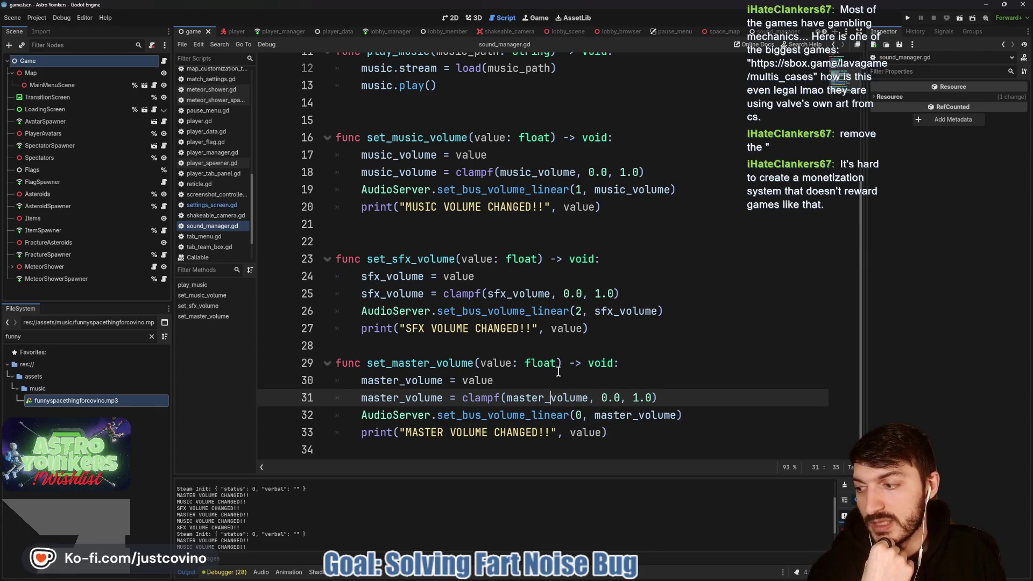
Insert a blank line before set_master_volume, save again, and run Astro Yoinkers.
left_click(461, 341)
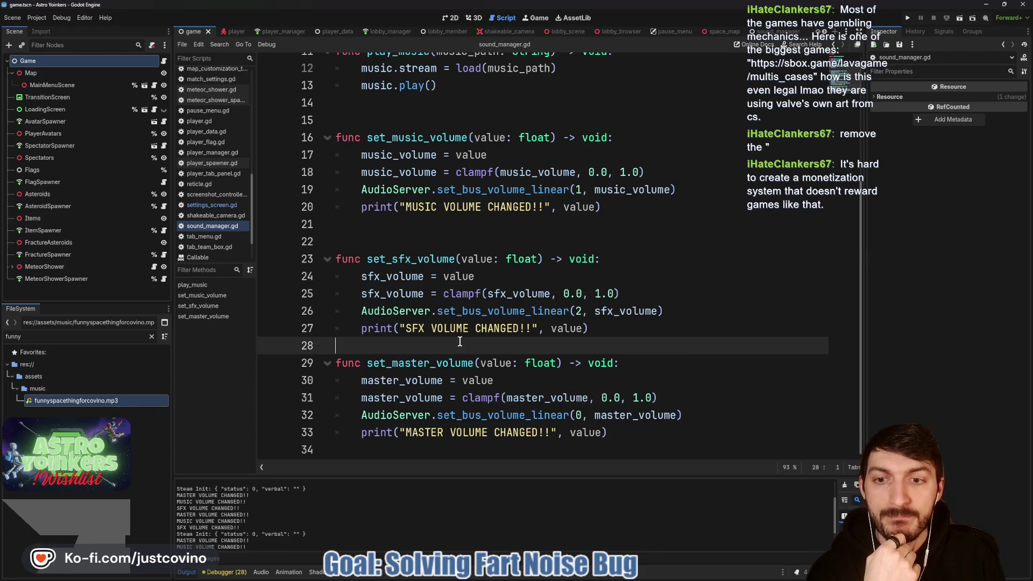
key("Return")
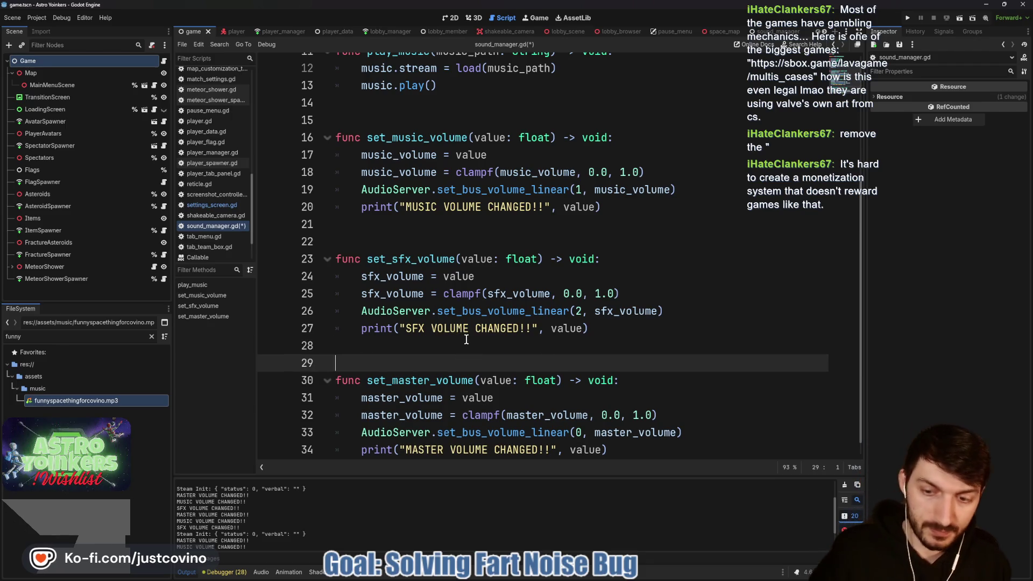
key("ctrl+s")
left_click(908, 17)
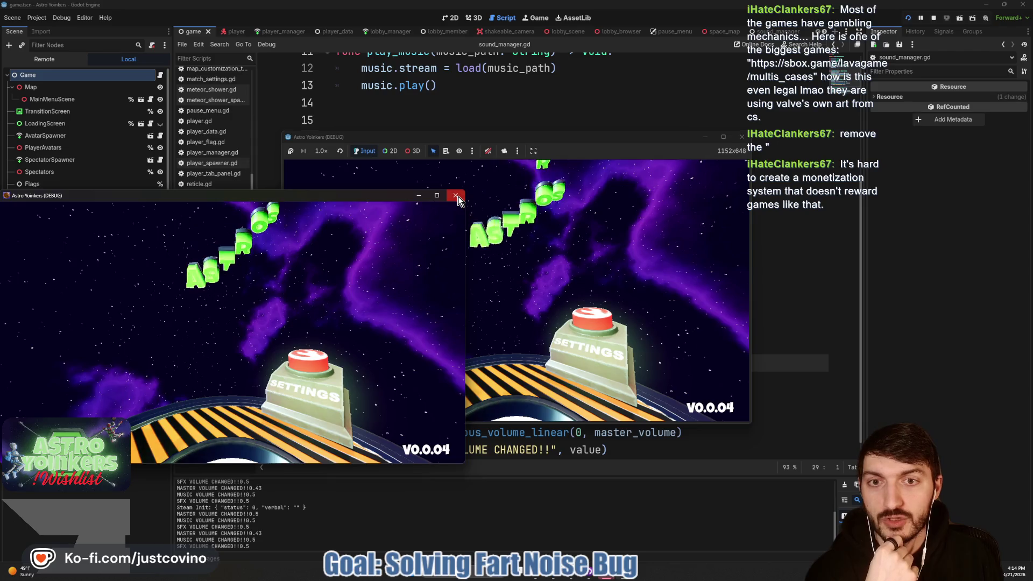
Close the second game instance, mute the running game's audio, then close the game.
left_click(455, 195)
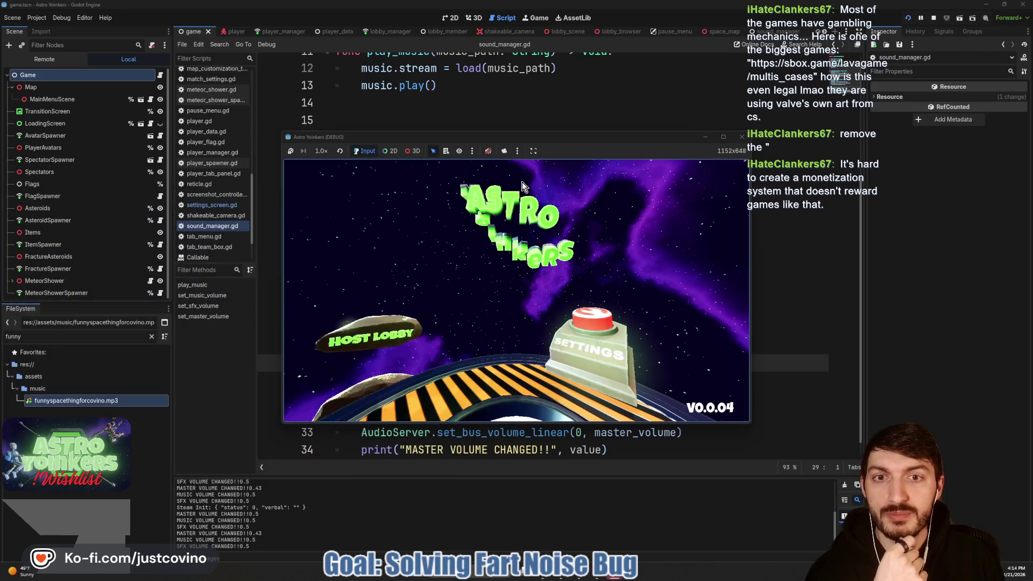
left_click(488, 151)
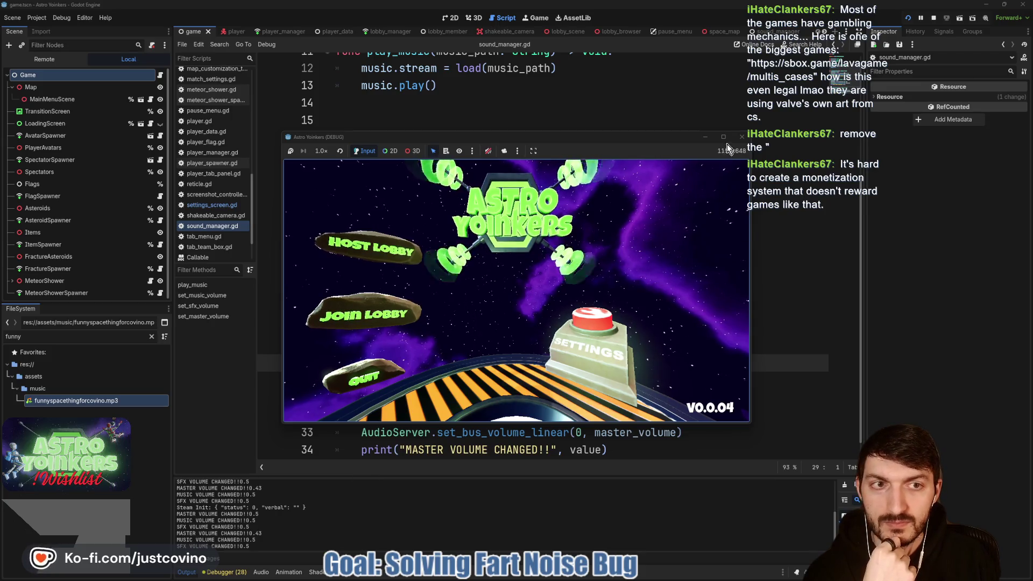
left_click(742, 137)
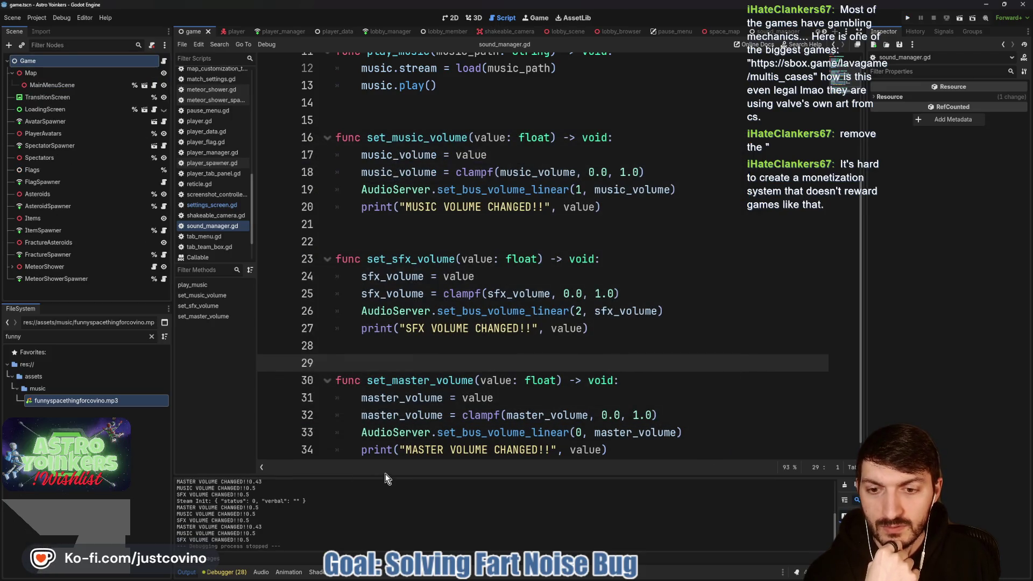
Enlarge the Output log, mark the repeated volume messages (0.5, master 0.43), then shrink it back.
mouse_move(385, 474)
left_mouse_down()
mouse_move(333, 263)
mouse_move(312, 235)
mouse_move(249, 200)
left_mouse_up()
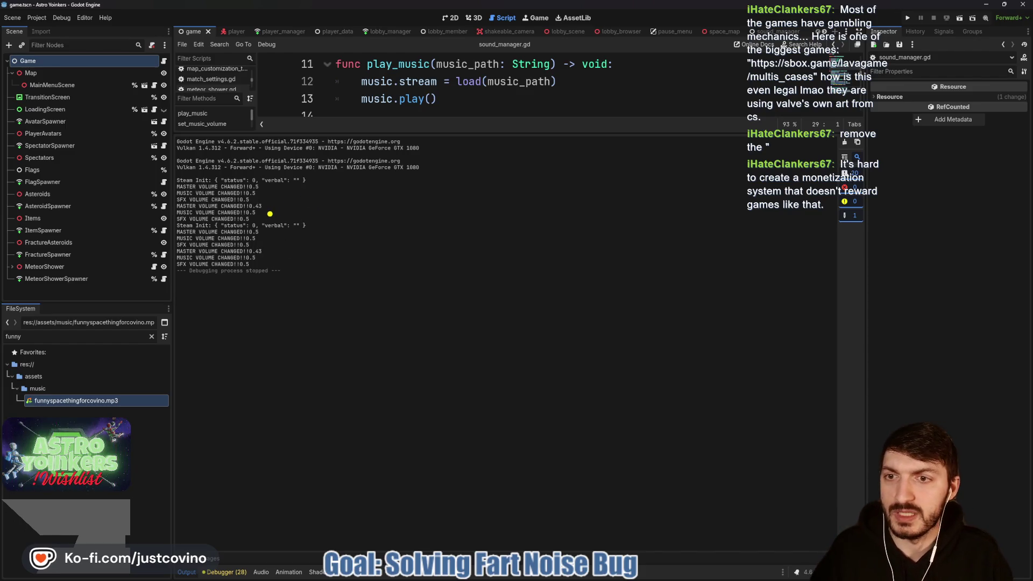
left_click_drag(291, 218, 298, 197)
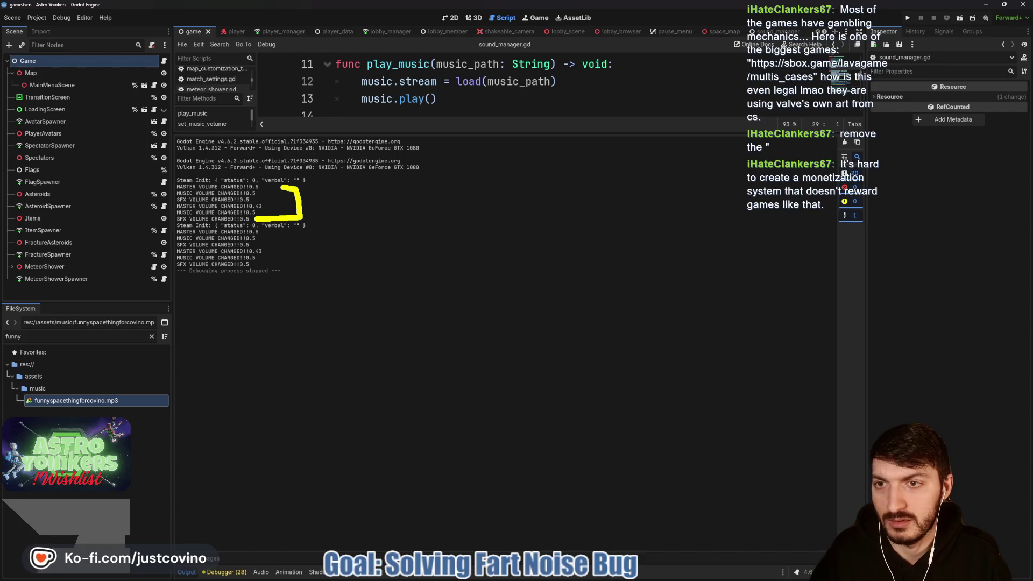
left_click_drag(179, 186, 162, 186)
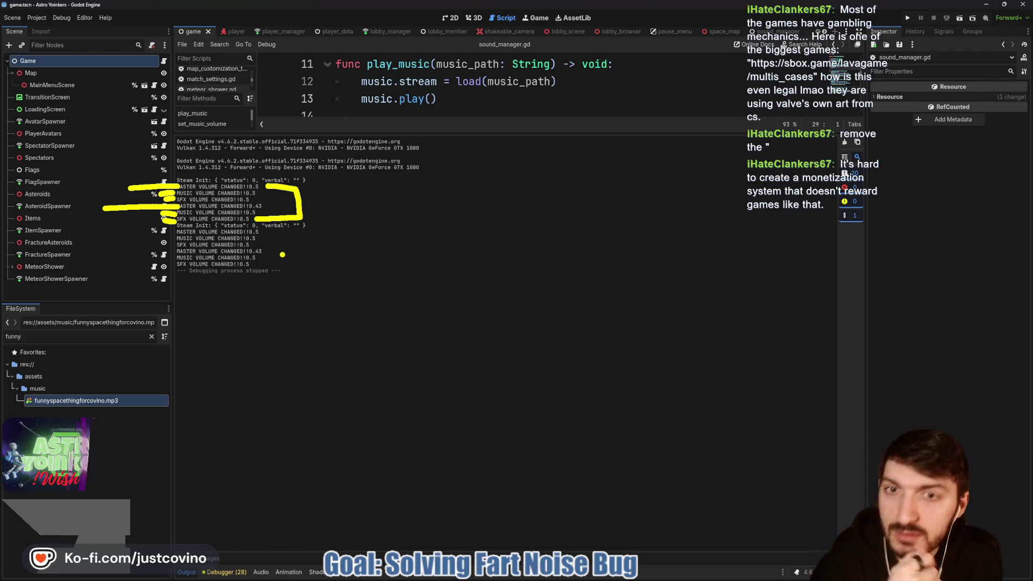
key("Escape")
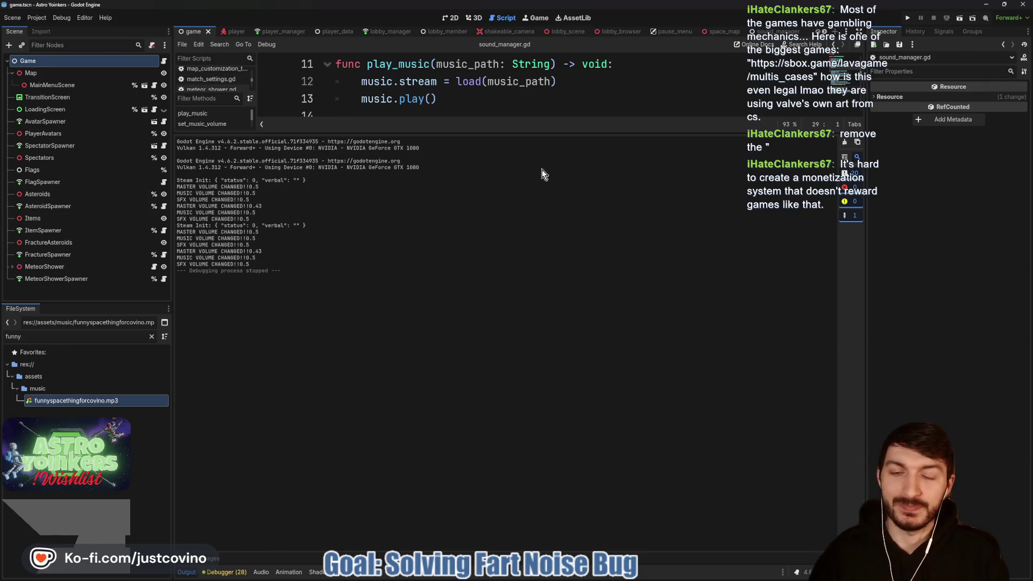
left_click_drag(595, 132, 605, 405)
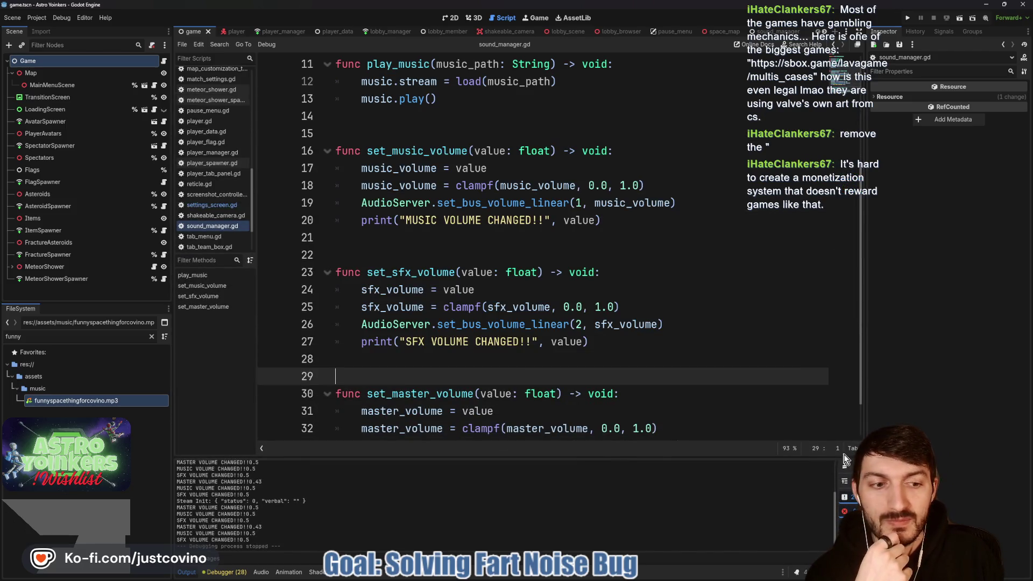
left_click(460, 363)
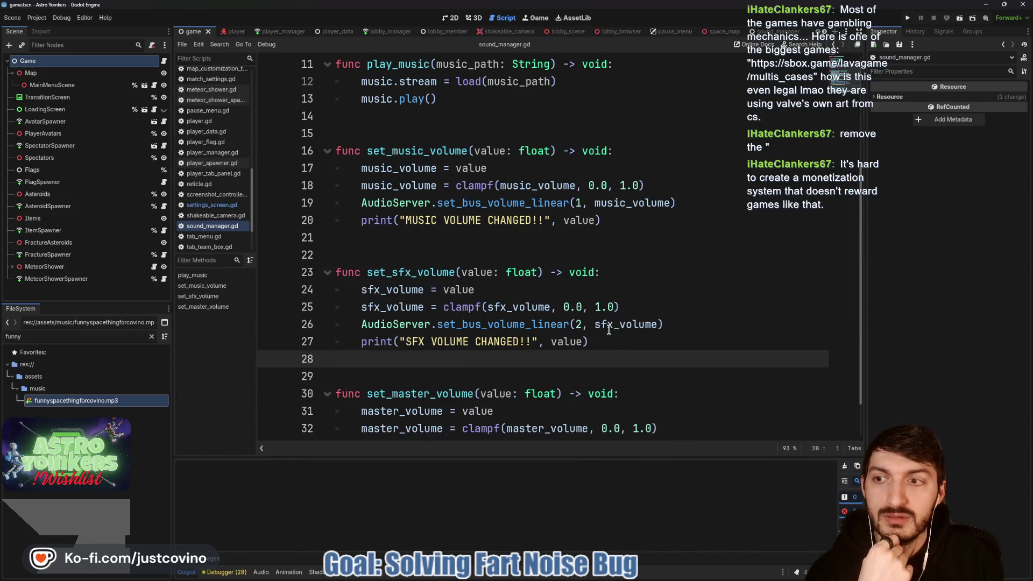
scroll(451, 194, "up", 4)
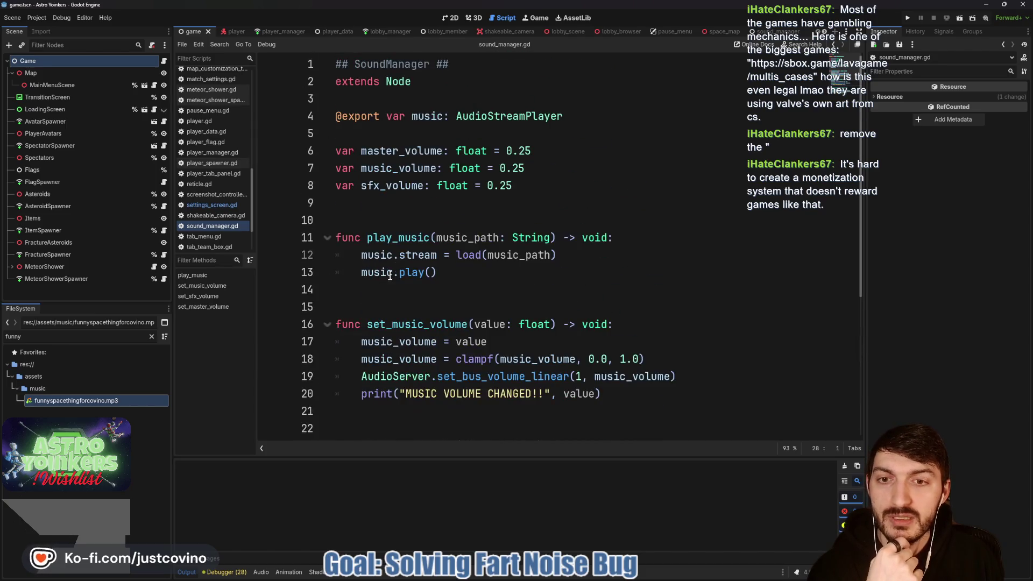
double_click(398, 238)
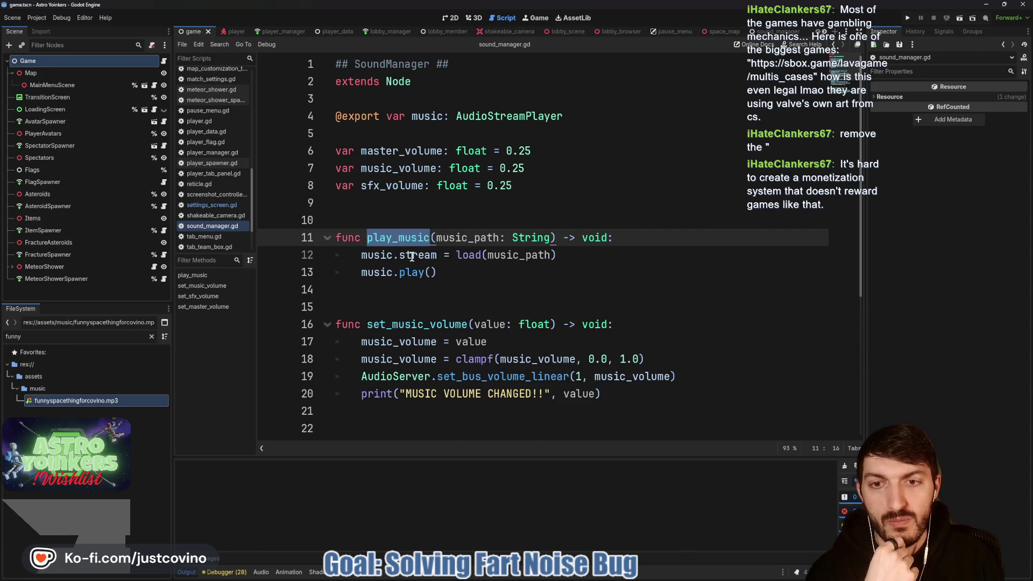
mouse_move(412, 257)
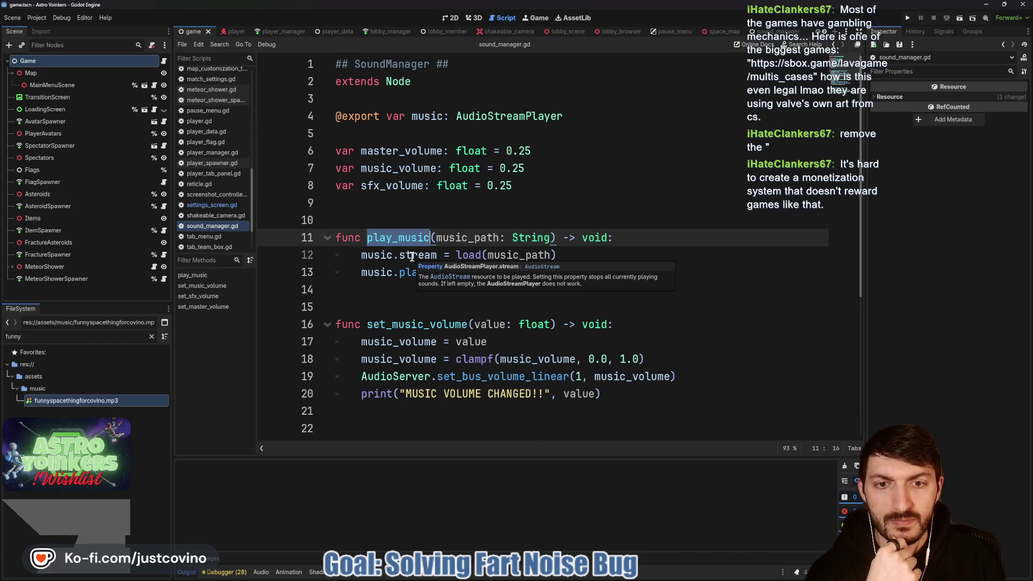
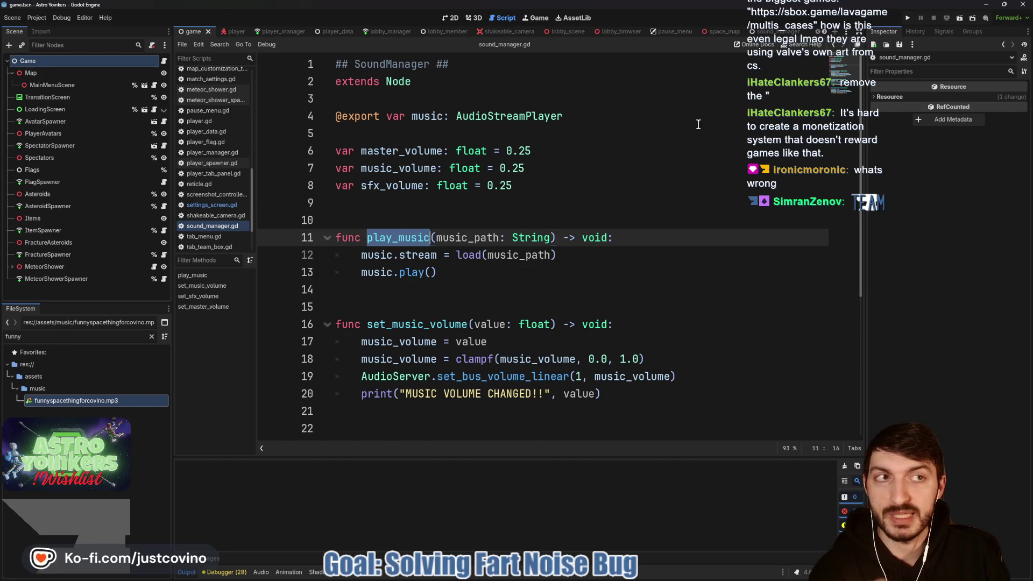
Run the project with F5, close the extra window, toggle the game's mute, and host a lobby.
key("F5")
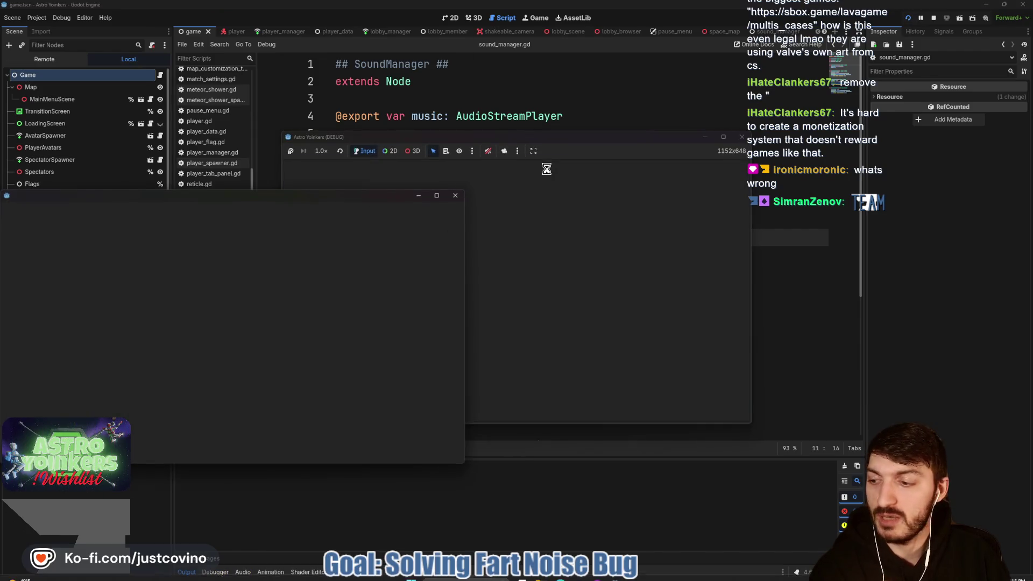
left_click(460, 198)
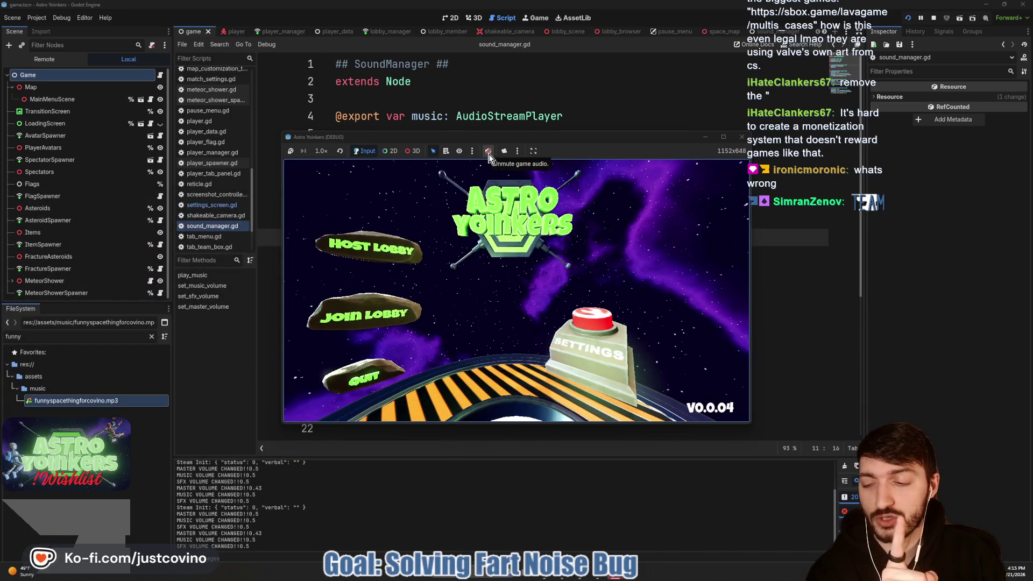
left_click(488, 151)
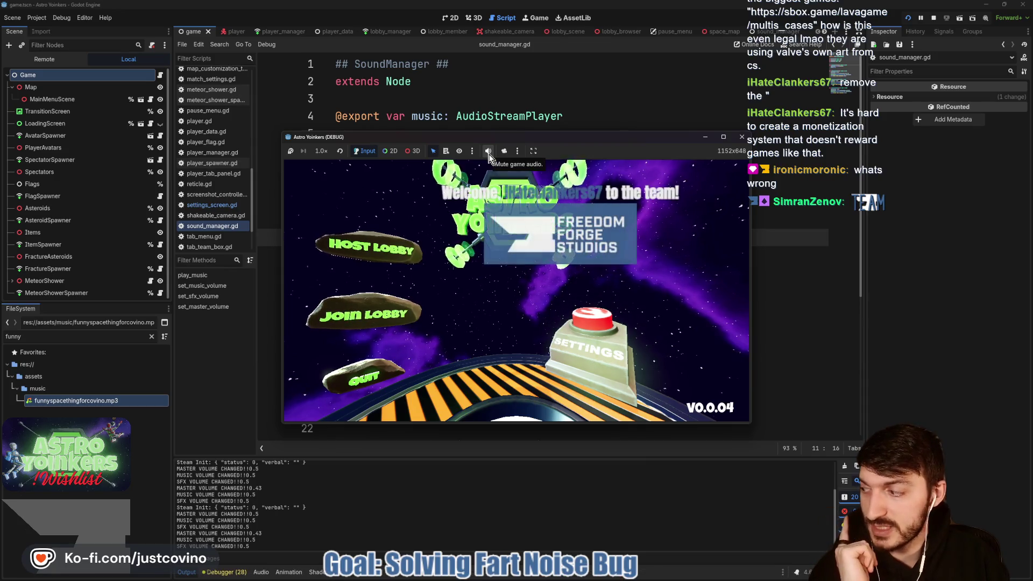
left_click(488, 151)
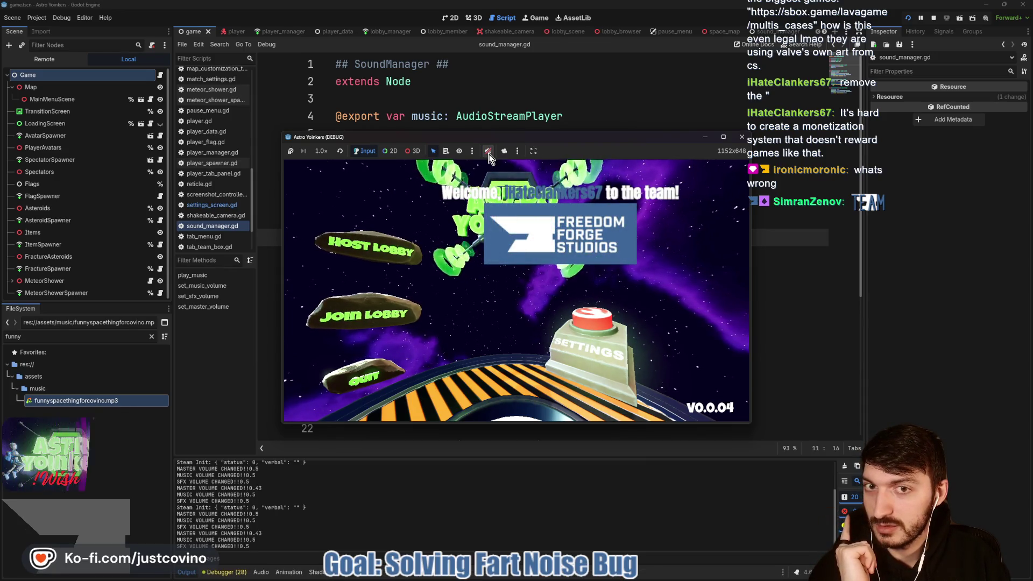
left_click(417, 240)
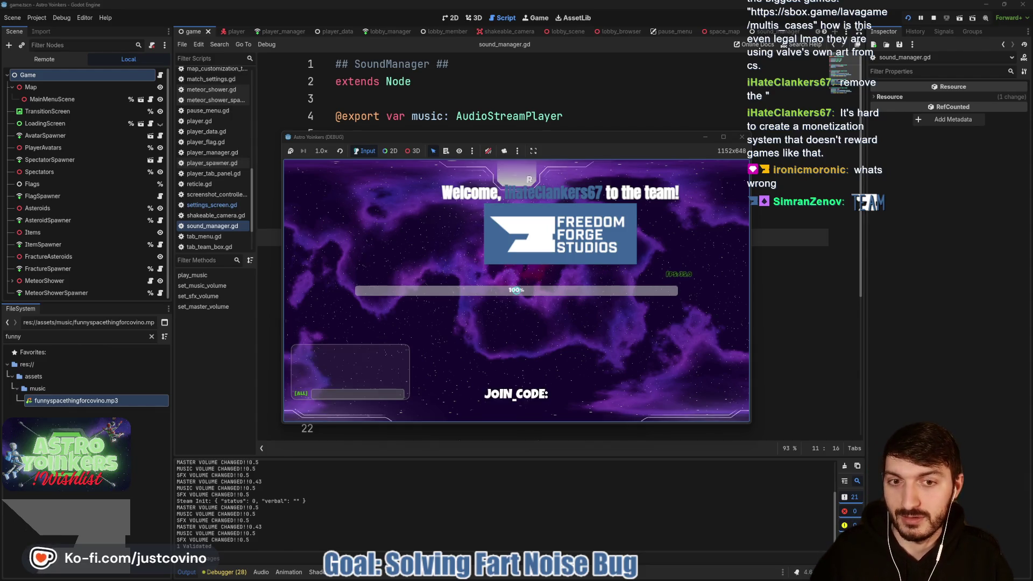
left_click(488, 152)
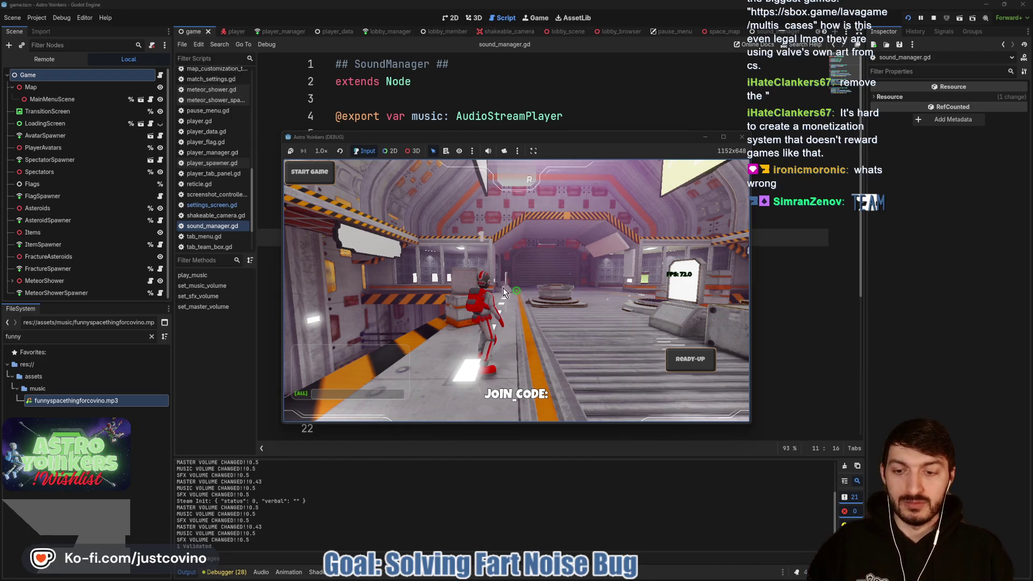
Raise the master volume one notch in the in-game settings menu.
key("Escape")
key("Right")
key("Right")
key("Right")
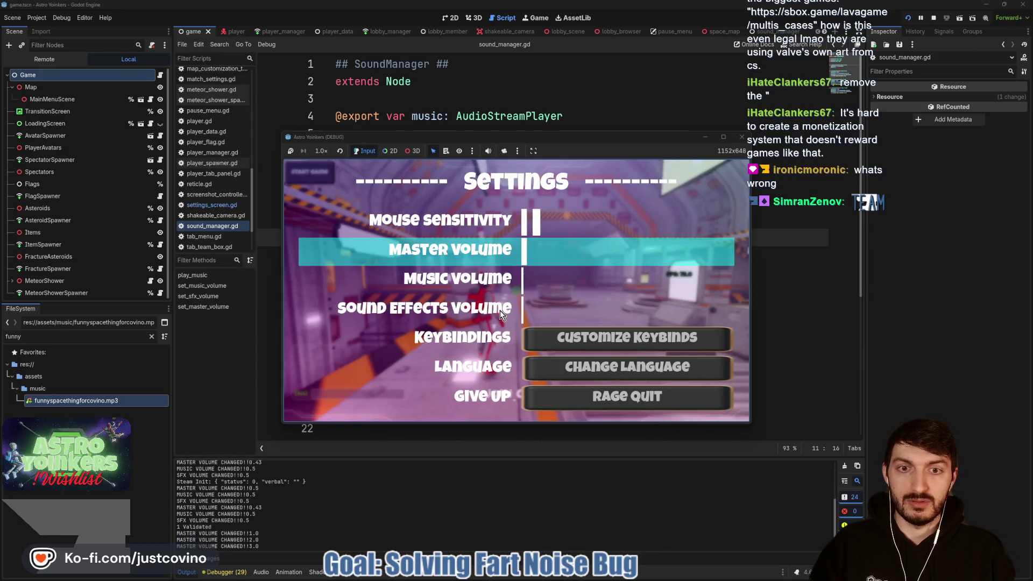
key("Escape")
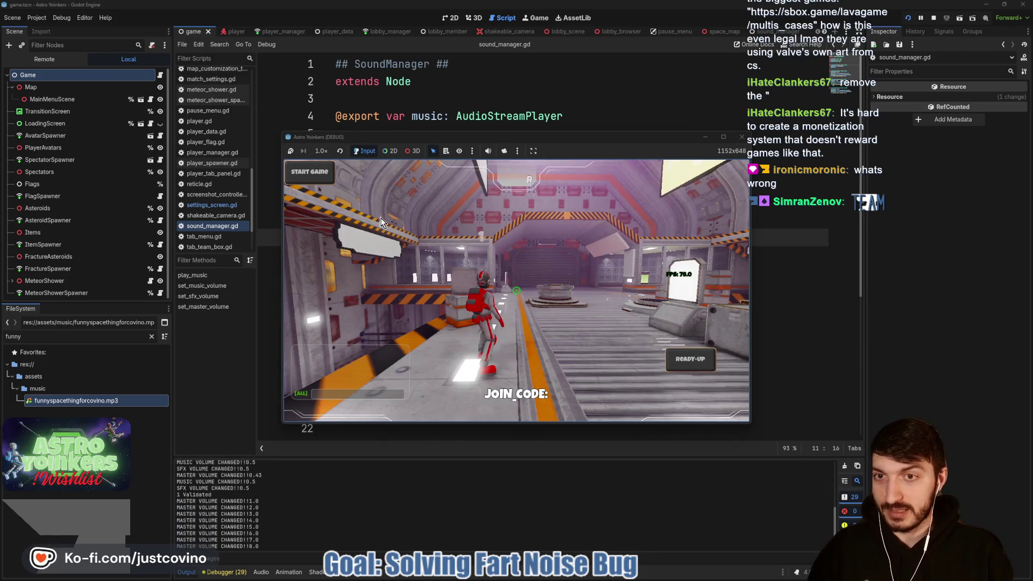
Choose Give Up to leave the lobby, mute the game audio, and stop the run.
key("Escape")
key("Down")
key("Down")
key("Down")
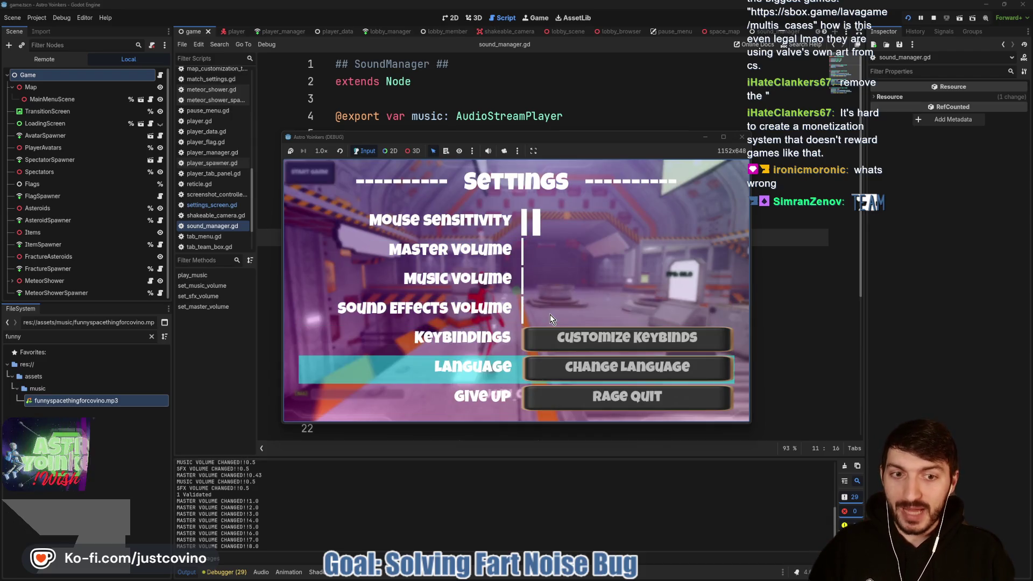
key("Return")
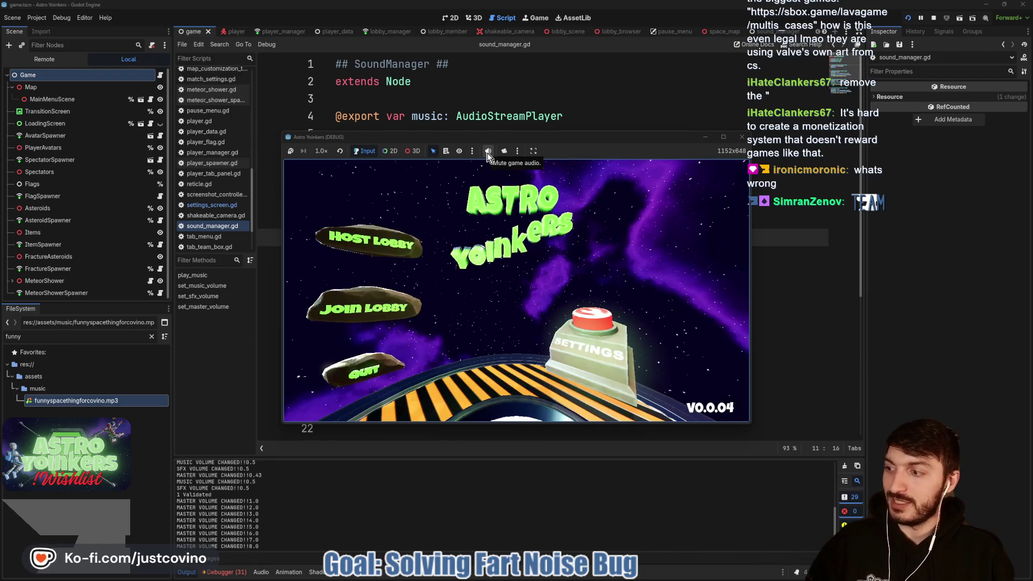
left_click(488, 153)
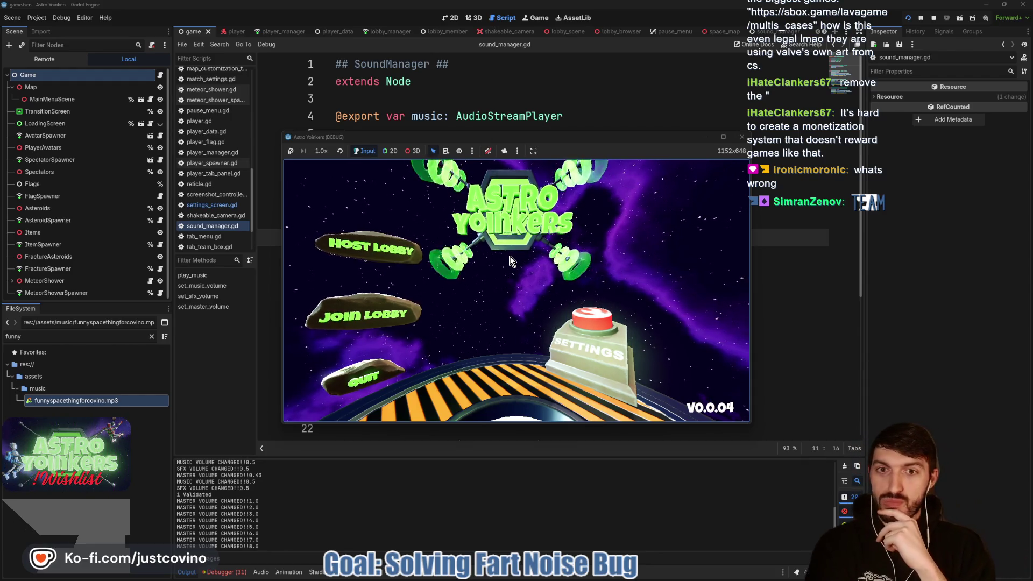
left_click(933, 18)
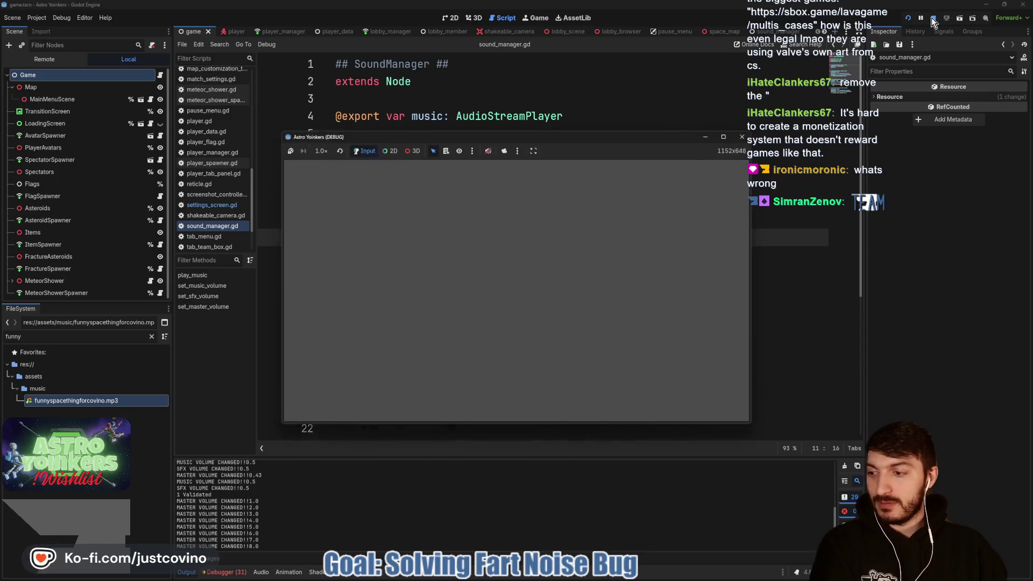
Select and review the play_music function in sound_manager.gd.
left_click(454, 272)
key("shift+Up")
key("shift+Up")
key("shift+Home")
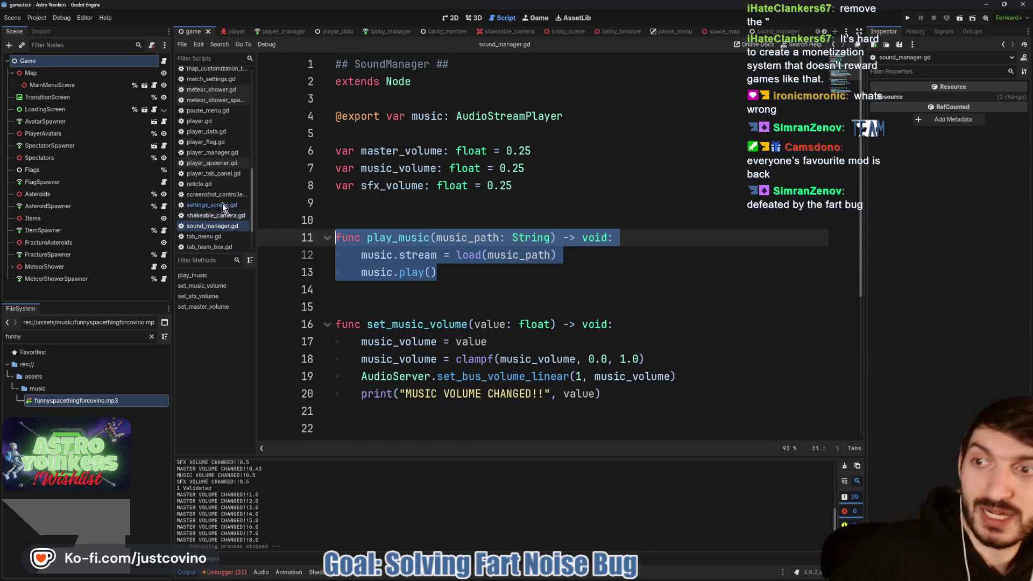
left_click(424, 210)
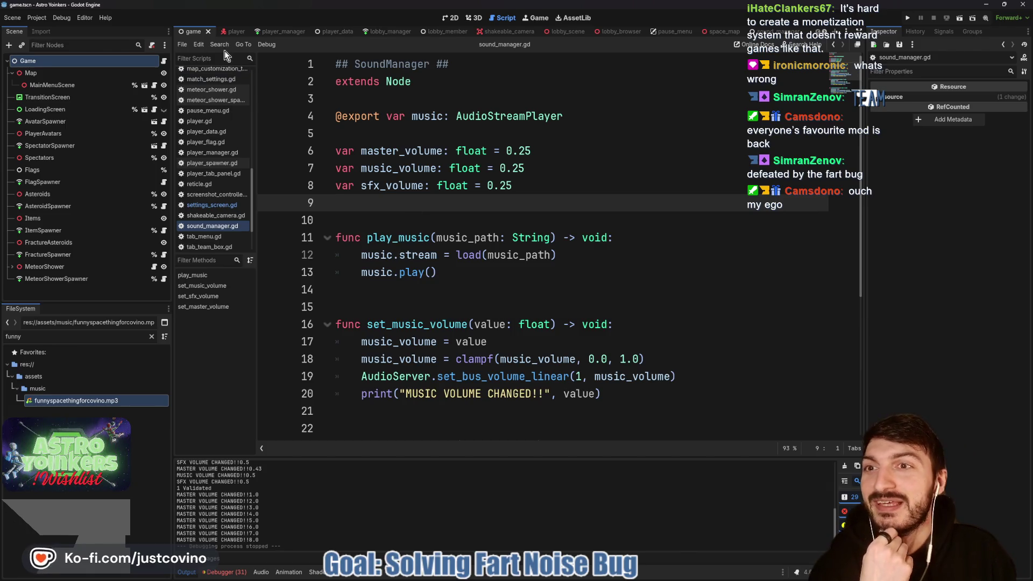
Open main_menu_scene.gd, highlight its line-67 play_music call, then open the SoundManager scene.
left_click(154, 86)
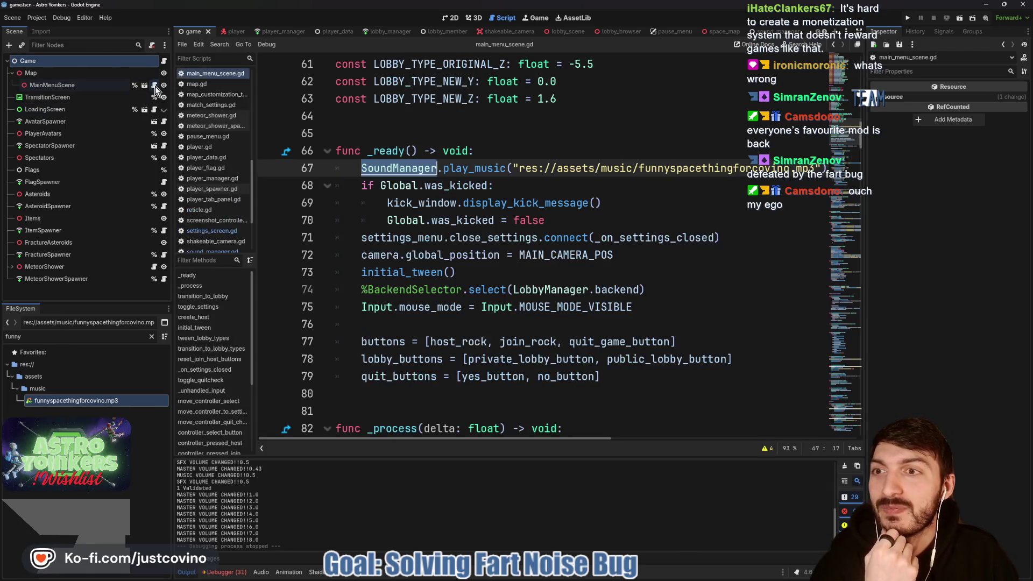
left_click_drag(361, 169, 816, 168)
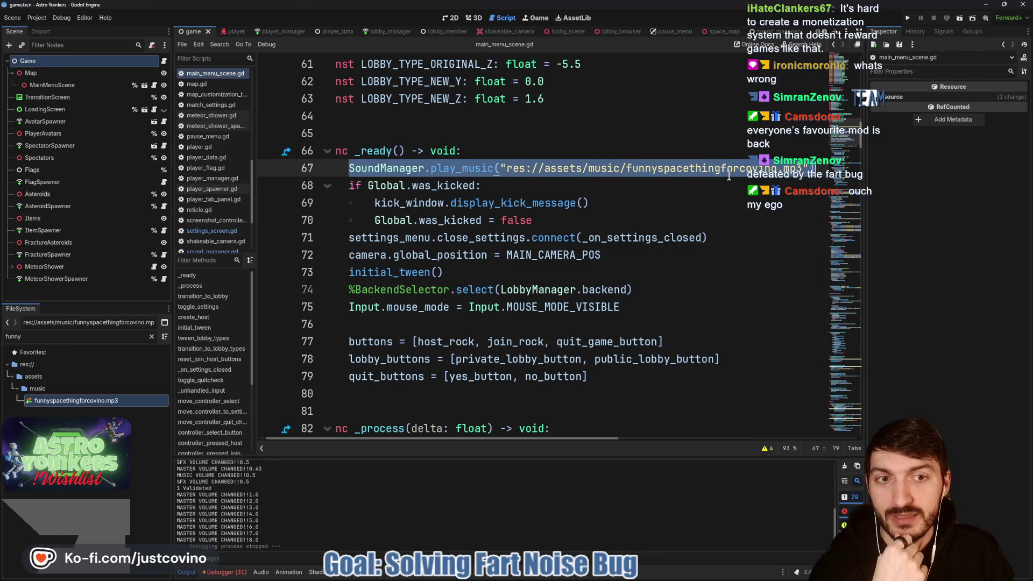
mouse_move(729, 177)
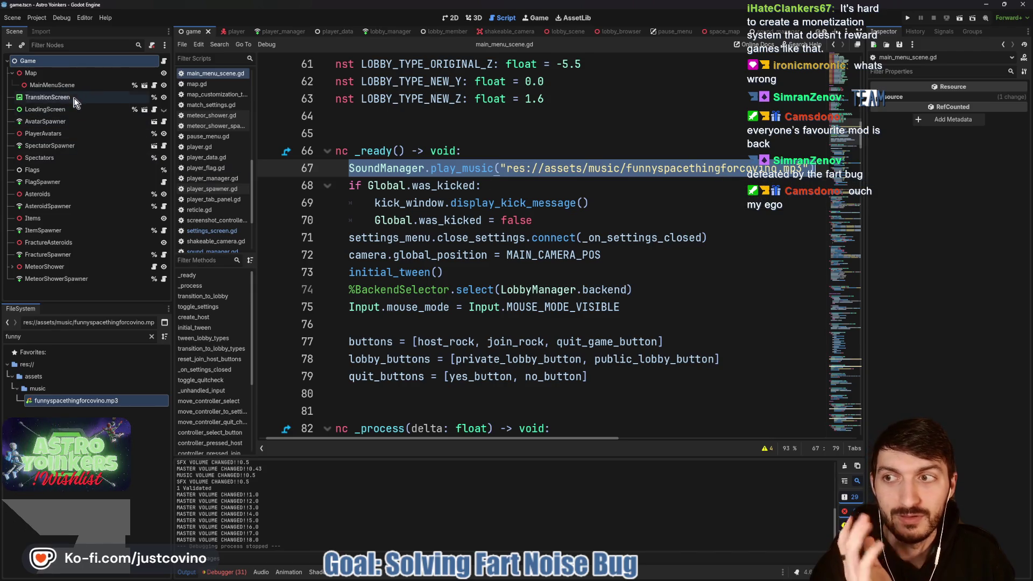
left_click(768, 32)
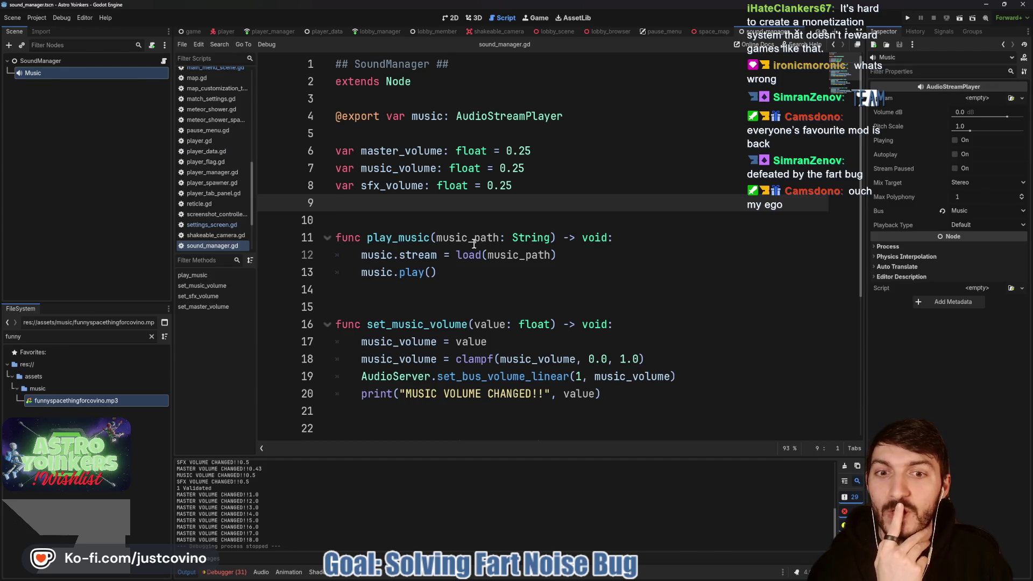
mouse_move(457, 263)
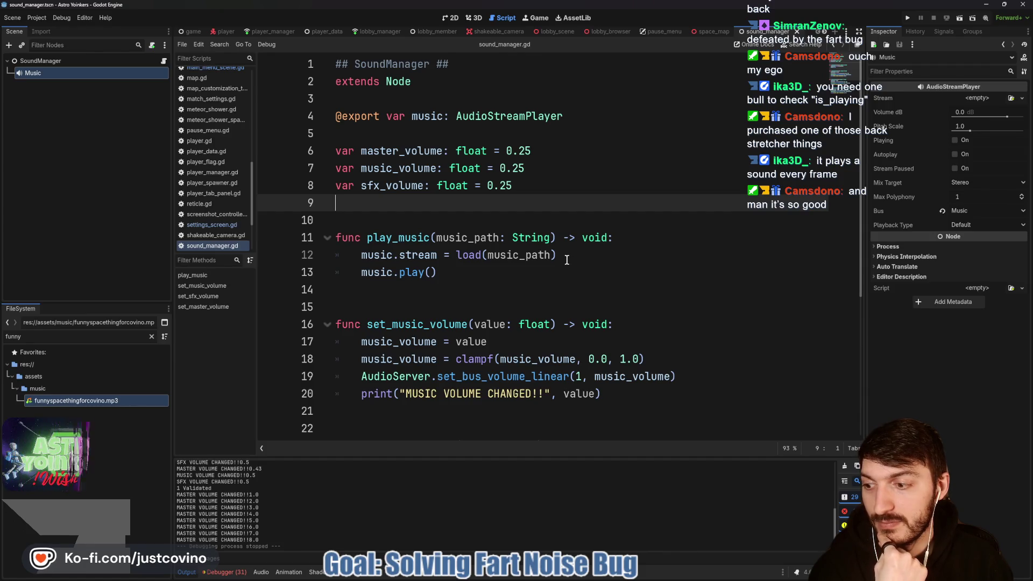
double_click(392, 238)
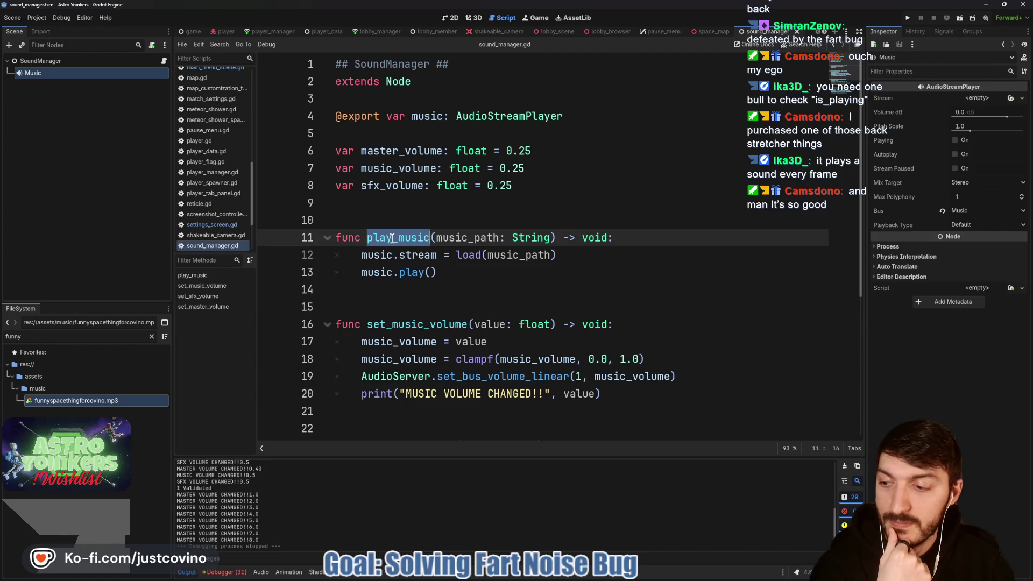
left_click(588, 255)
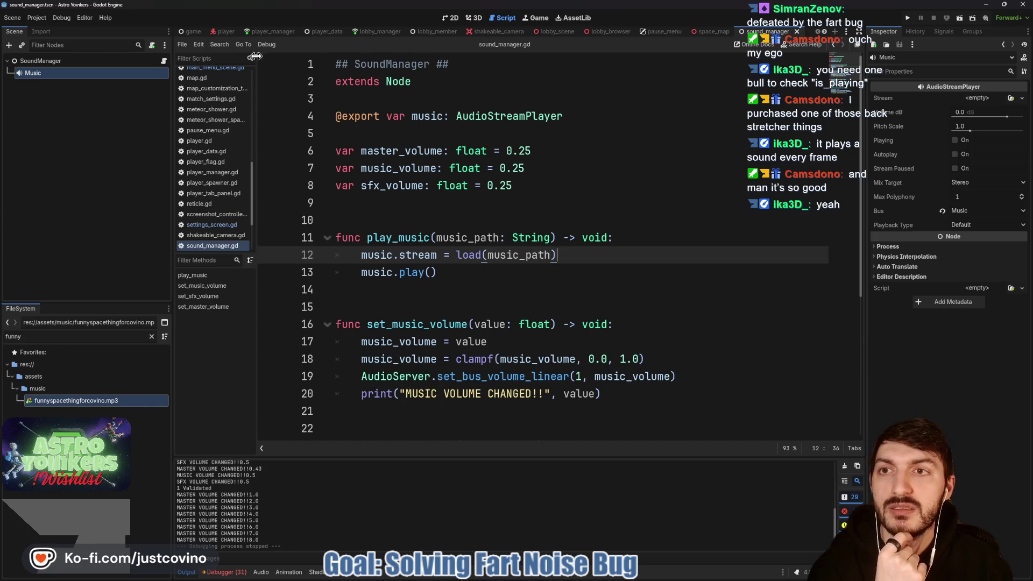
key("ctrl+Tab")
left_click(154, 86)
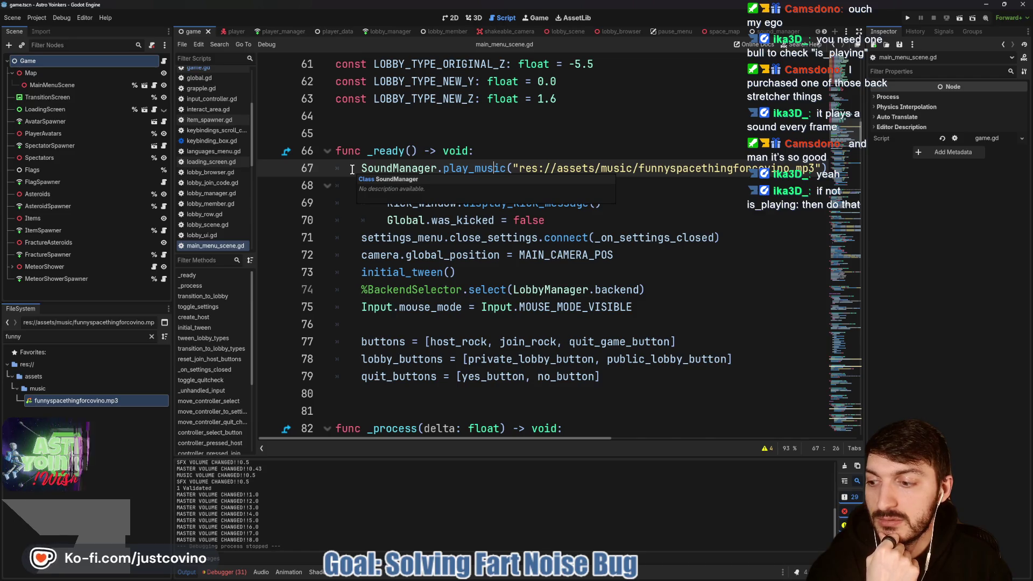
left_click_drag(358, 169, 579, 169)
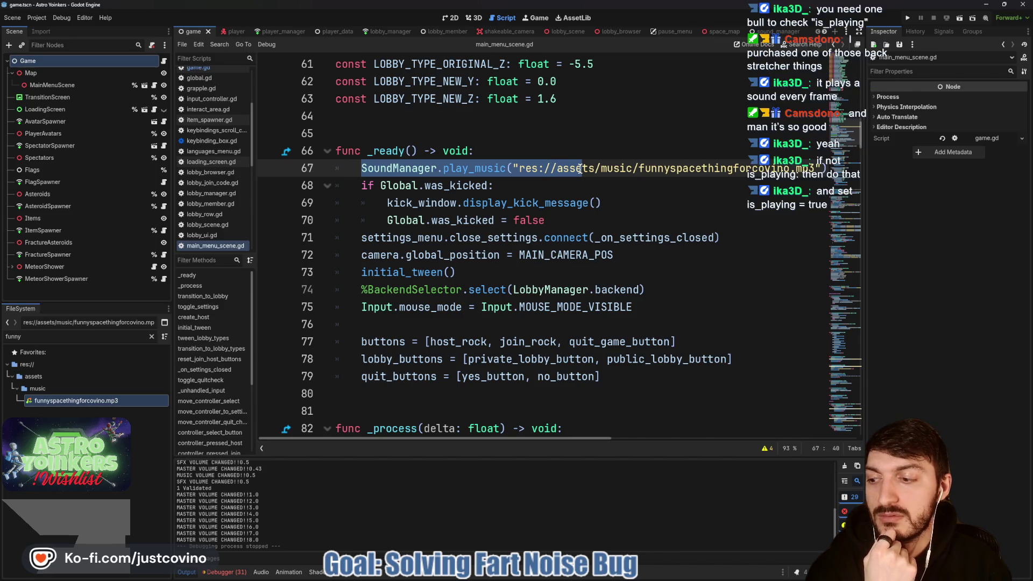
mouse_move(579, 169)
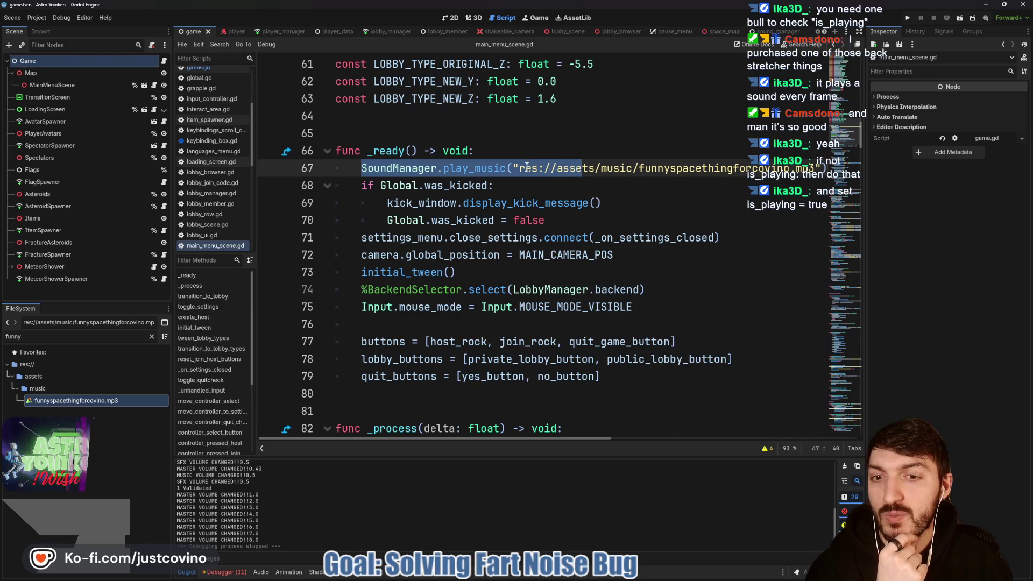
mouse_move(520, 170)
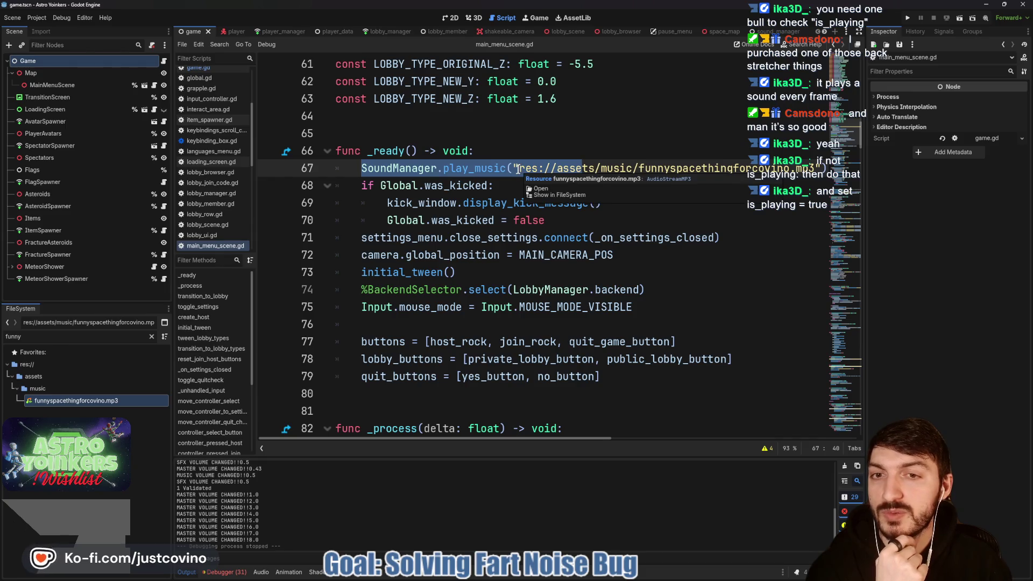
mouse_move(478, 172)
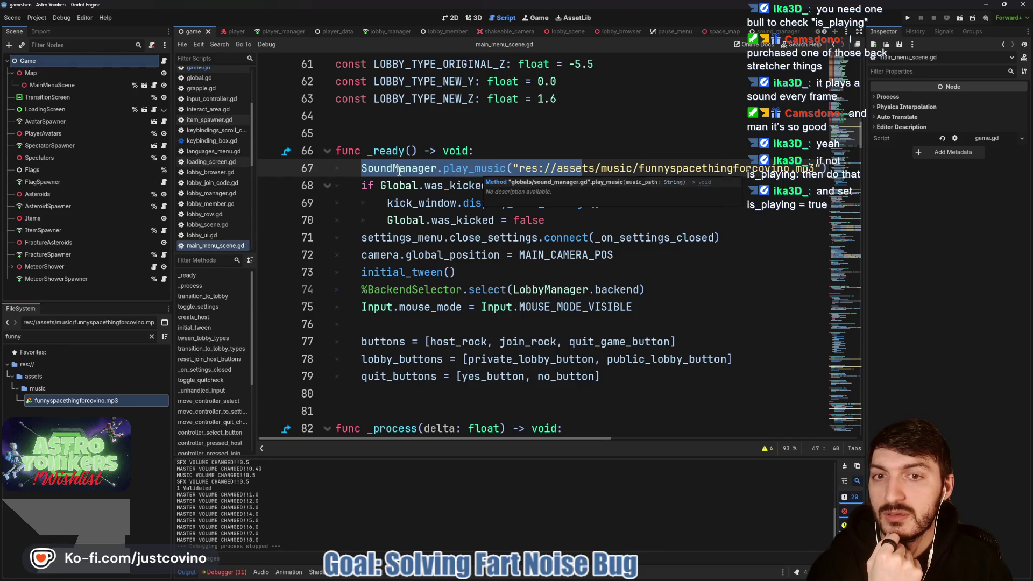
scroll(399, 171, "down", 3)
scroll(399, 171, "up", 3)
mouse_move(396, 170)
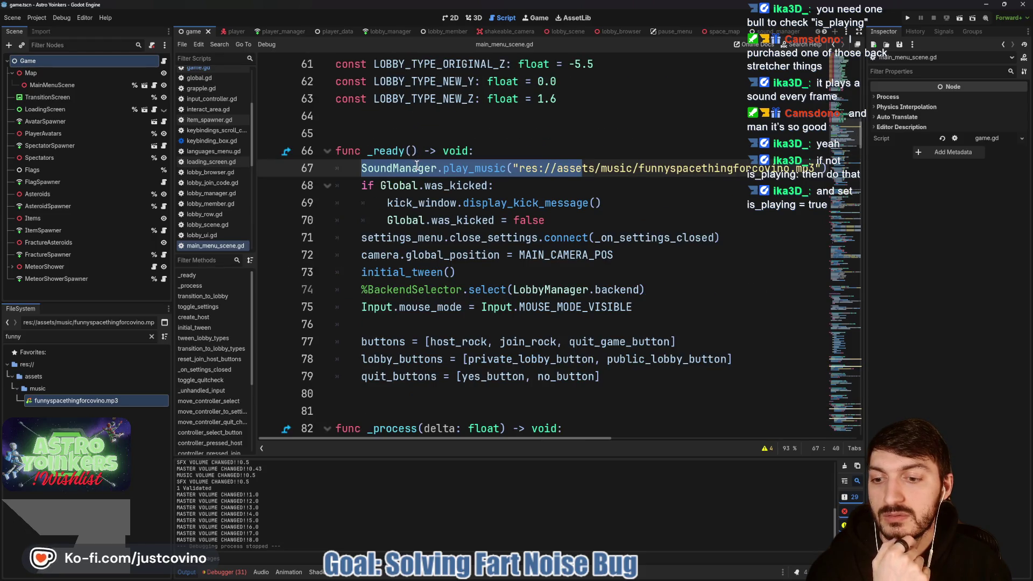
left_click(462, 169, "ctrl")
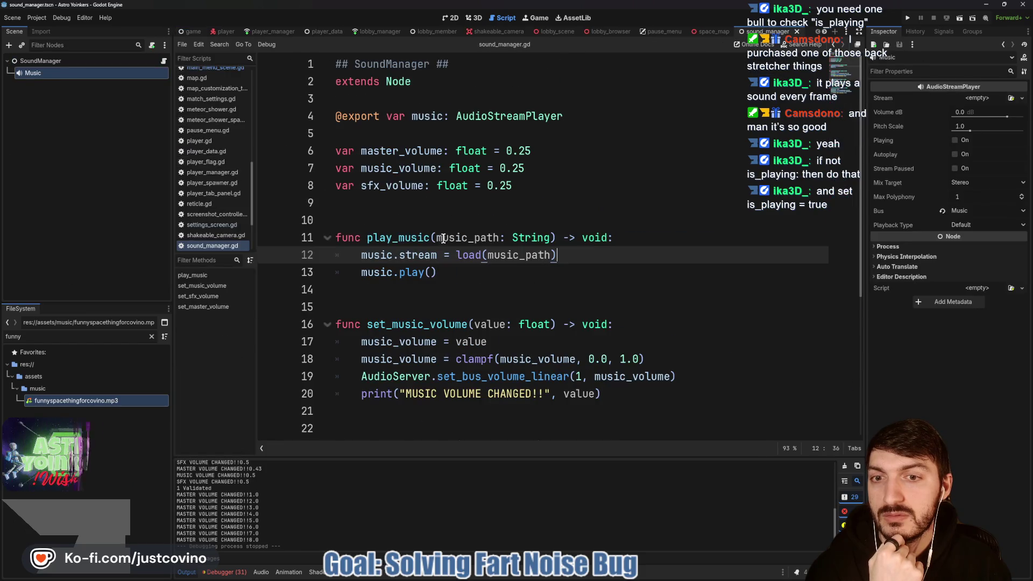
left_click(632, 240)
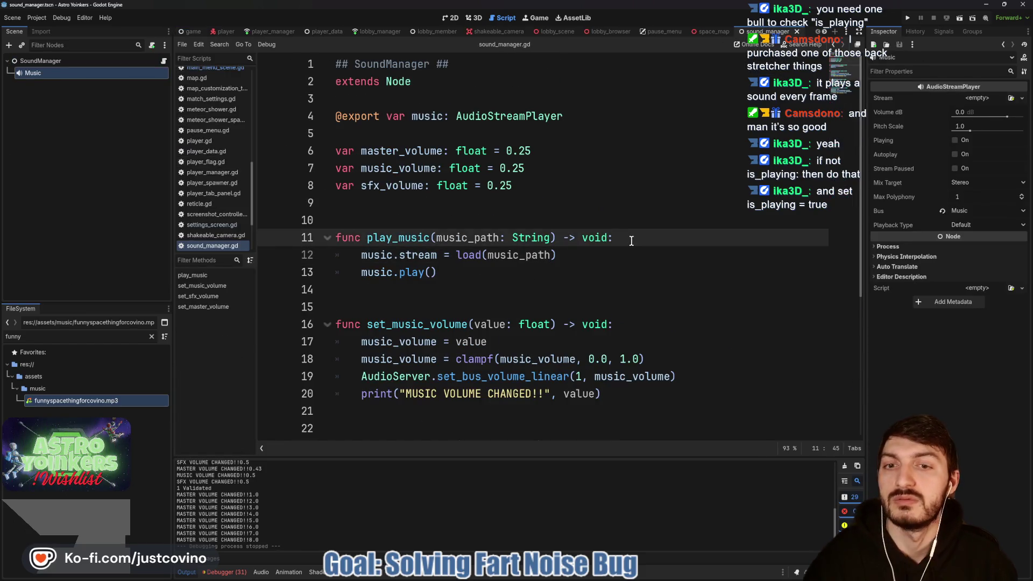
Write 'if music.playing:' on a new line 12 of play_music.
key("Return")
type("if musi")
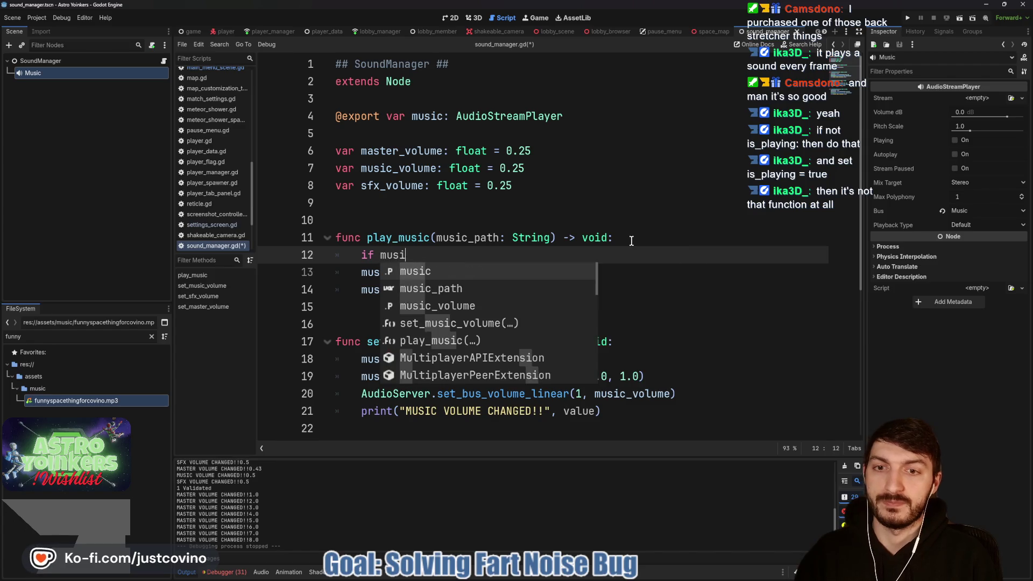
type("c.is_pla")
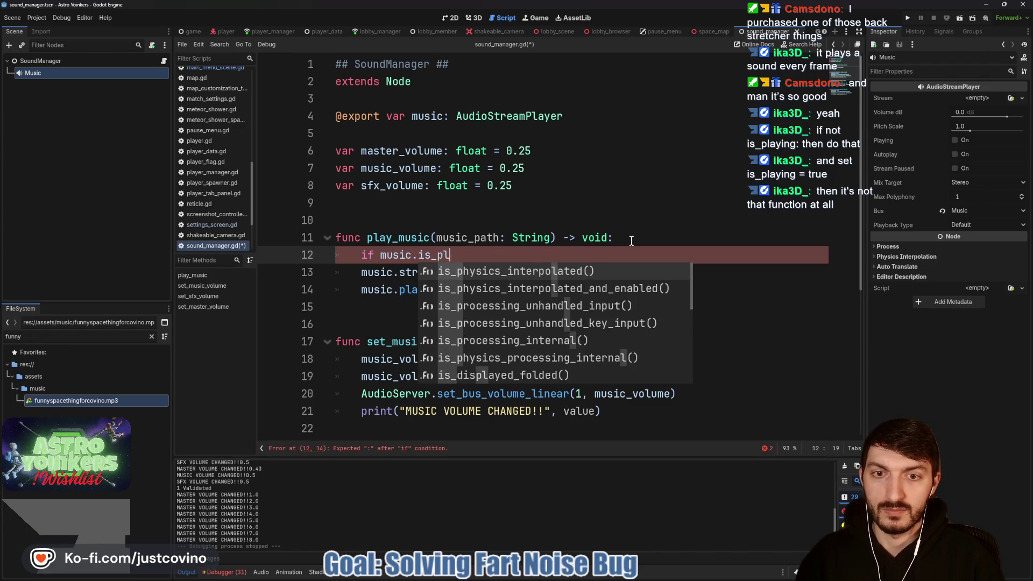
key("BackSpace")
key("BackSpace")
key("BackSpace")
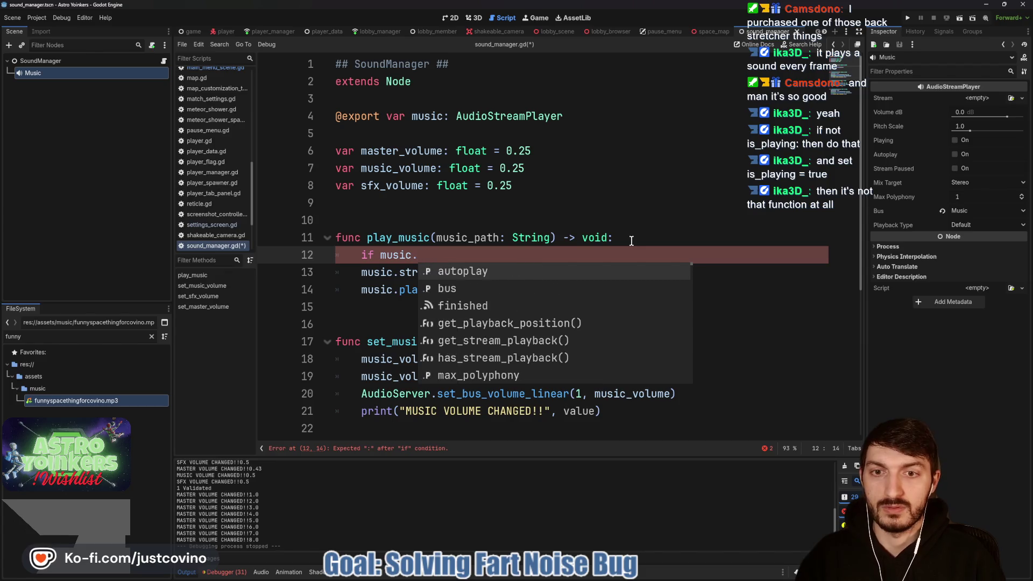
type("stream.isP")
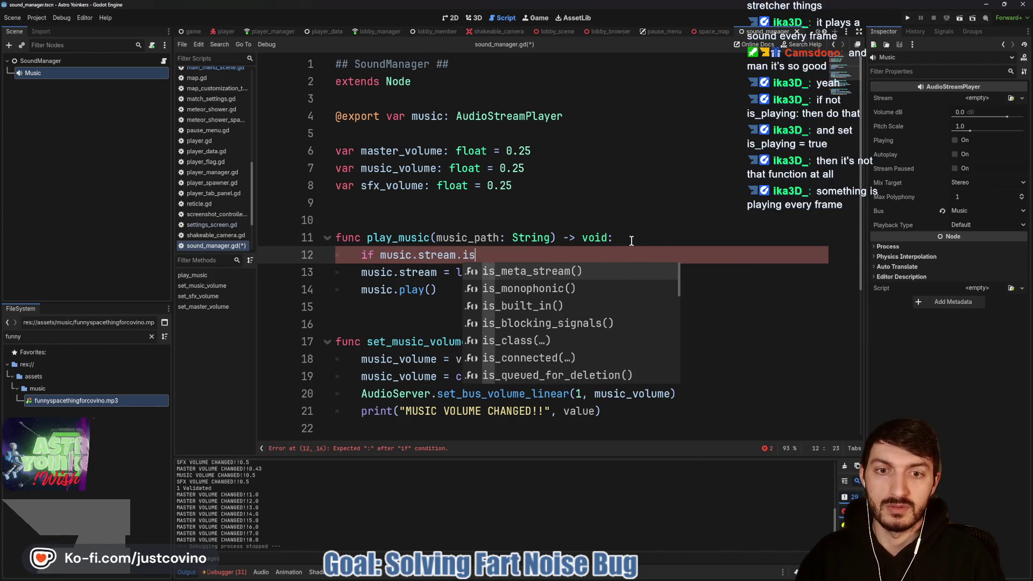
key("BackSpace")
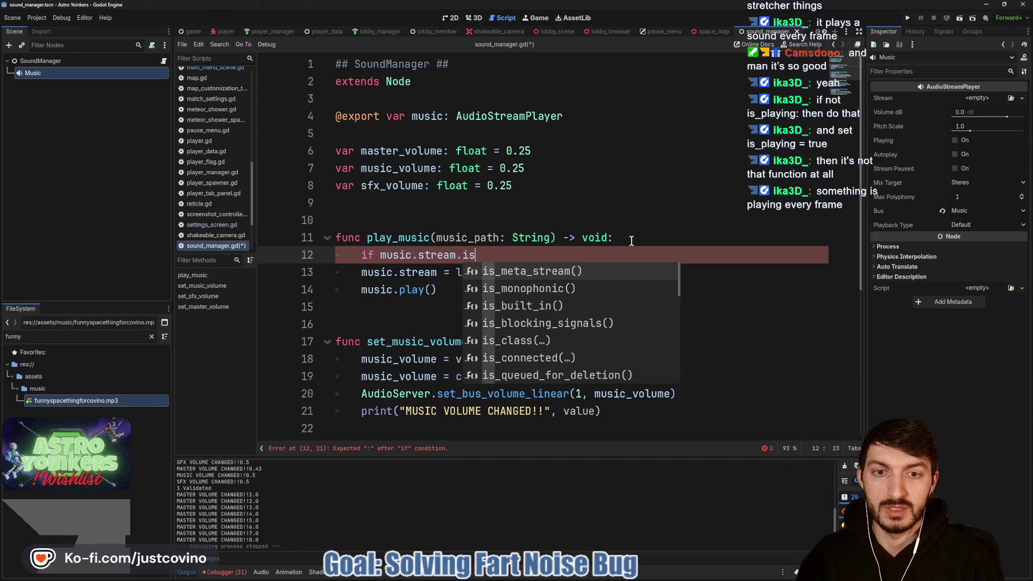
type("_pl")
key("BackSpace")
key("BackSpace")
key("BackSpace")
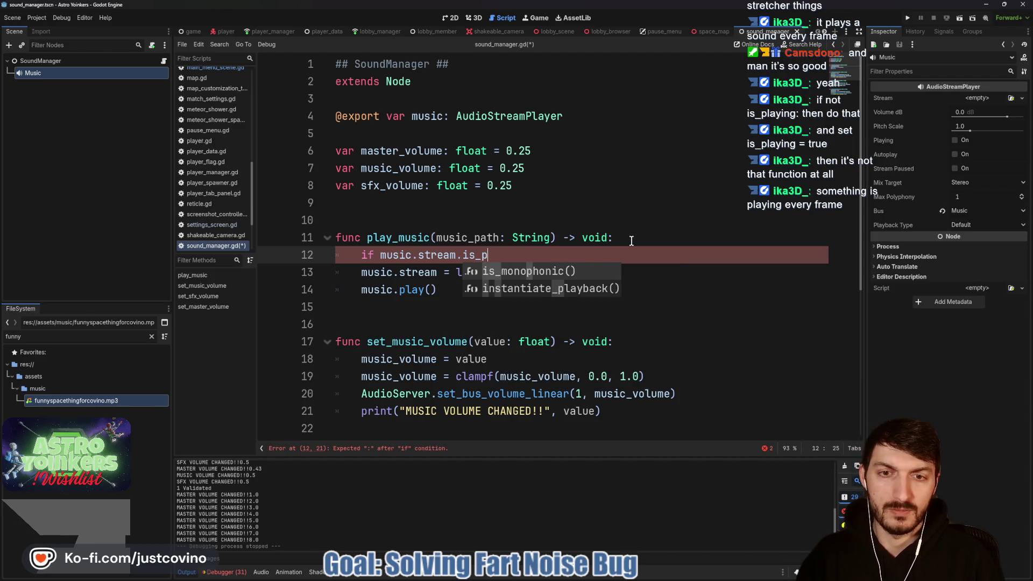
type(".pla")
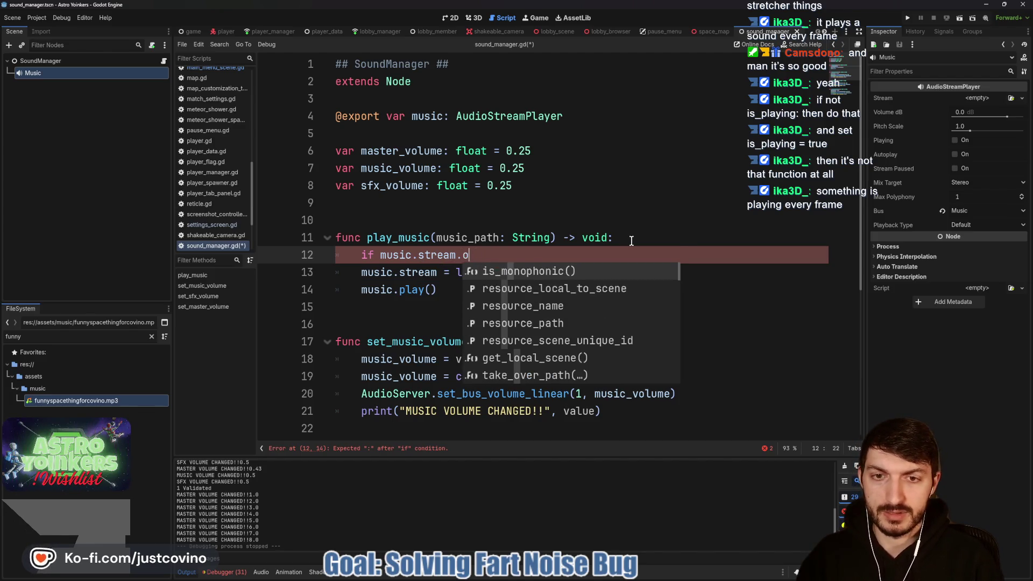
type("y")
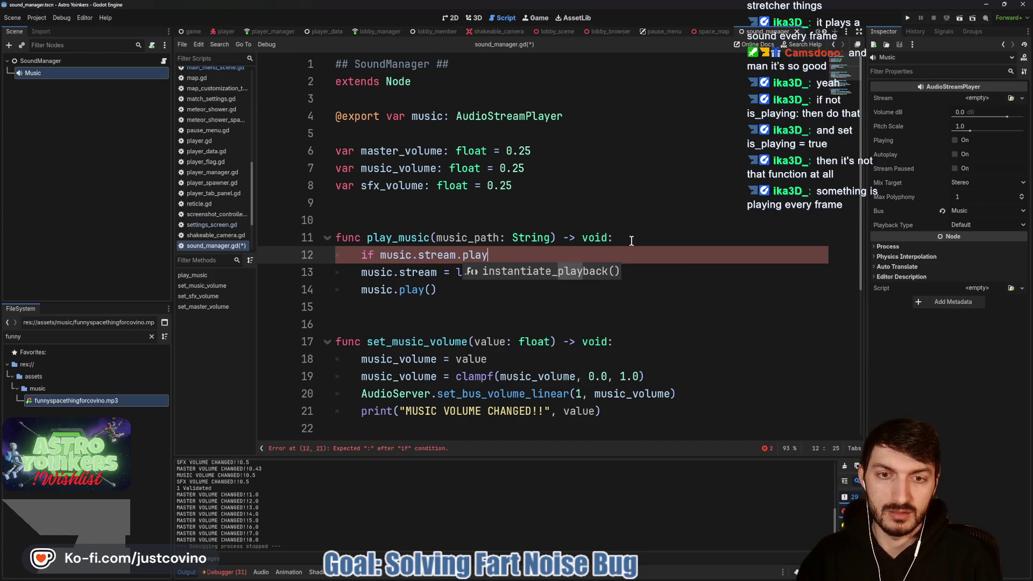
key("BackSpace")
key("BackSpace")
key("BackSpace")
key("BackSpace")
key("BackSpace")
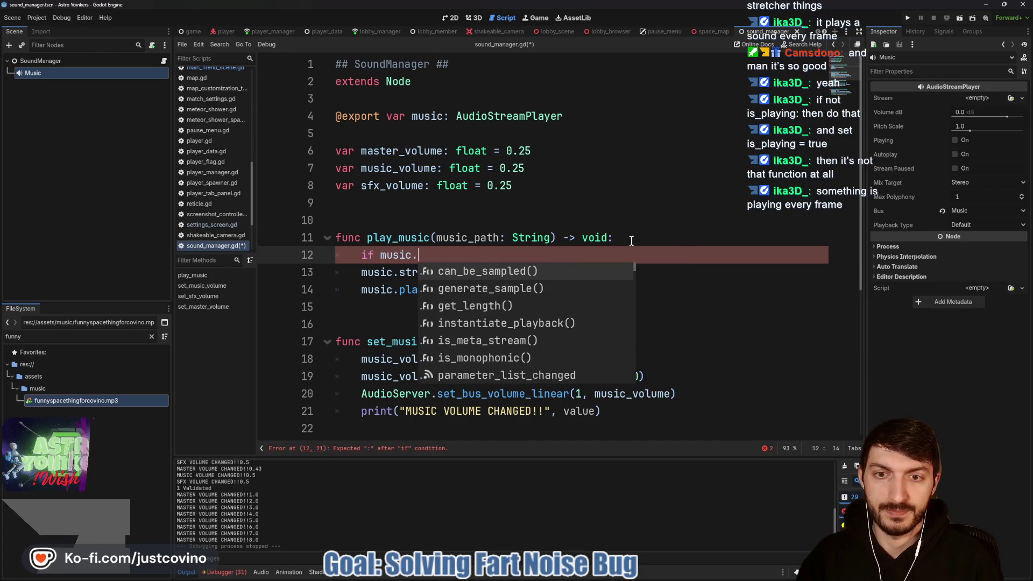
type("pla")
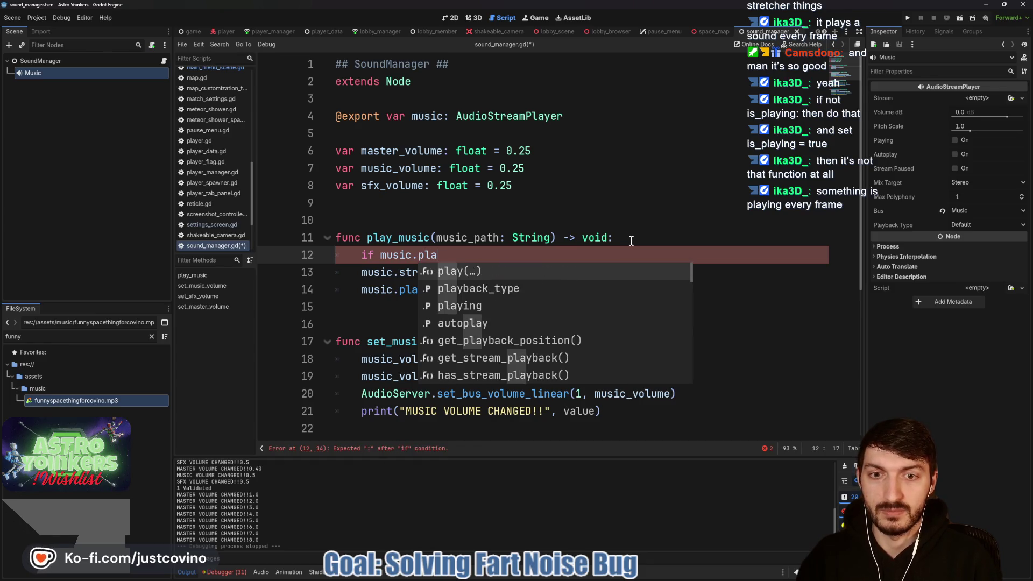
key("Down")
key("Down")
key("Return")
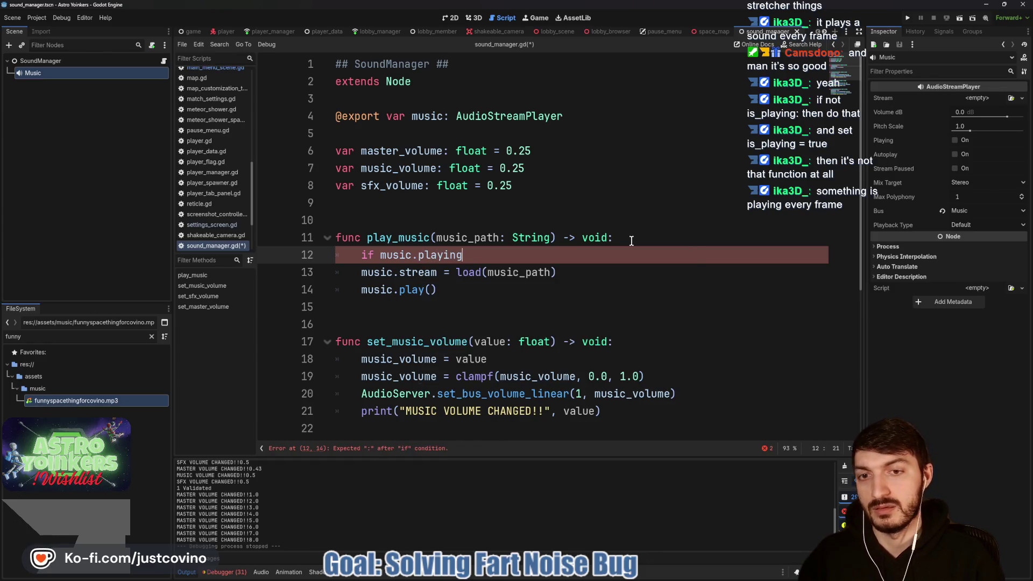
type(":")
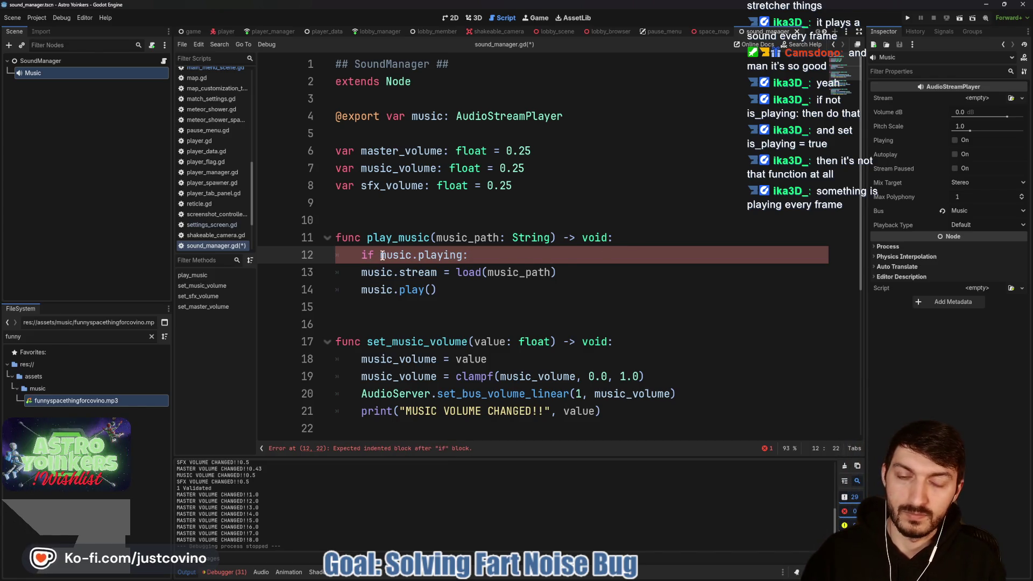
Negate it to '!music.playing', indent the load and play lines beneath, save, and run.
left_click(352, 279)
key("Tab")
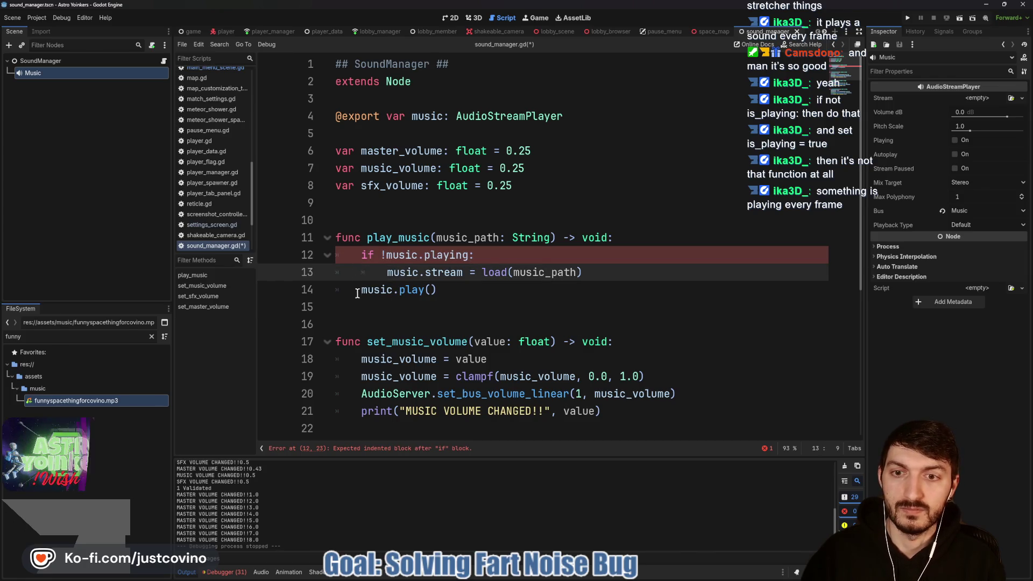
left_click(353, 290)
key("Tab")
key("ctrl+s")
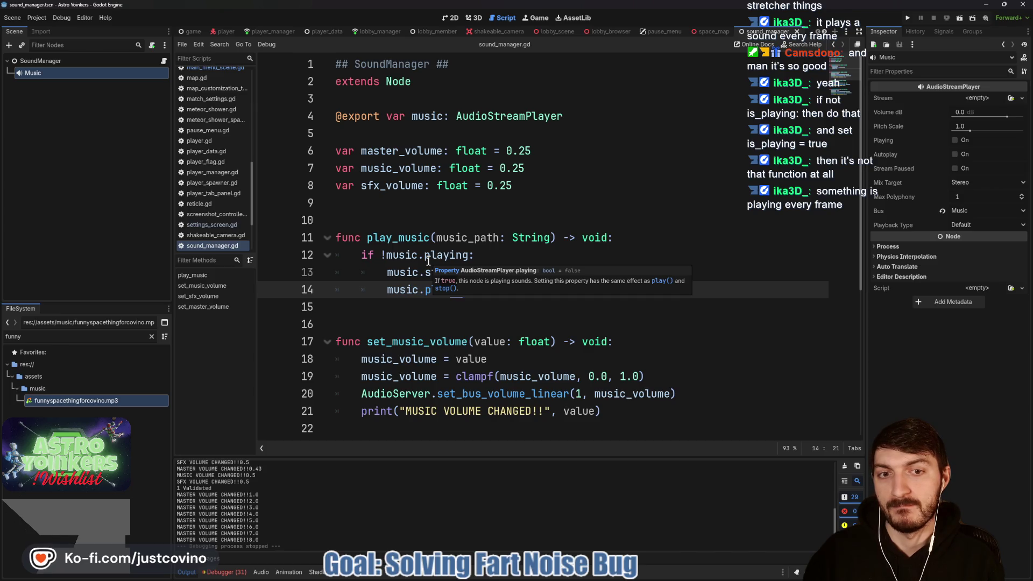
left_click(907, 17)
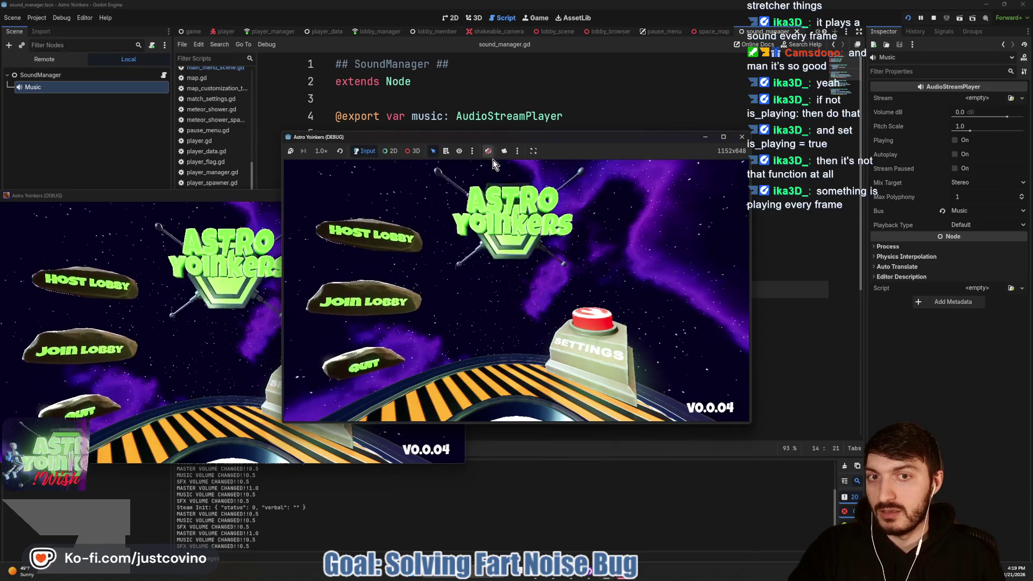
Stop the game run and delete the 'if !music.playing:' line from play_music.
left_click(933, 17)
left_click_drag(541, 257, 333, 259)
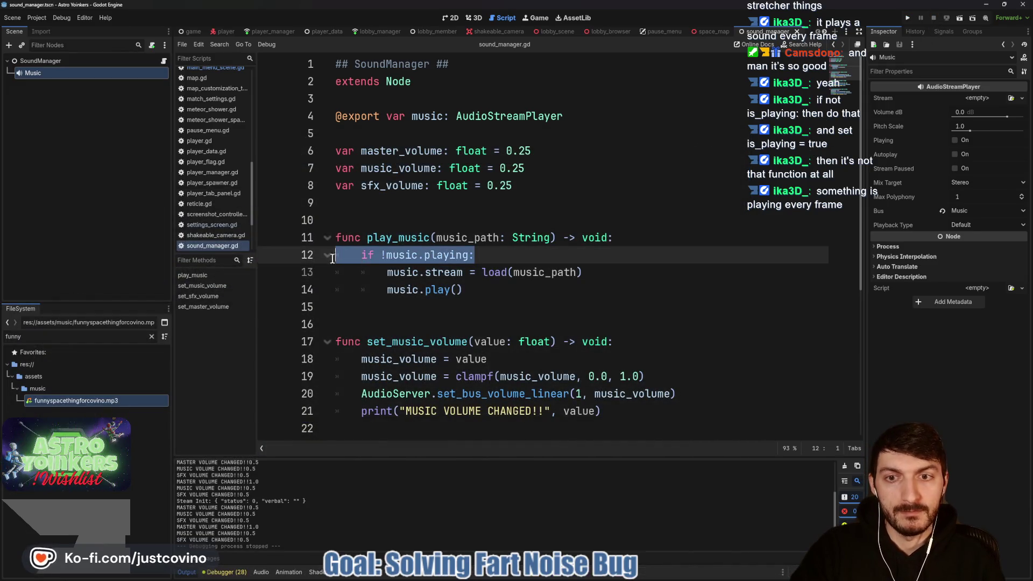
key("BackSpace")
key("BackSpace")
left_click(387, 255)
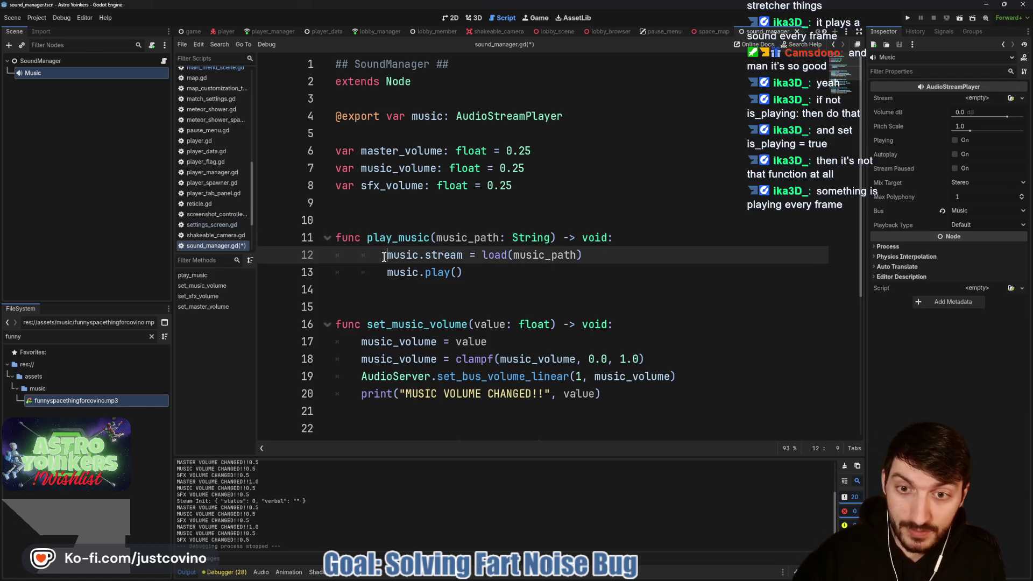
Remove the extra indent from play_music's load and play lines and save sound_manager.gd.
left_click(385, 272, "alt")
key("BackSpace")
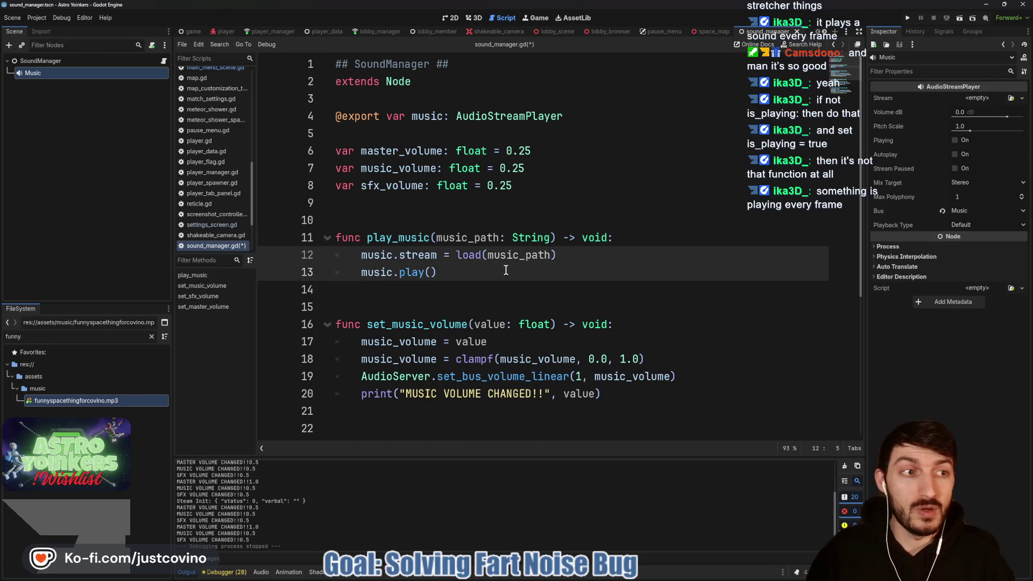
left_click(506, 270)
key("ctrl+s")
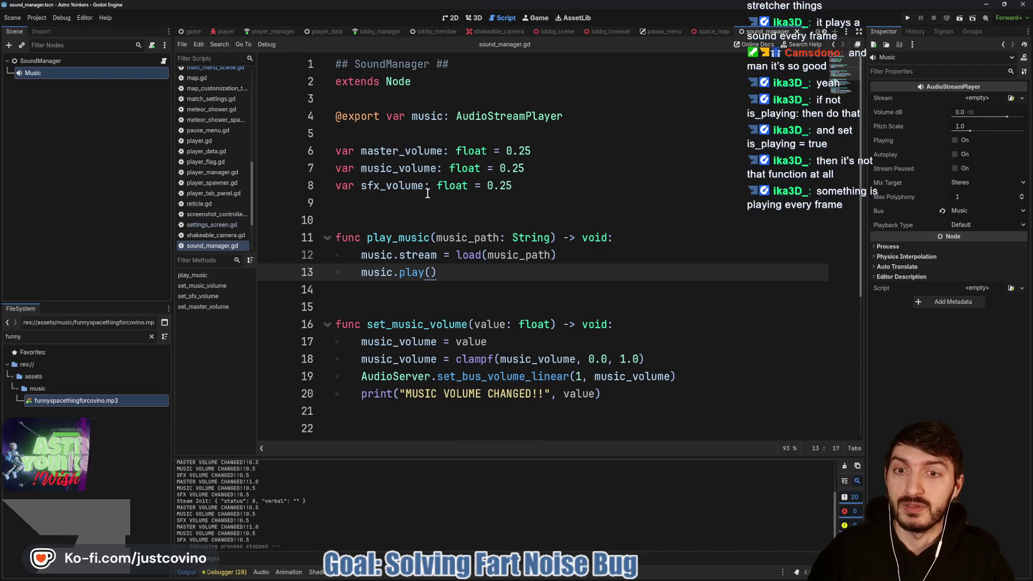
Open the main menu scene and collapse the AsteroidSFX stream's randomizer details.
left_click(185, 31)
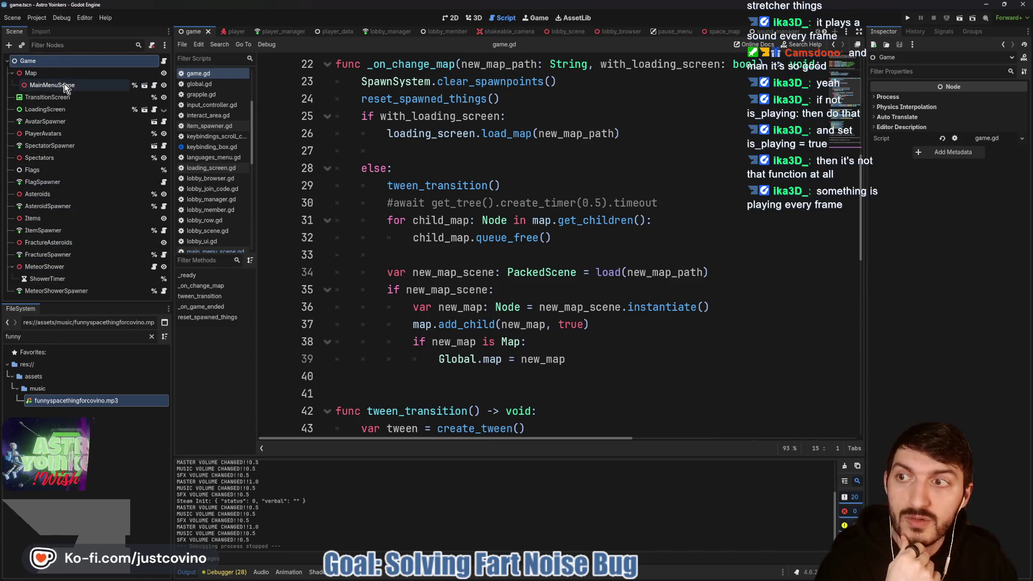
left_click(144, 86)
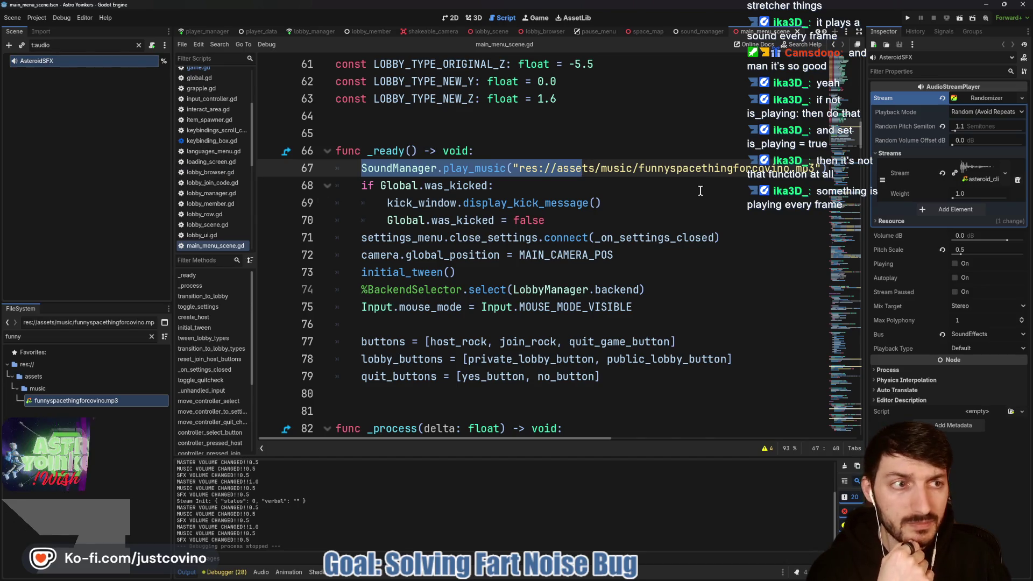
left_click(972, 100)
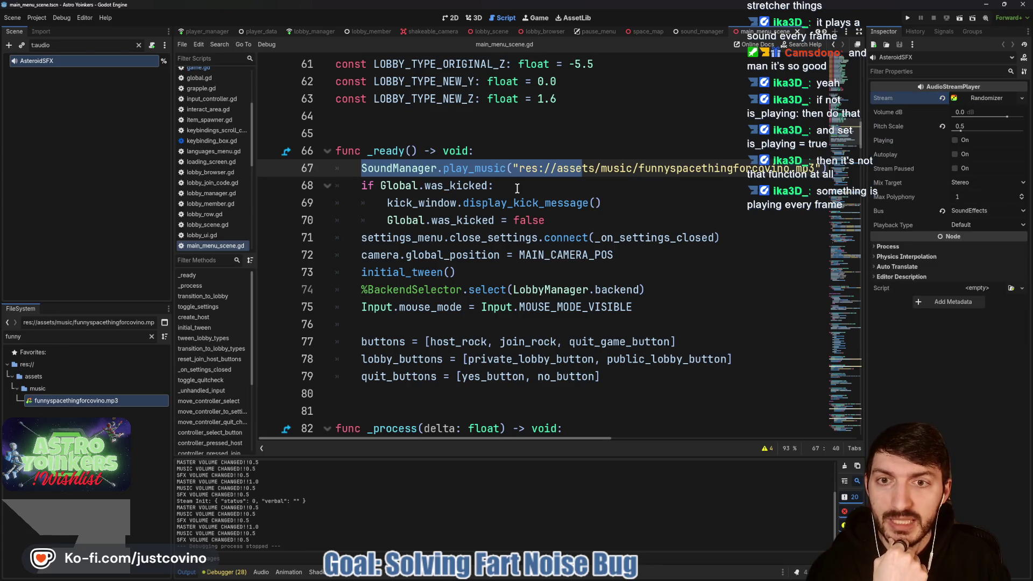
scroll(381, 175, "up", 15)
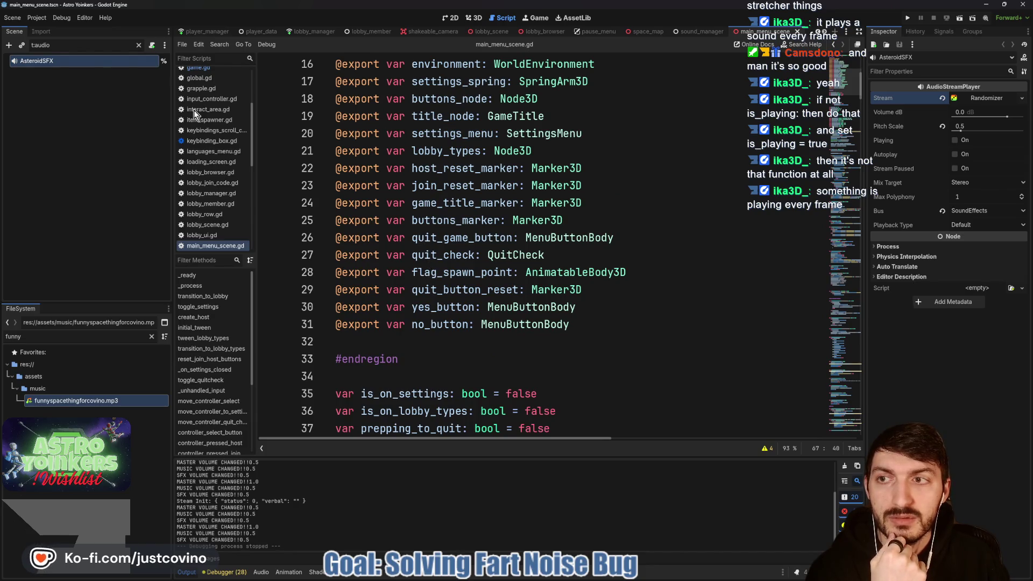
Clear the scene tree's audio filter and select AsteroidSFX, cancelling its accidental deletion.
left_click(140, 46)
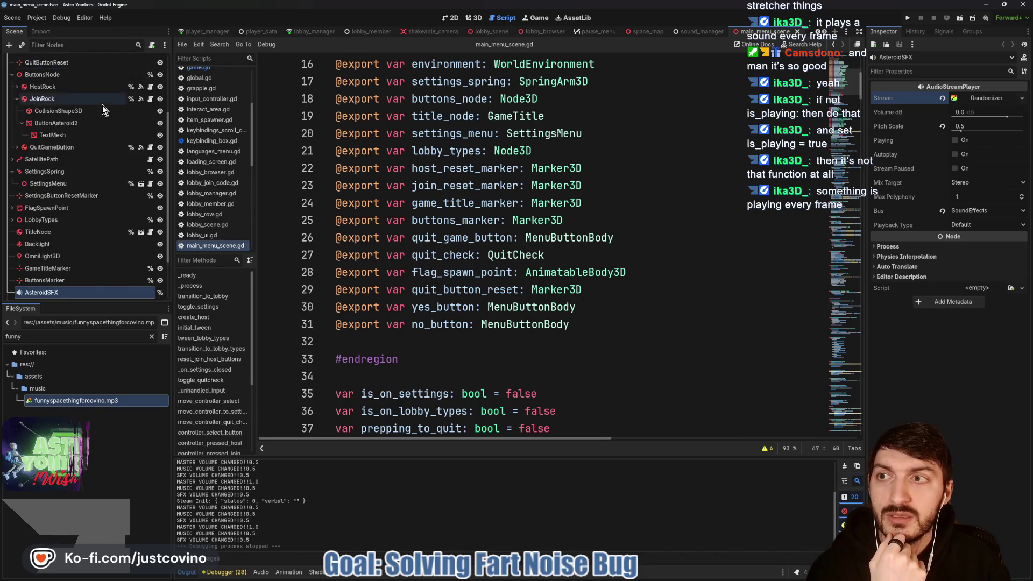
left_click(83, 62)
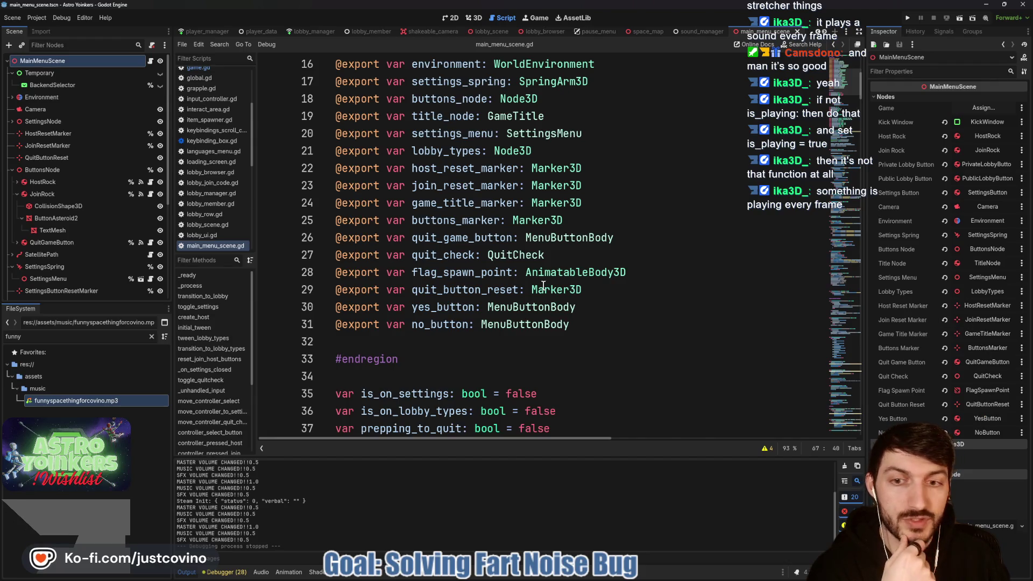
scroll(533, 326, "up", 2)
scroll(533, 325, "up", 3)
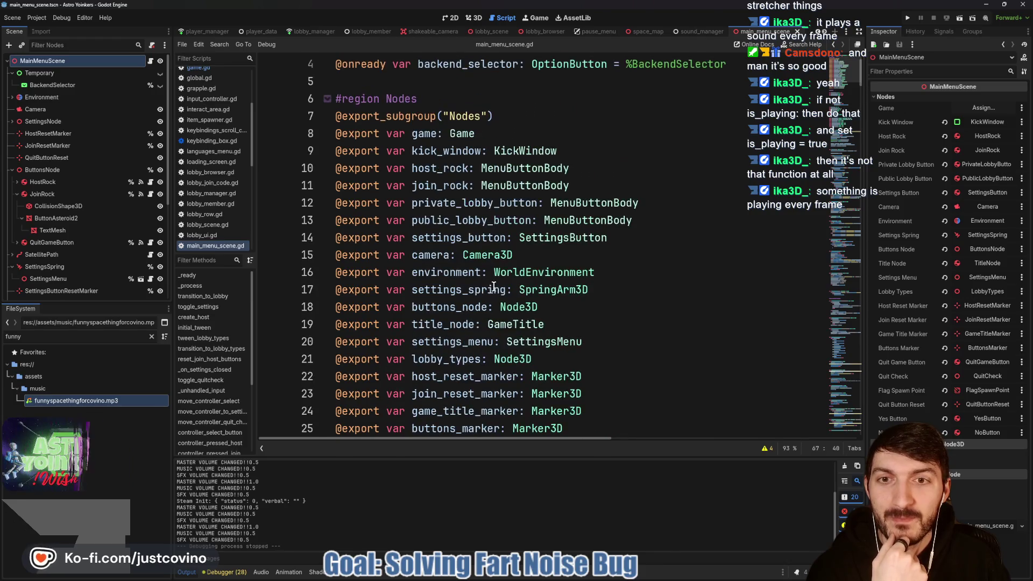
scroll(416, 269, "down", 5)
scroll(415, 269, "down", 1)
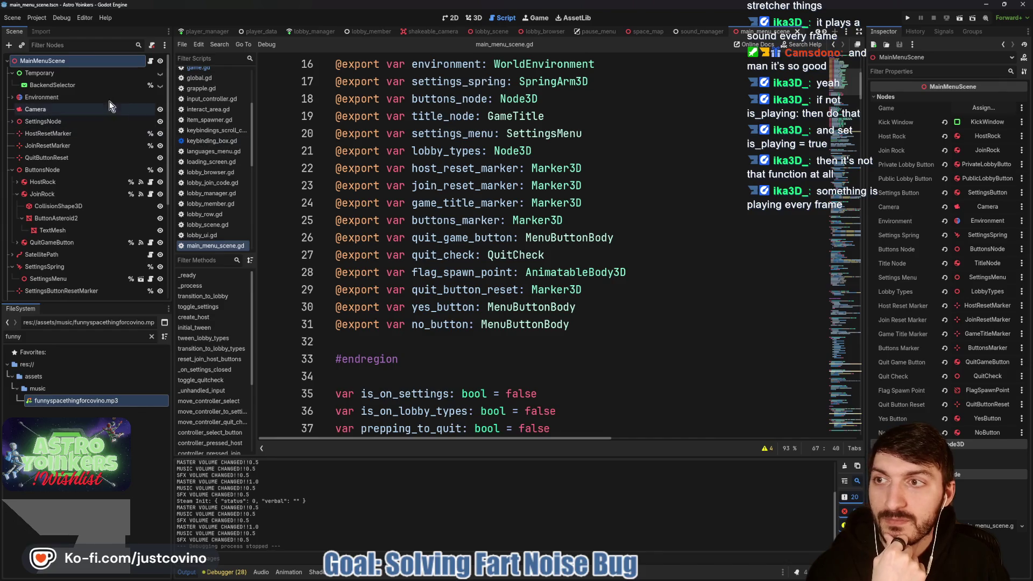
scroll(89, 226, "down", 5)
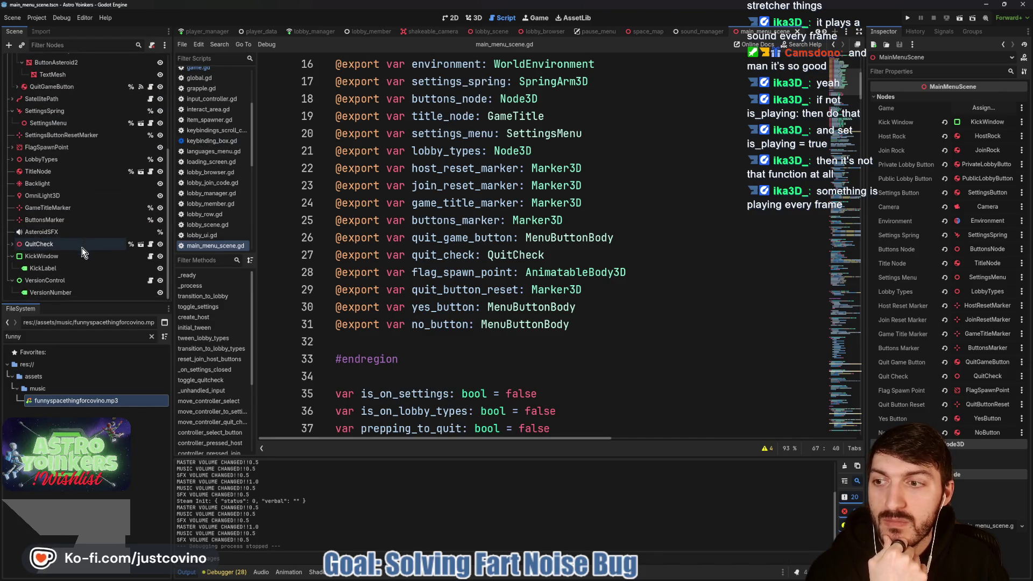
left_click(65, 237)
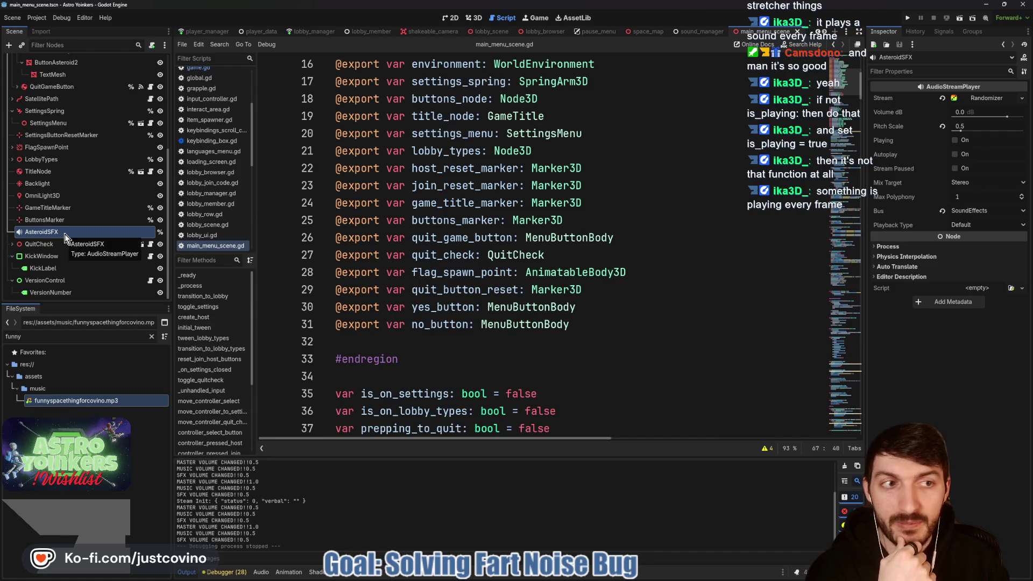
key("Delete")
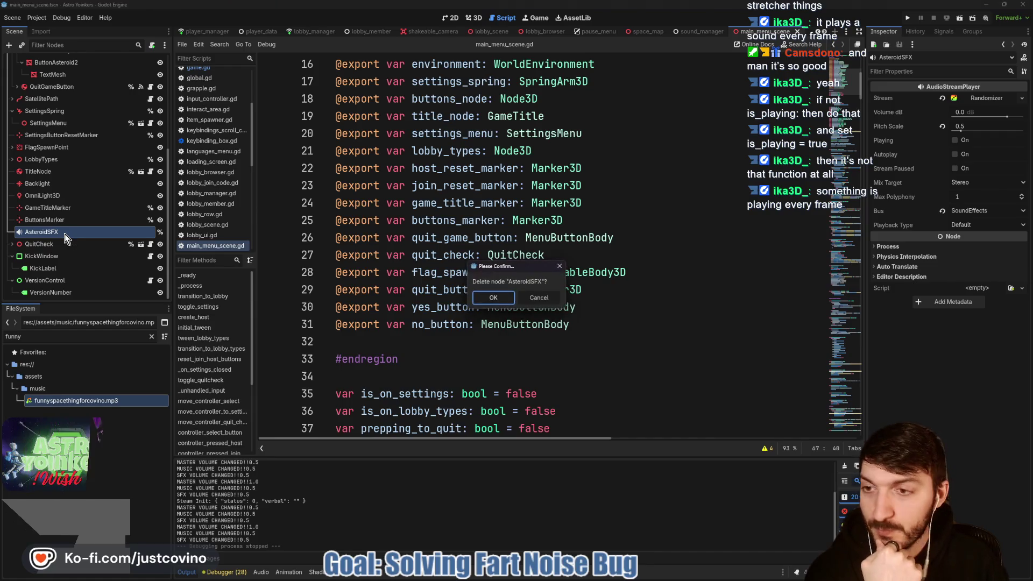
left_click(539, 297)
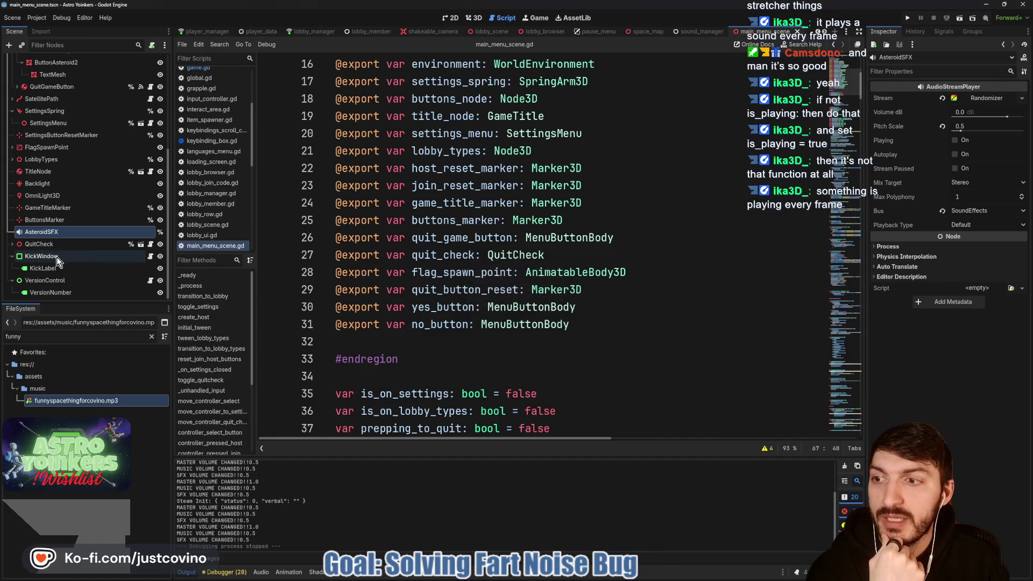
Inspect QuitCheck, TitleNode and QuitGameButton, then open QuitGameButton's menu_button_body.gd script.
left_click(37, 243)
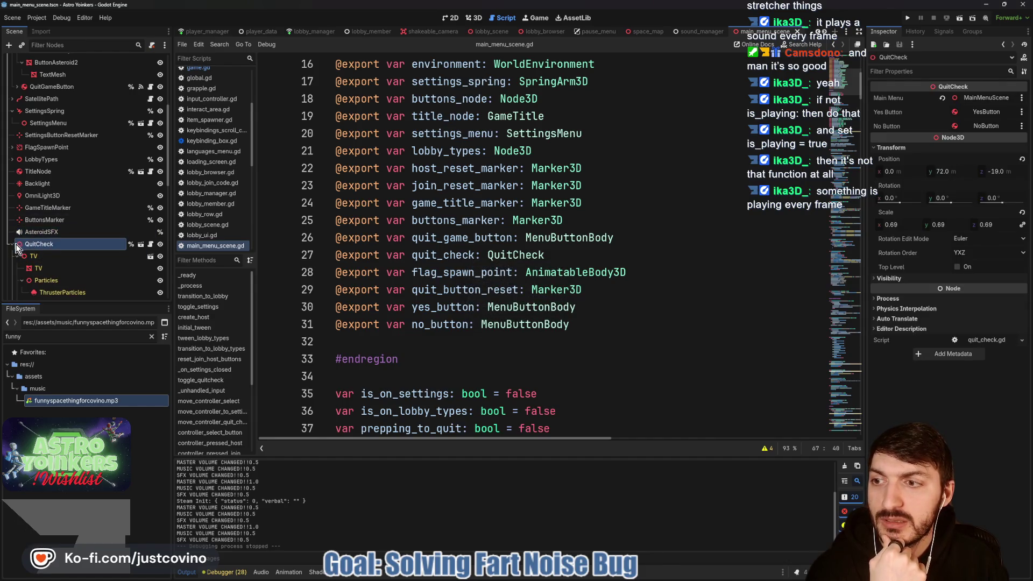
left_click(12, 244)
left_click(38, 171)
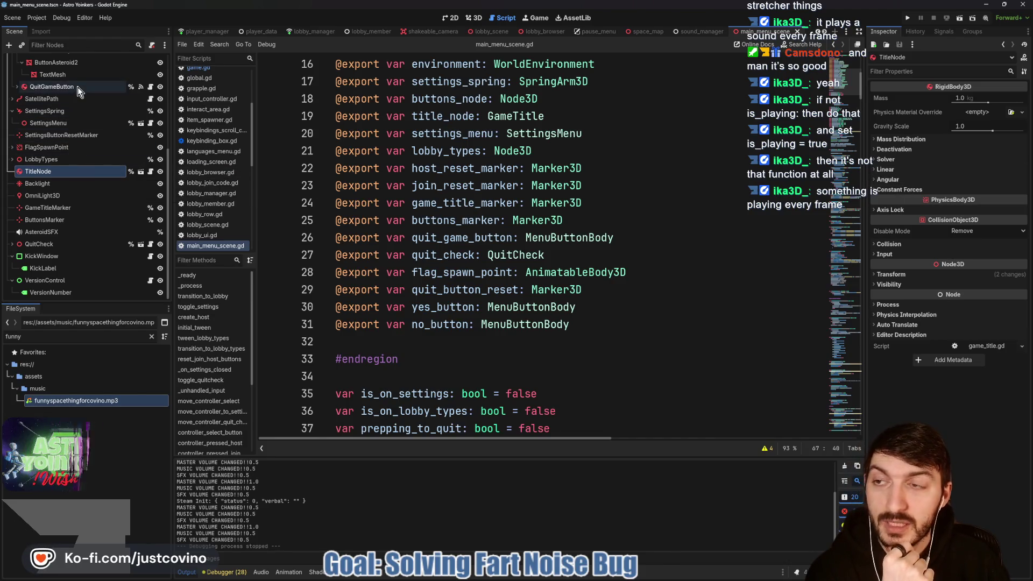
left_click(52, 87)
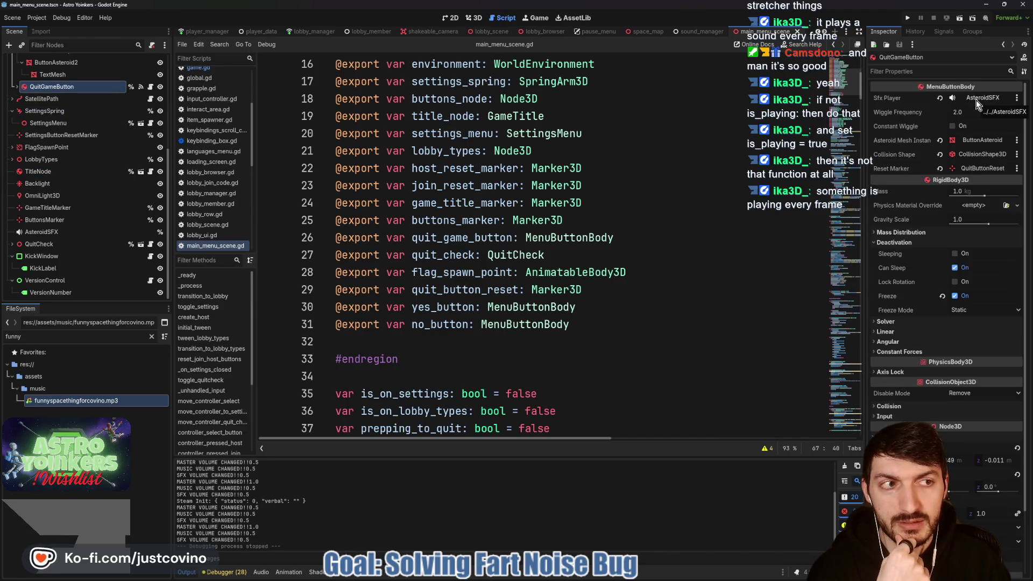
left_click(150, 87)
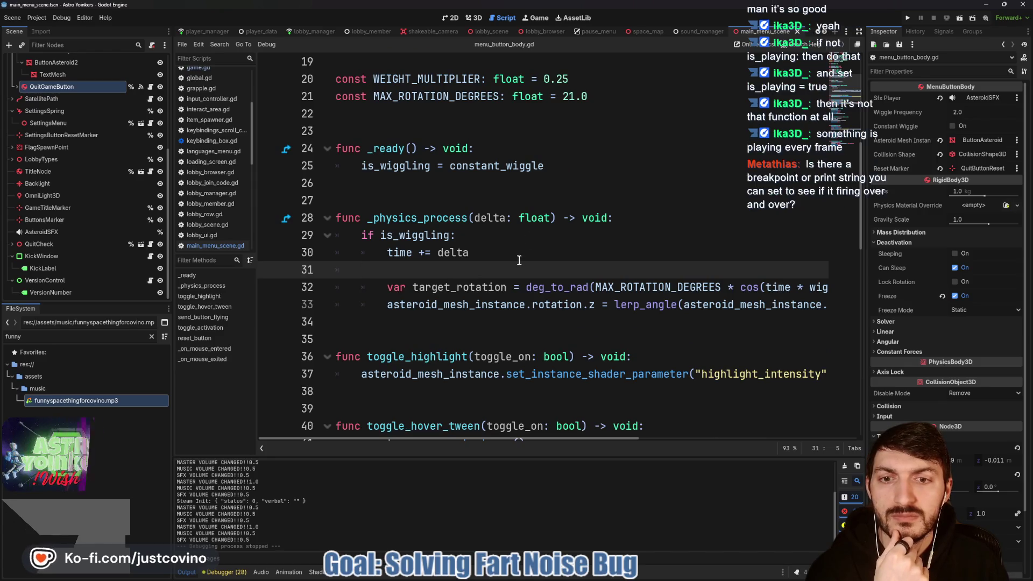
Locate and select the sfx_player declaration on line 3 of menu_button_body.gd.
scroll(512, 260, "down", 4)
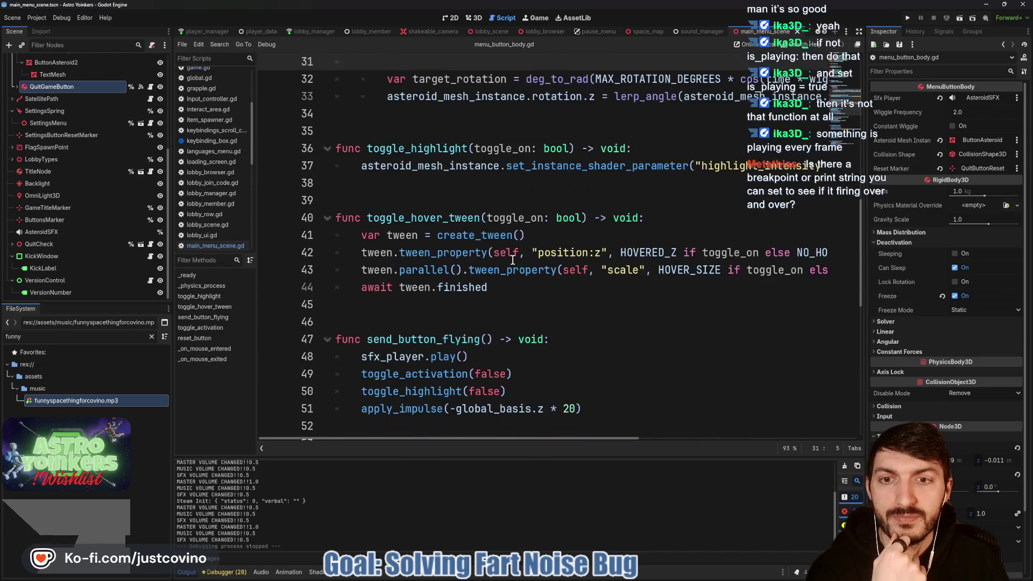
scroll(512, 260, "up", 4)
scroll(513, 260, "up", 4)
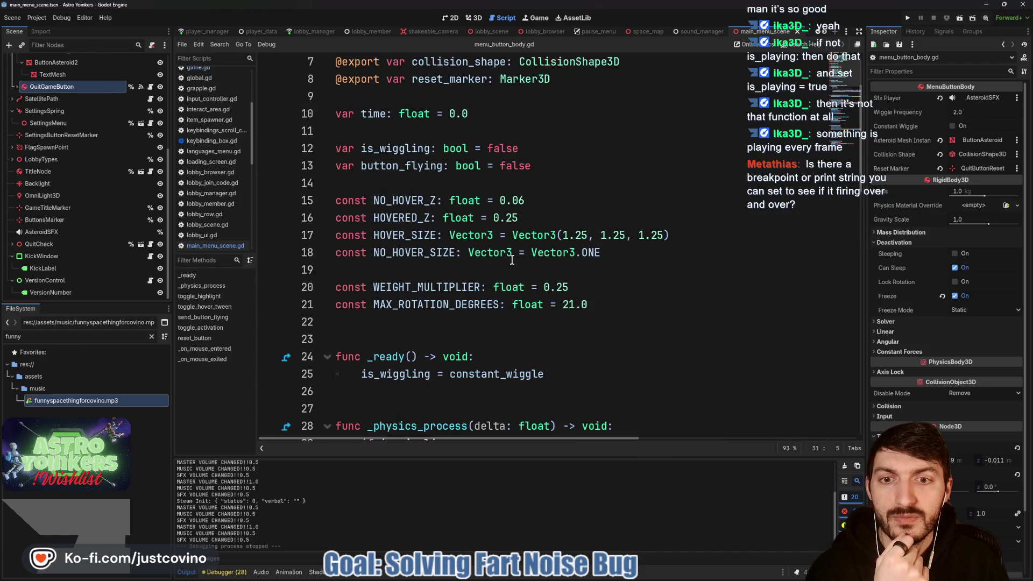
scroll(512, 260, "up", 2)
left_click(437, 99)
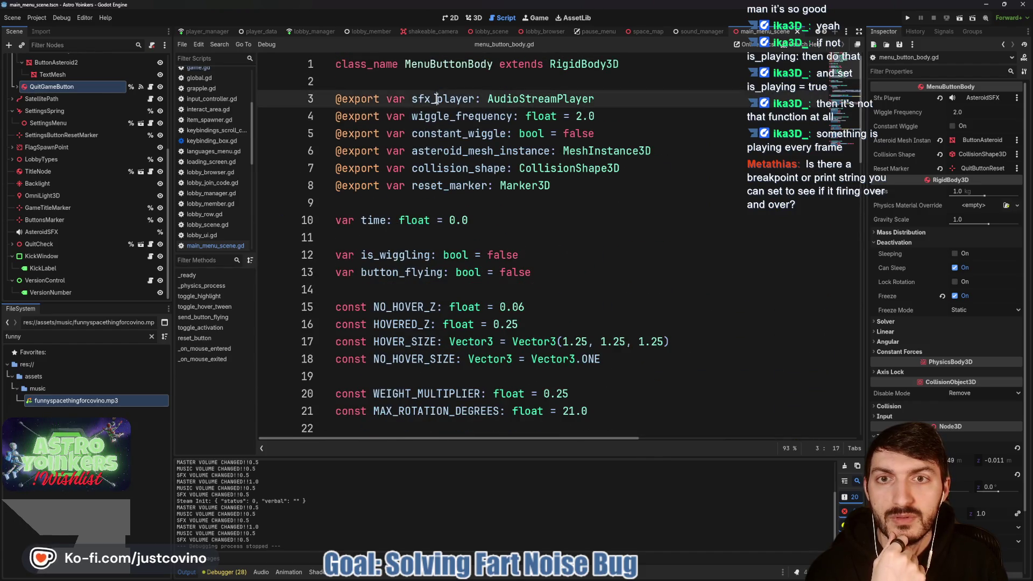
double_click(436, 99)
scroll(518, 258, "down", 12)
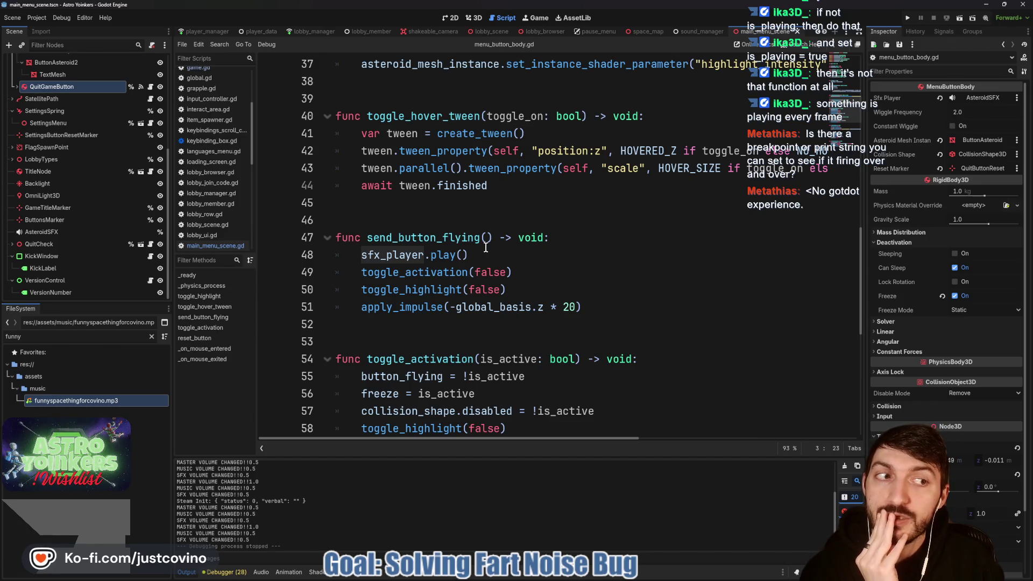
scroll(81, 205, "up", 5)
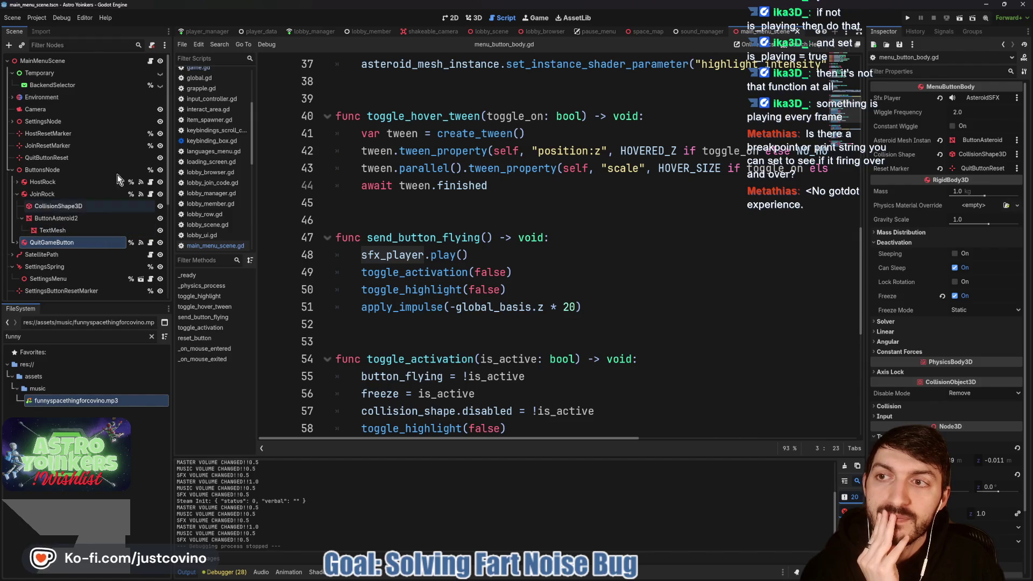
Reopen main_menu_scene.gd and start a unique-node reference on blank line 84 in _process.
left_click(149, 62)
scroll(476, 227, "down", 4)
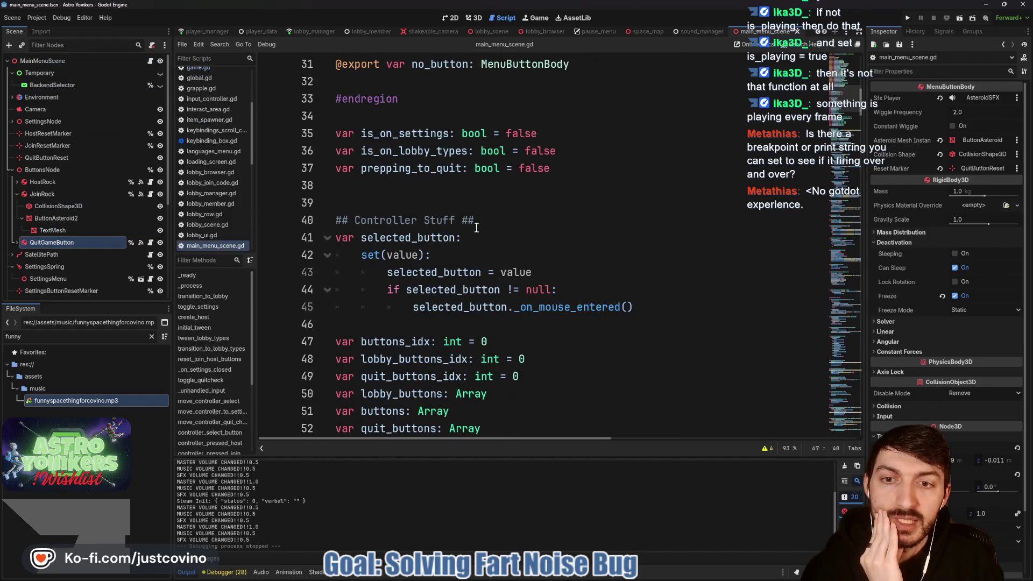
scroll(476, 228, "down", 2)
scroll(476, 228, "down", 11)
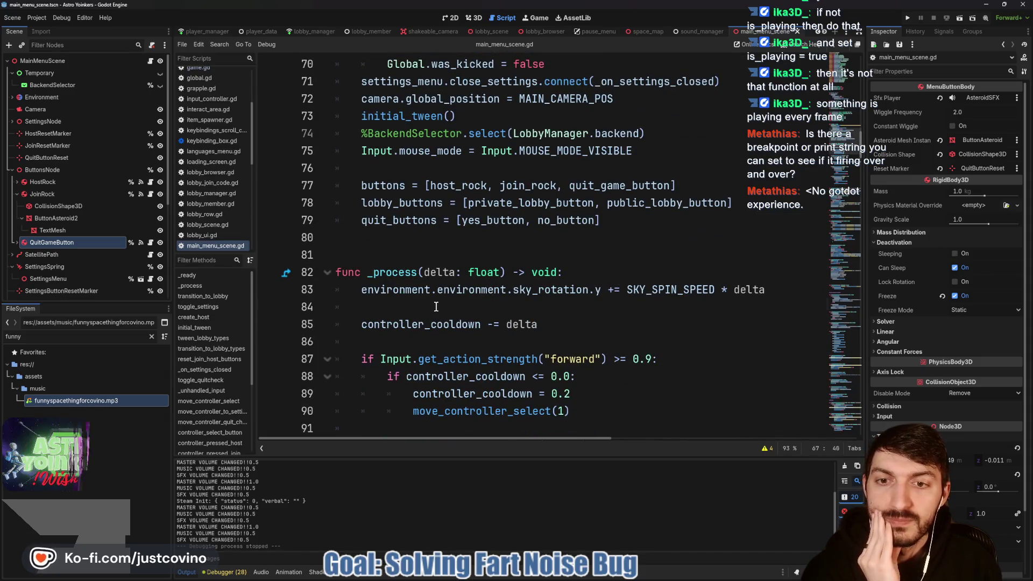
left_click(489, 305)
scroll(581, 299, "down", 6)
scroll(581, 299, "down", 3)
scroll(573, 297, "up", 10)
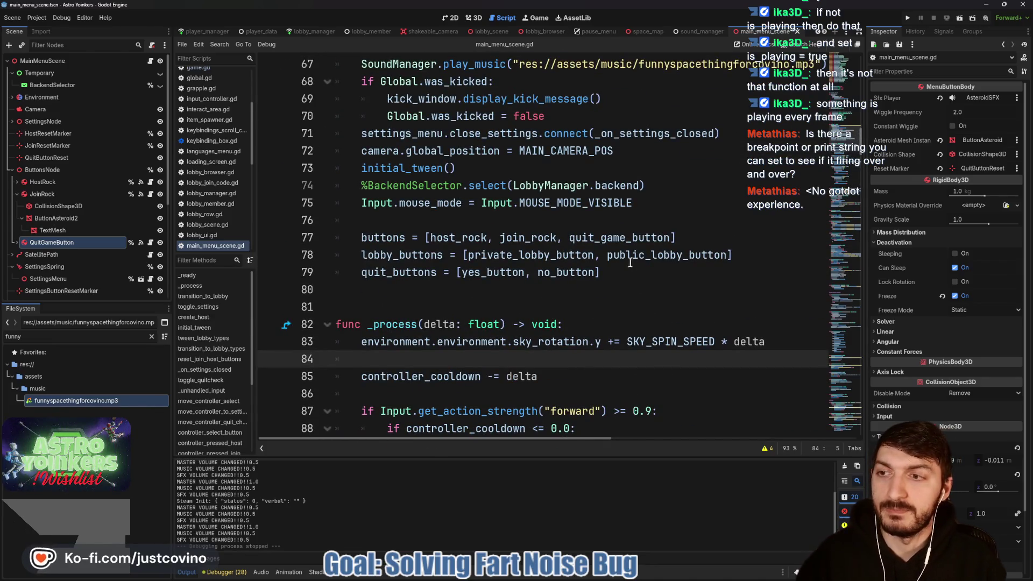
key("ctrl+space")
Enter %AsteroidSFX.playing on line 84 using autocomplete suggestions.
key("Escape")
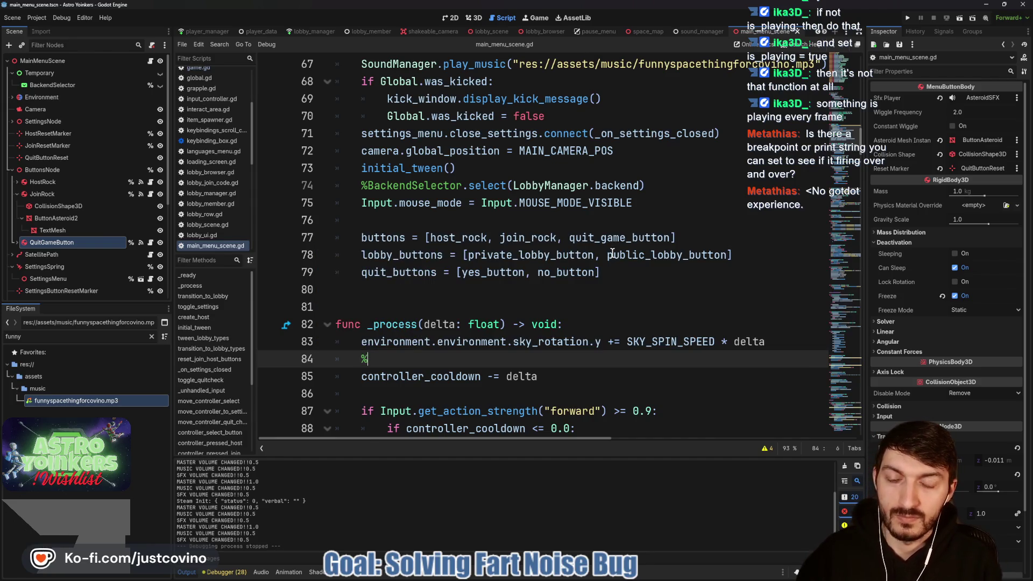
type("As")
key("Return")
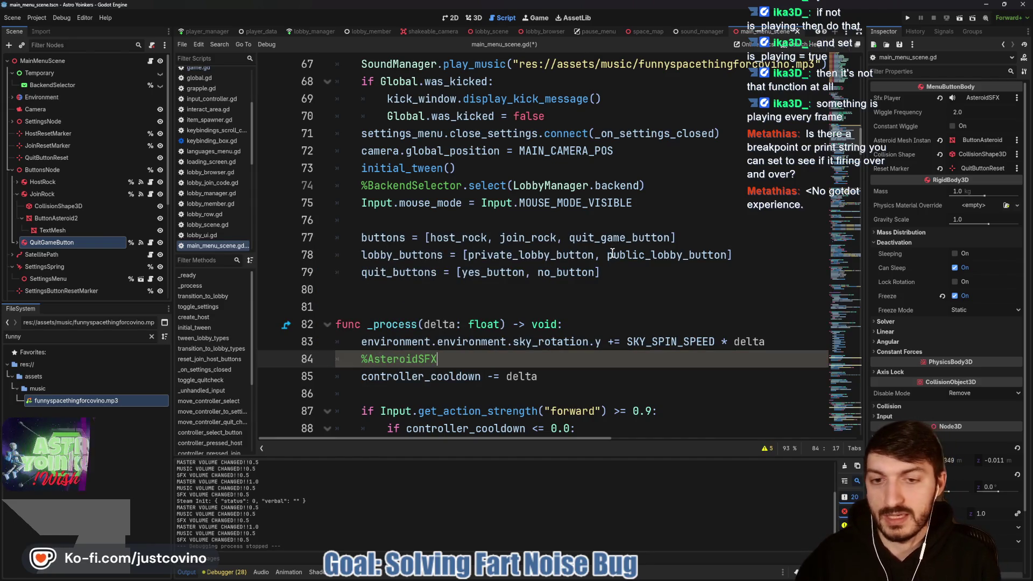
type(".pla")
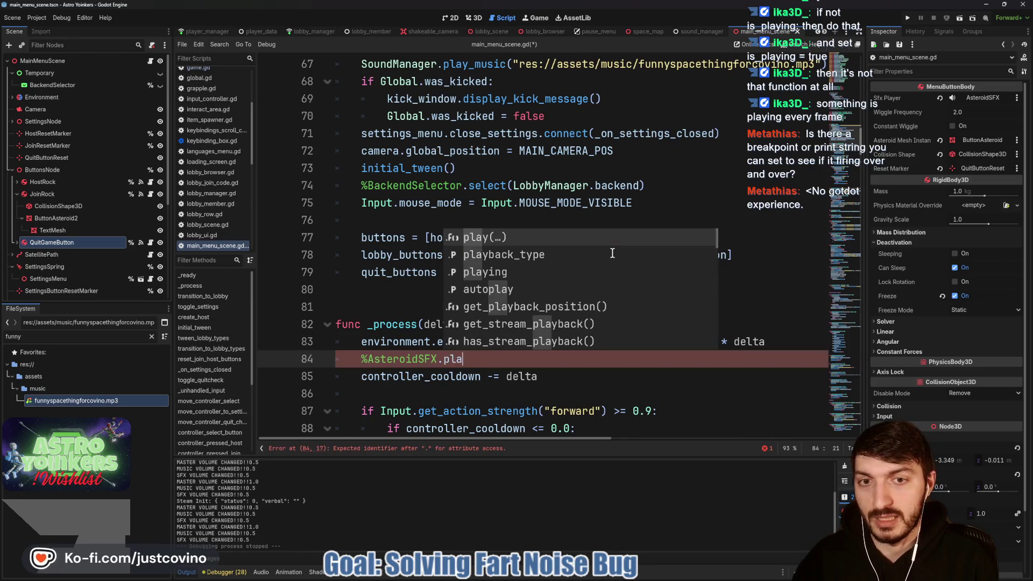
key("Down")
key("Return")
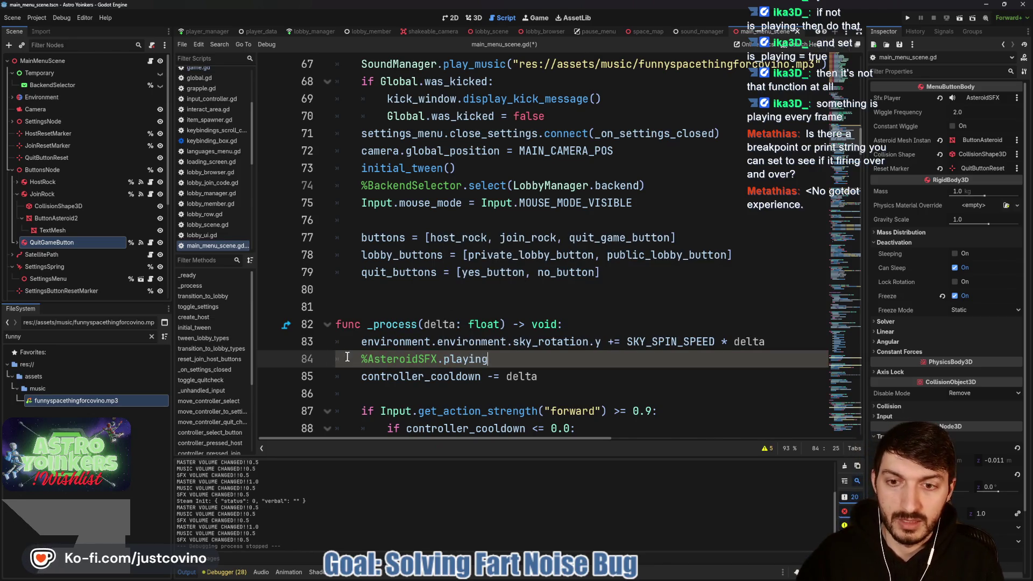
Wrap it in a print() call, save the script, and run the game.
left_click(352, 358)
type("print(")
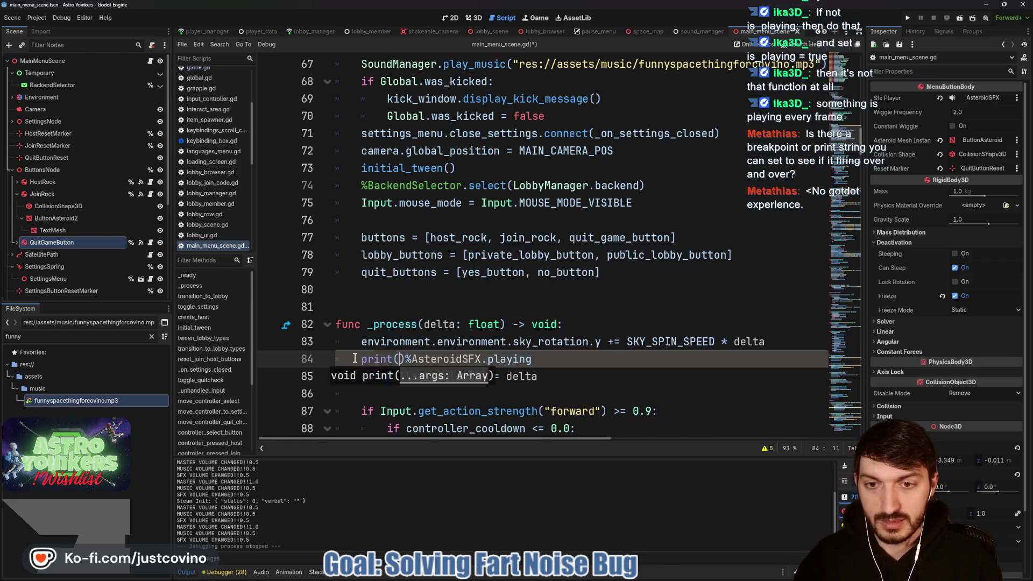
key("Delete")
left_click(545, 362)
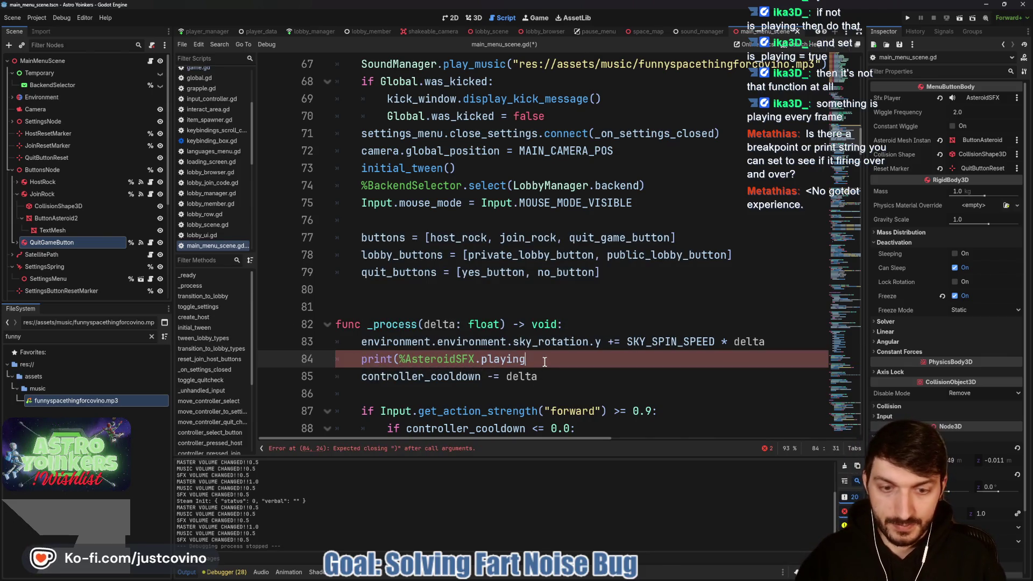
type(")")
key("ctrl+s")
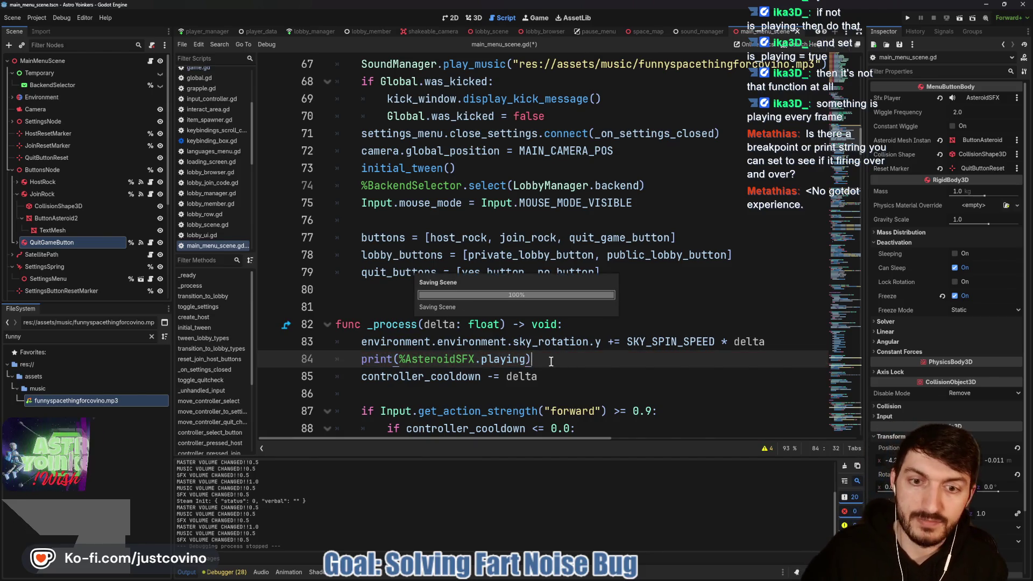
left_click(908, 19)
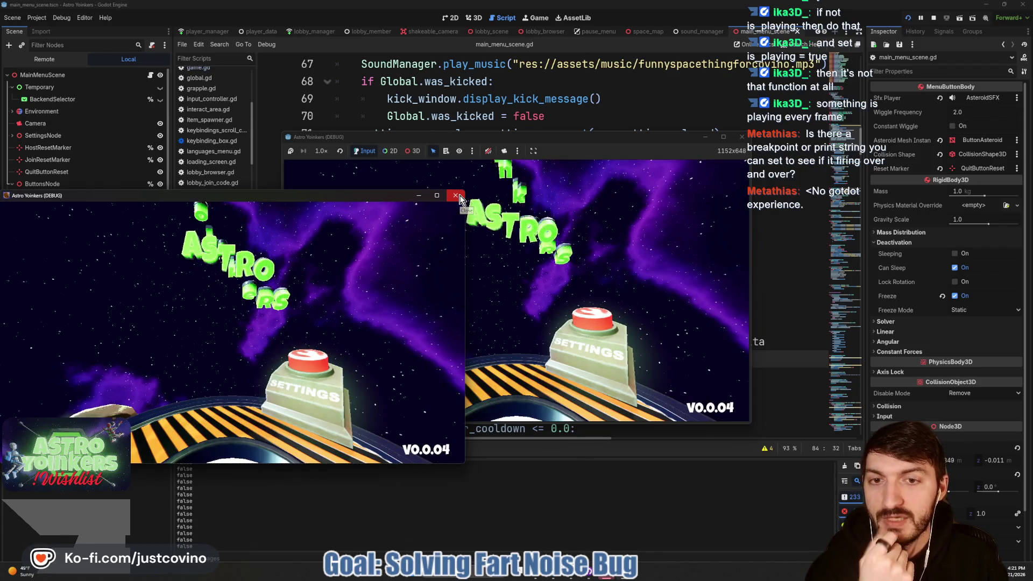
Close the extra game window, stop the run after false values log, and select the print line.
left_click(458, 197)
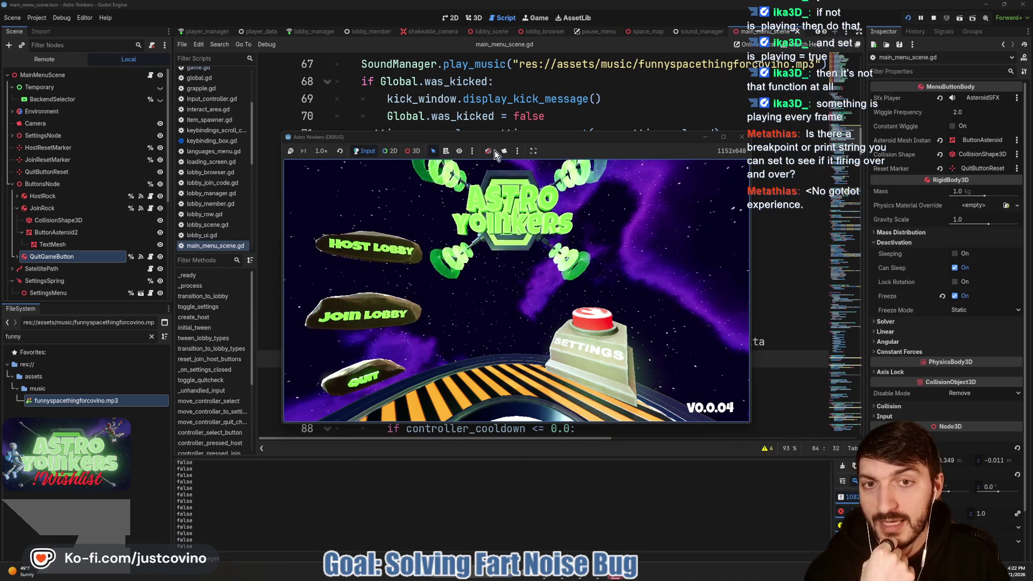
left_click(933, 18)
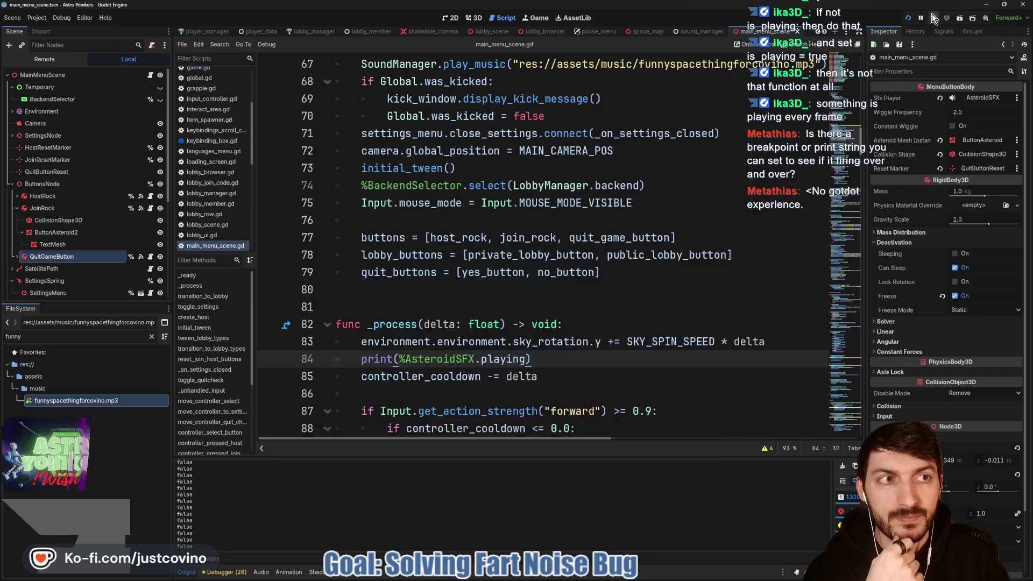
left_click_drag(545, 365, 314, 360)
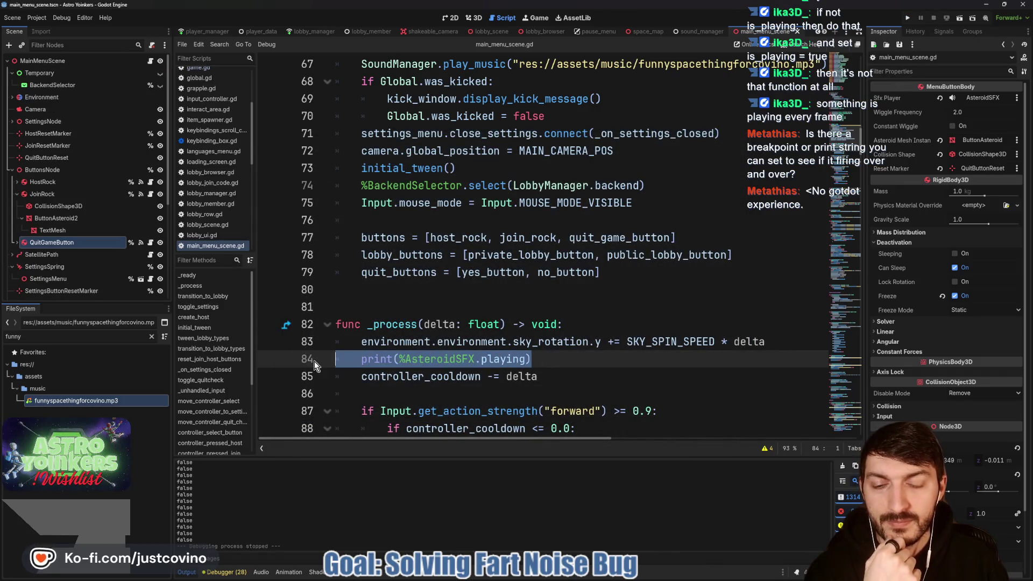
key("BackSpace")
key("BackSpace")
left_click(493, 290)
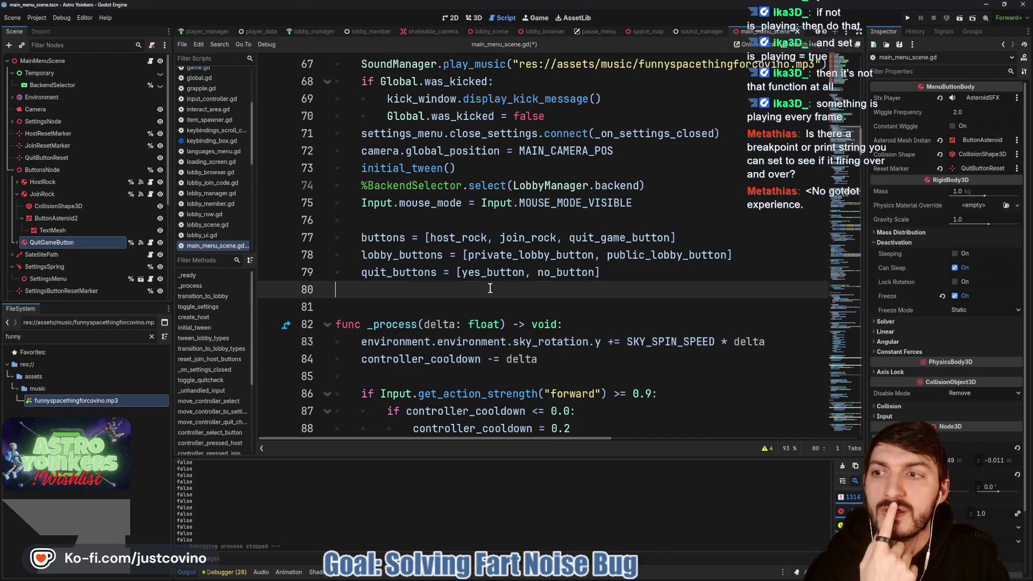
scroll(205, 33, "up", 2)
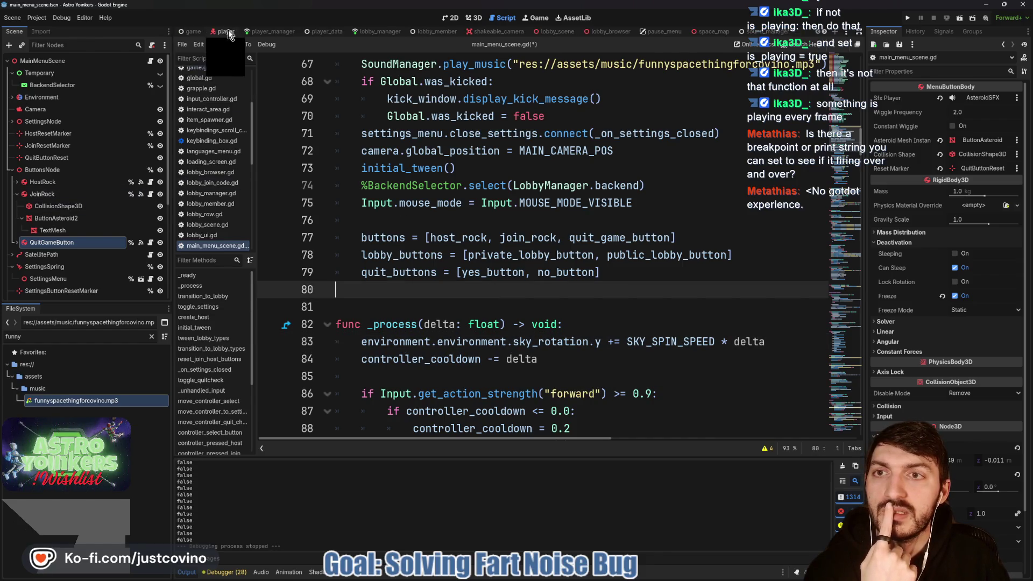
left_click(615, 32)
scroll(560, 32, "down", 2)
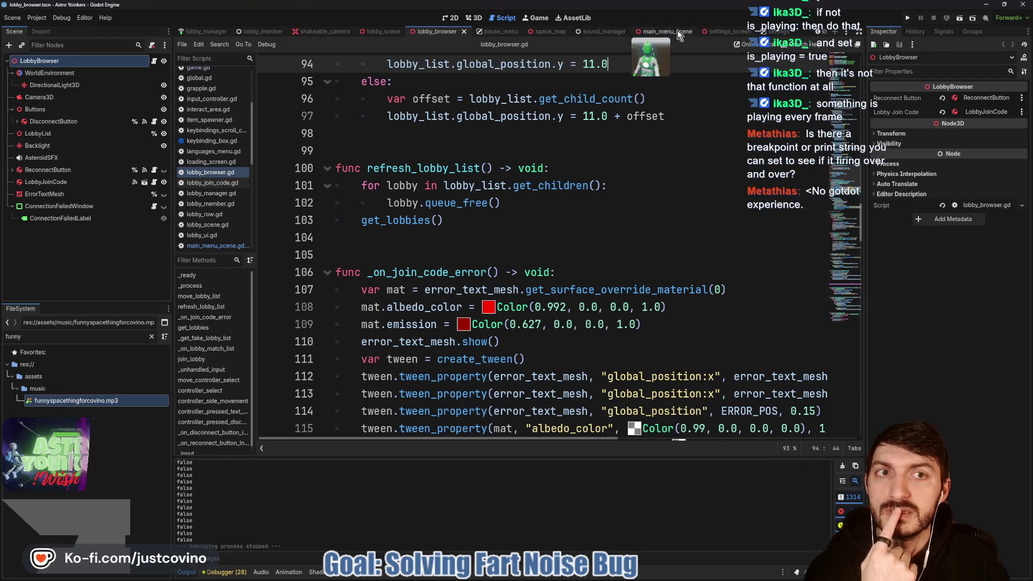
left_click(677, 31)
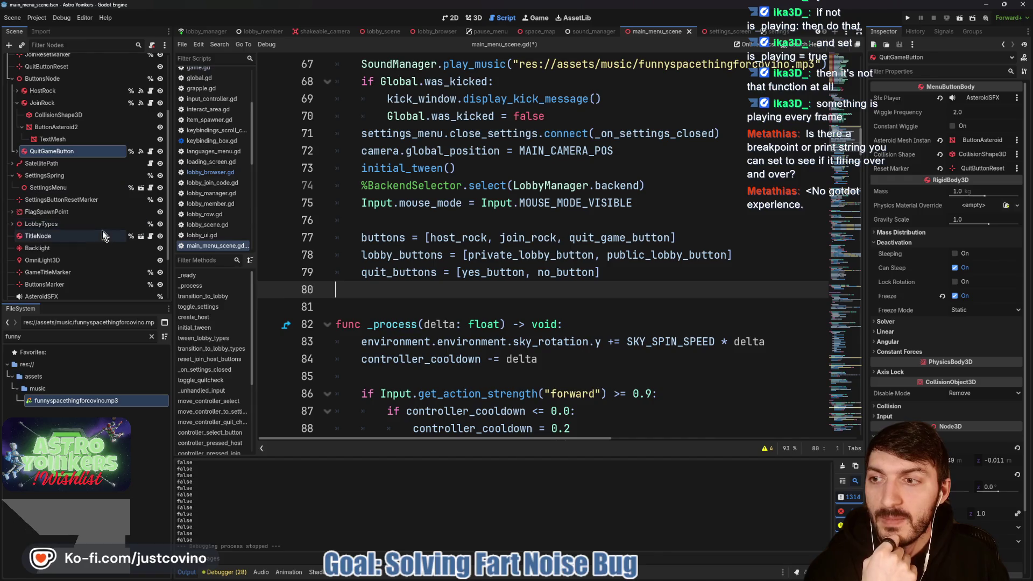
left_click(141, 237)
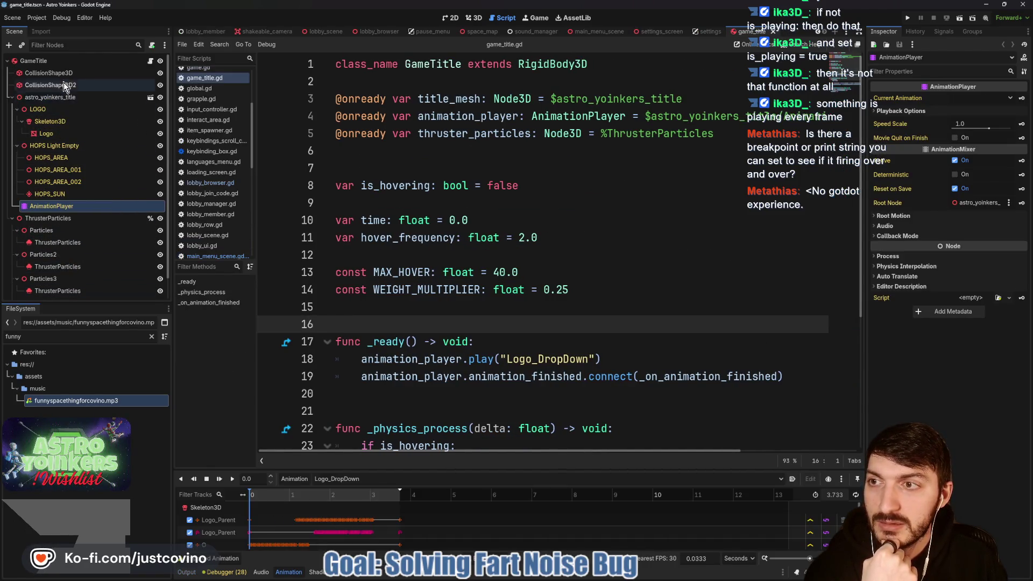
scroll(60, 97, "up", 1)
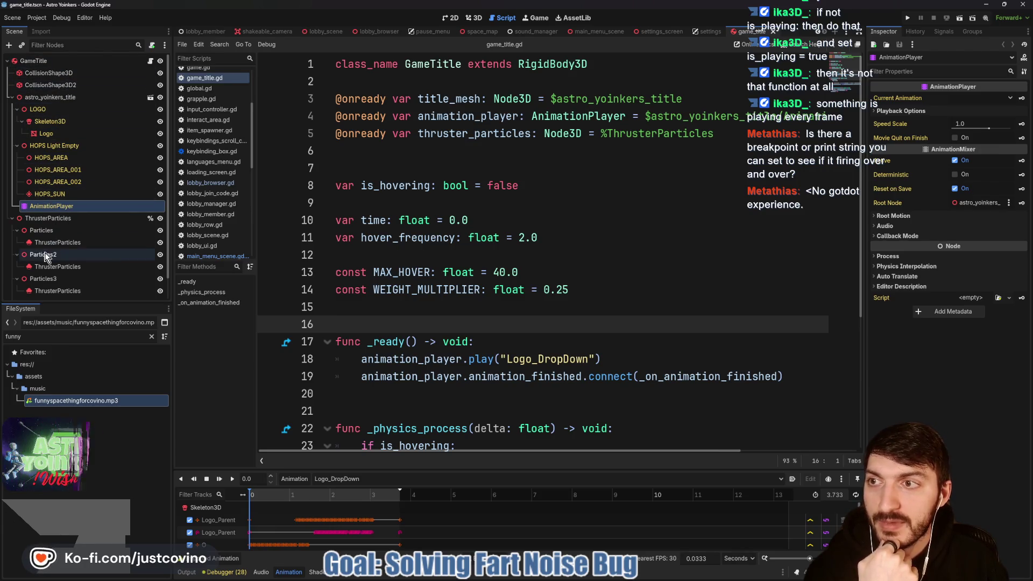
left_click(773, 32)
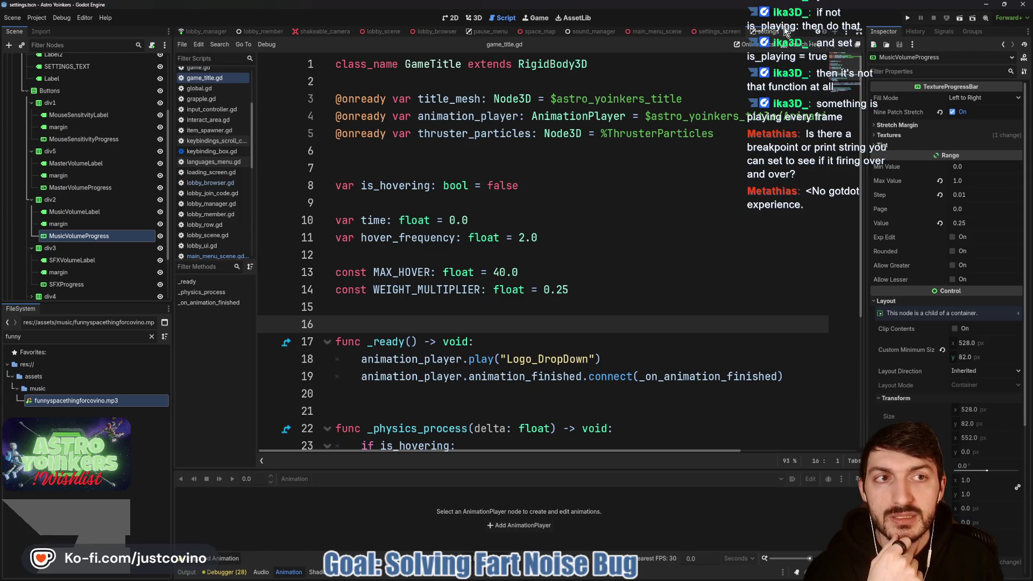
left_click(786, 36)
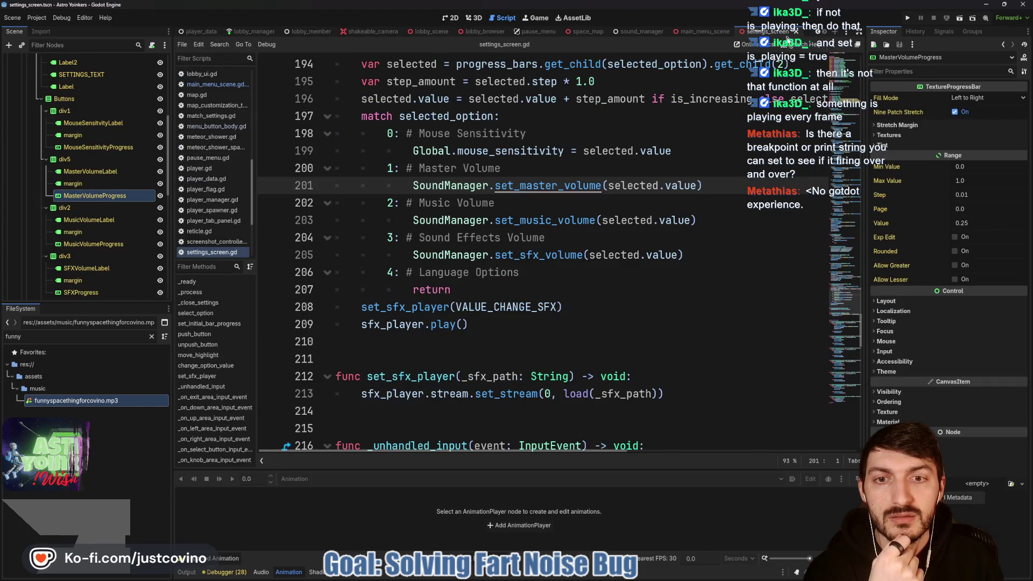
scroll(459, 194, "up", 3)
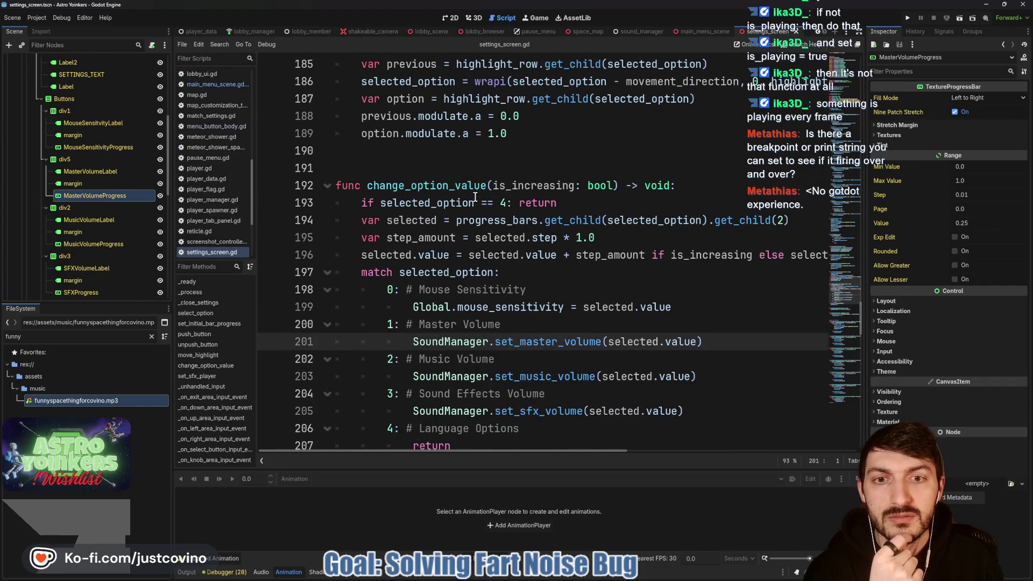
scroll(473, 197, "up", 4)
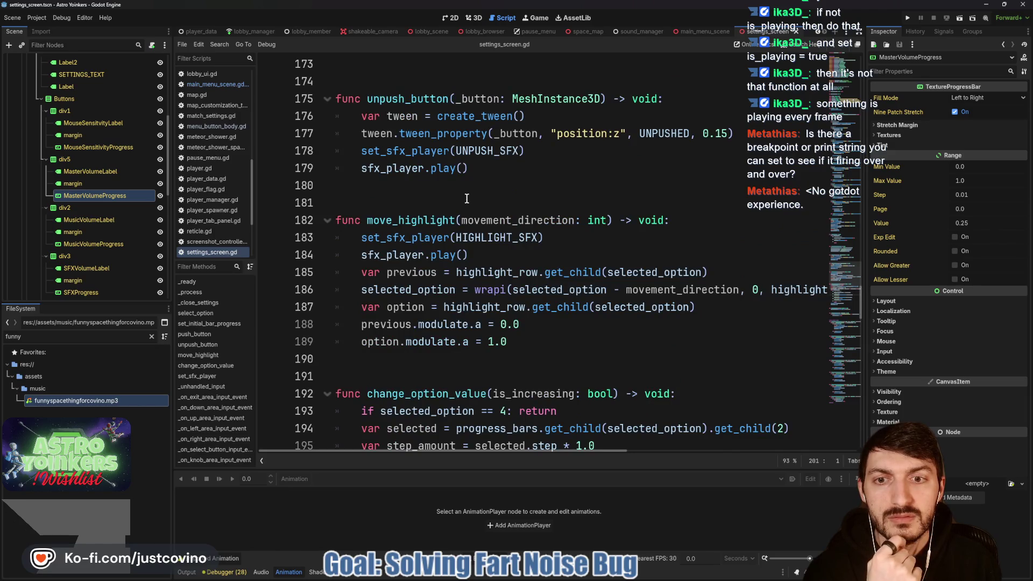
scroll(461, 199, "up", 2)
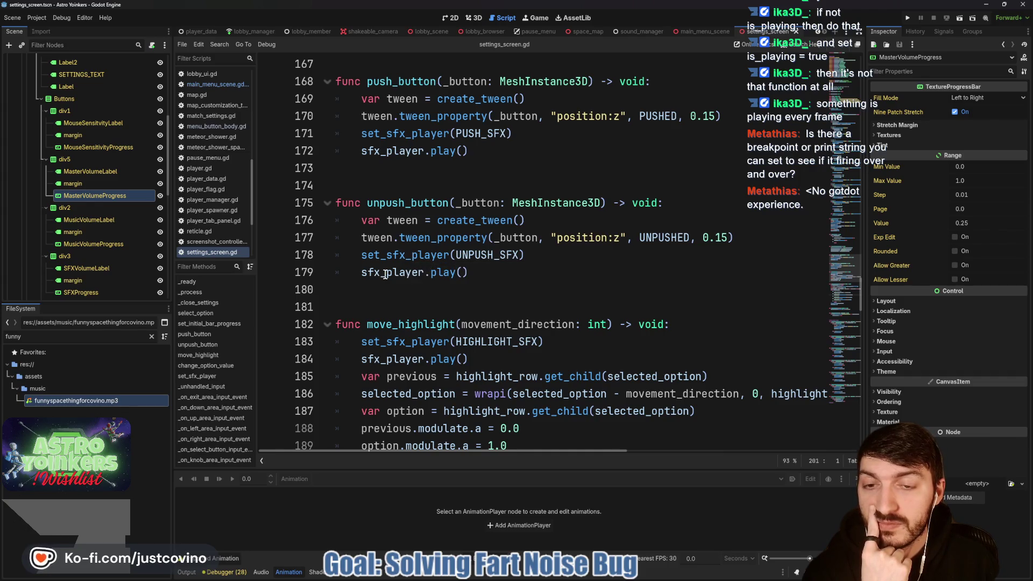
double_click(385, 273)
scroll(505, 241, "up", 10)
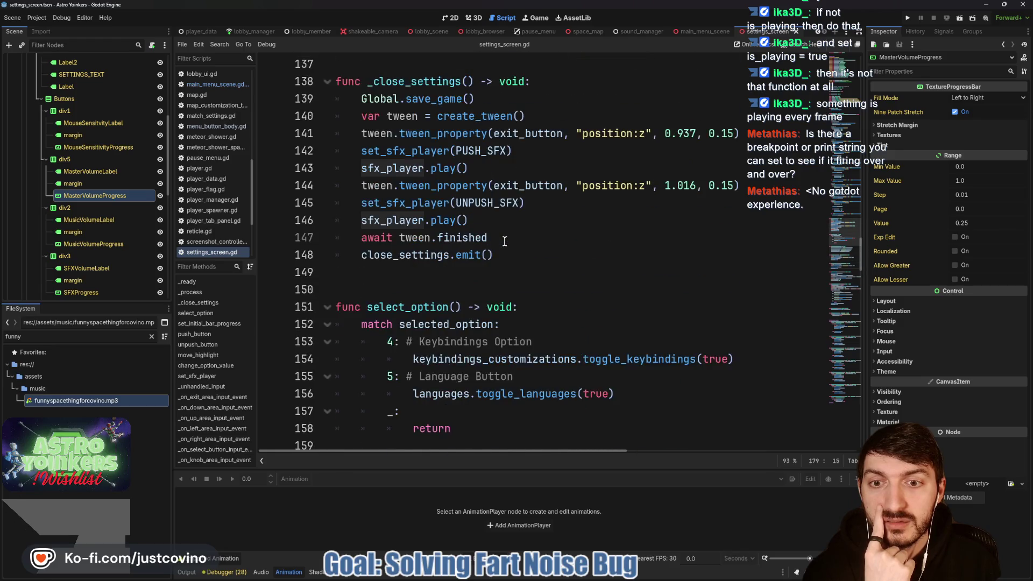
scroll(505, 241, "up", 13)
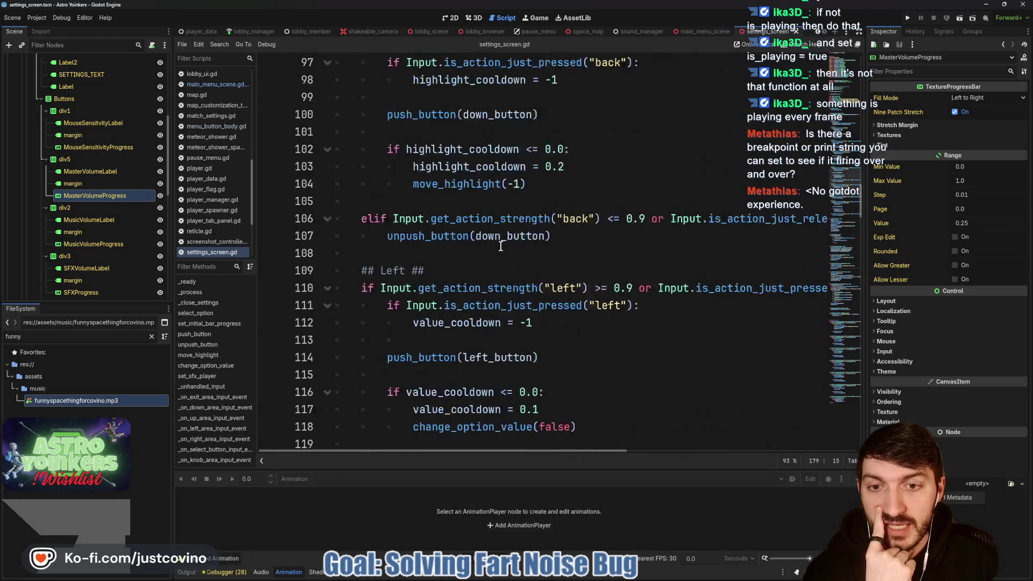
scroll(501, 246, "up", 18)
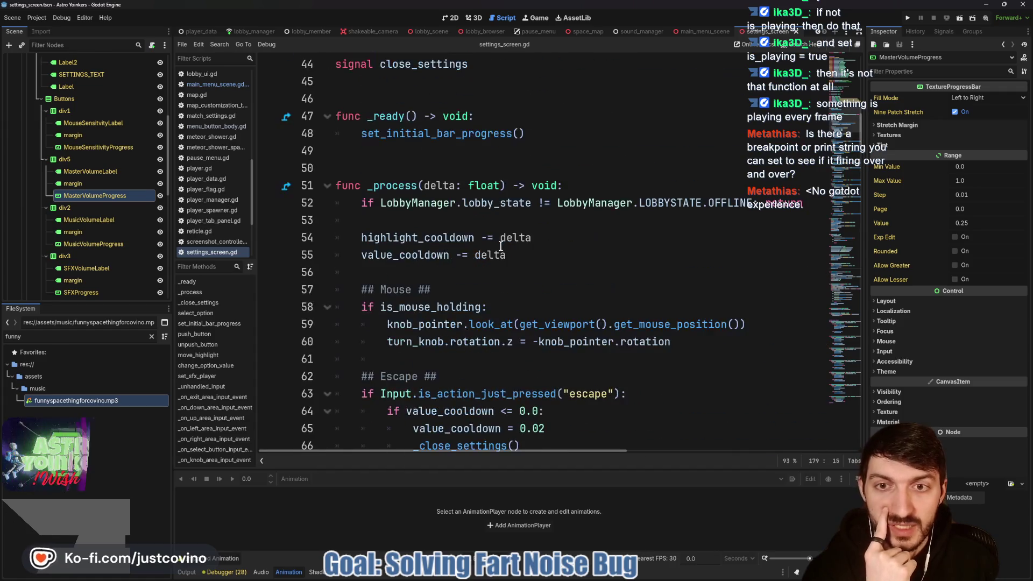
left_click(431, 219)
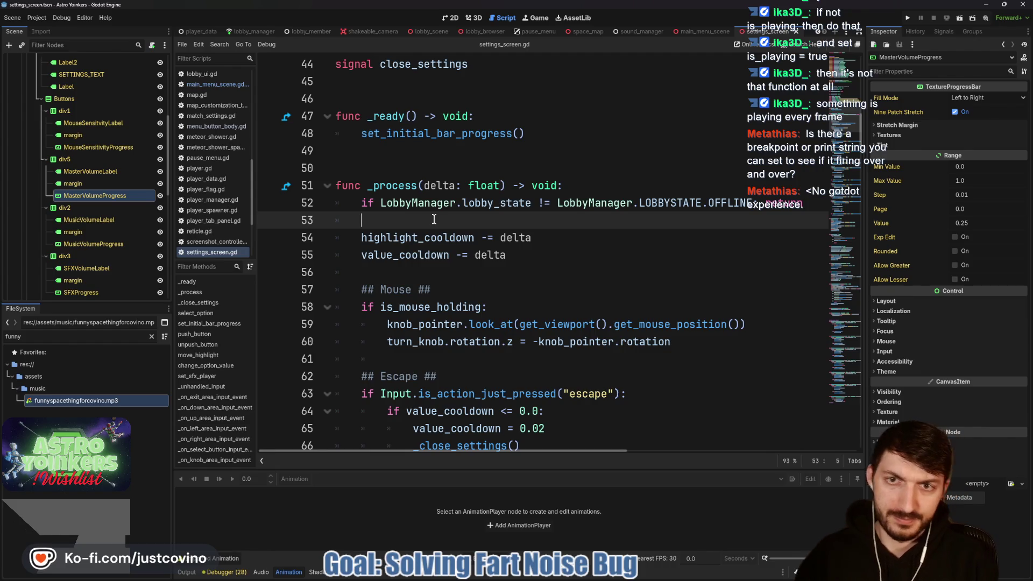
Add print(sfx_player.playing) to _process using autocomplete, and save the script.
type("print(s")
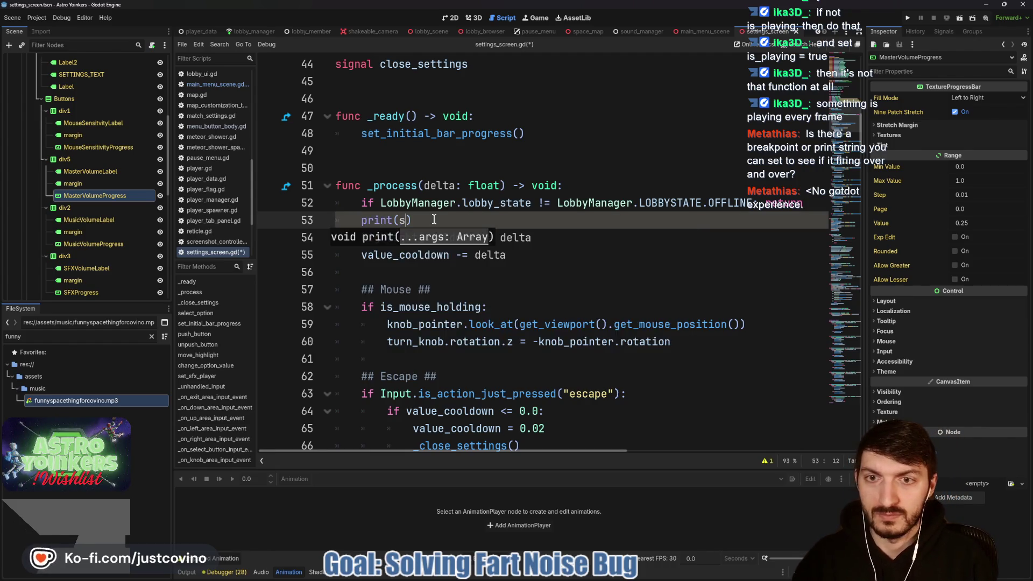
type("f")
key("Return")
type(".play")
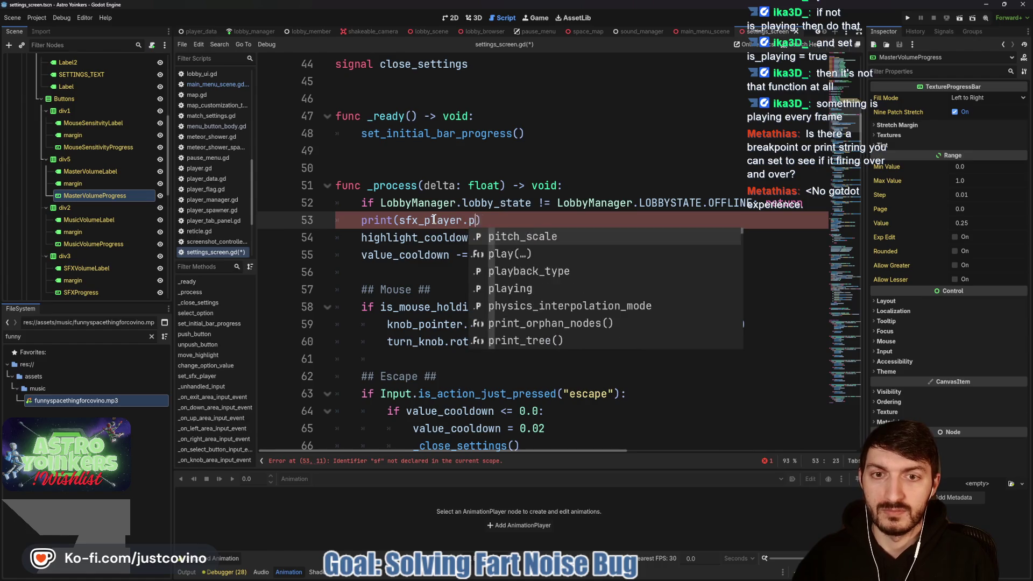
type("in")
key("Return")
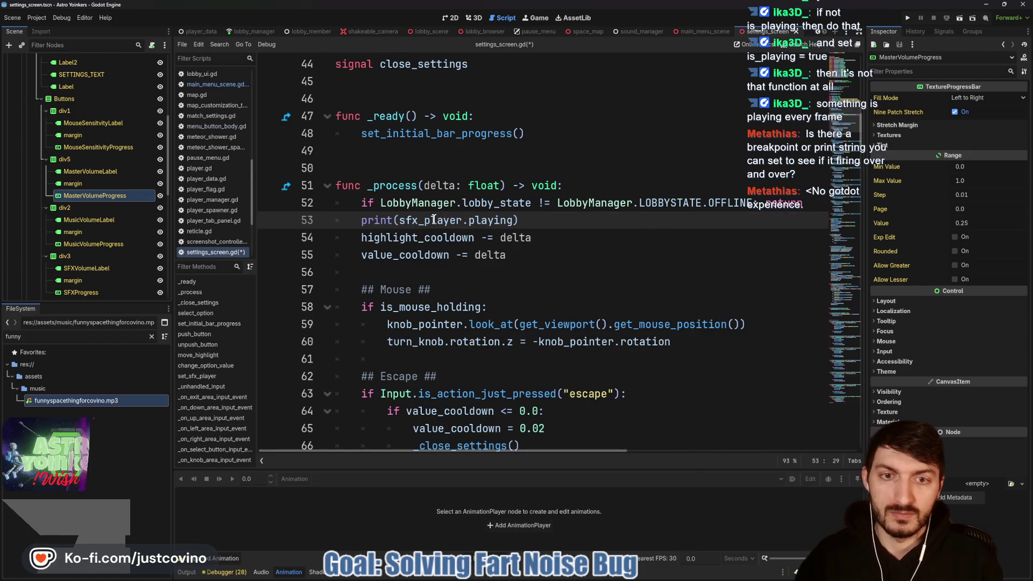
key("ctrl+s")
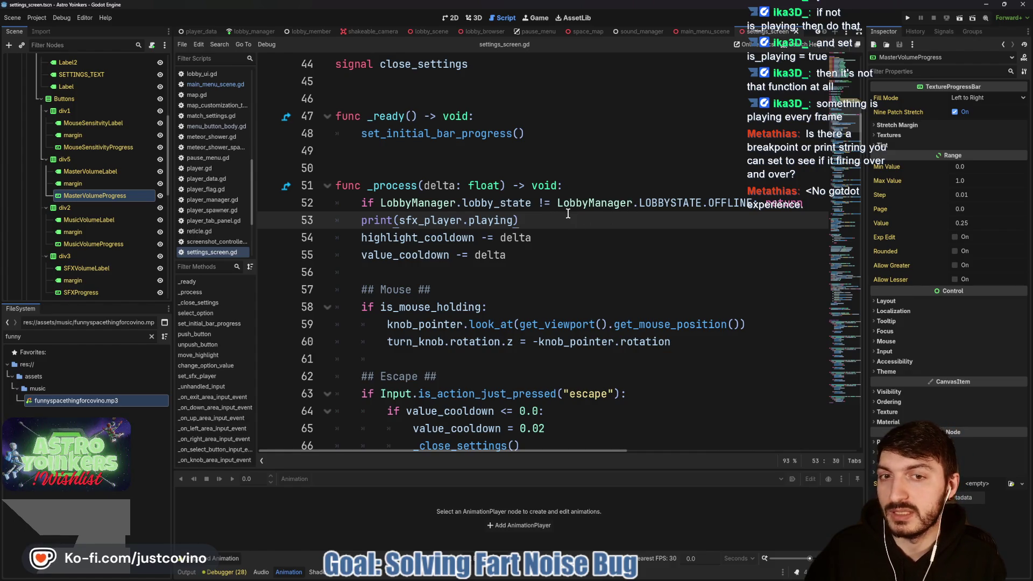
Move the print(sfx_player.playing) line above the lobby-state if check with Alt+Up.
left_click_drag(518, 220, 301, 218)
key("alt+Up")
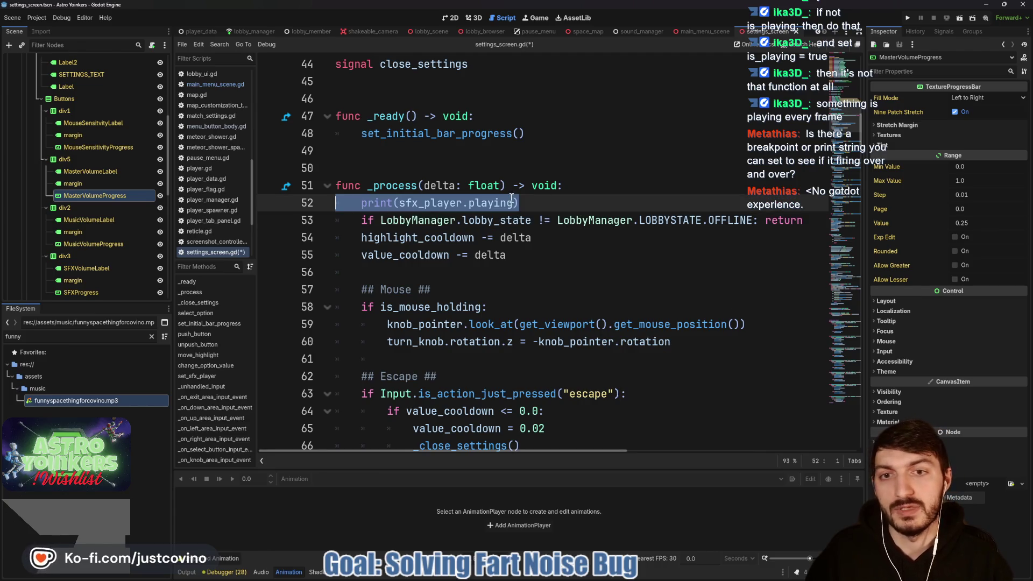
left_click(561, 201)
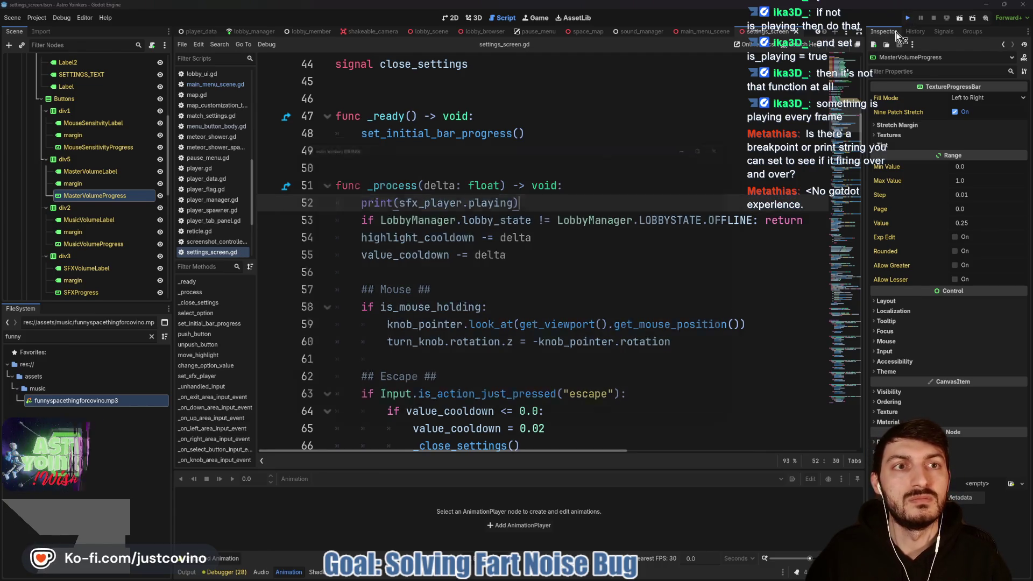
Run the game, watch sfx_player.playing print true every frame, stop it, and delete the print line.
key("F5")
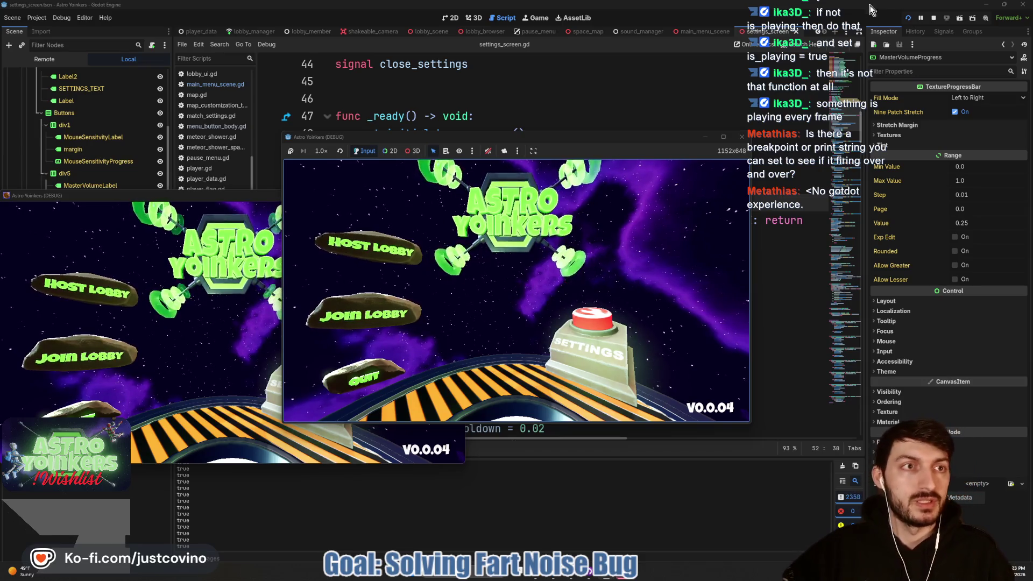
left_click(933, 18)
left_click_drag(519, 203, 345, 205)
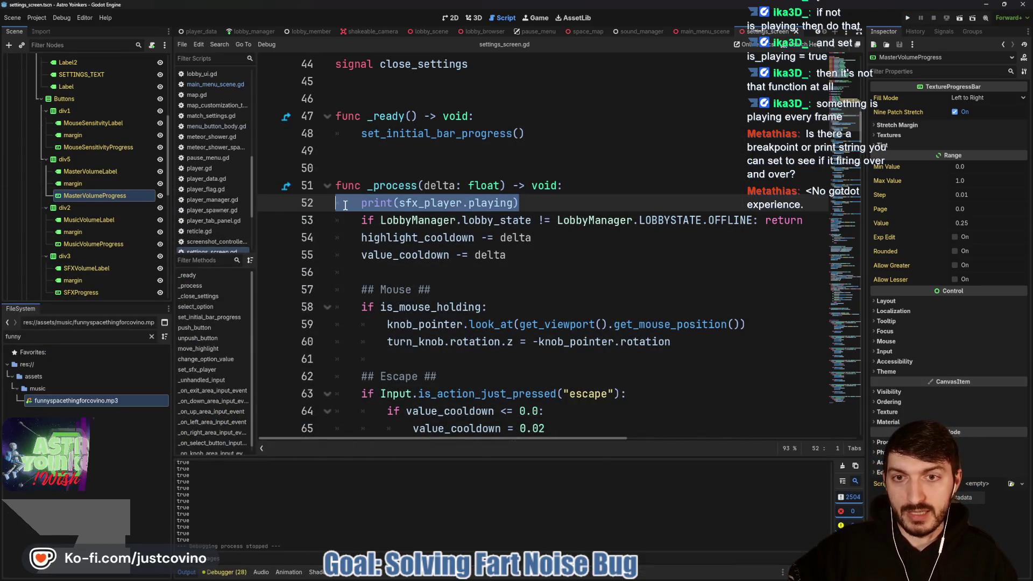
key("BackSpace")
key("BackSpace")
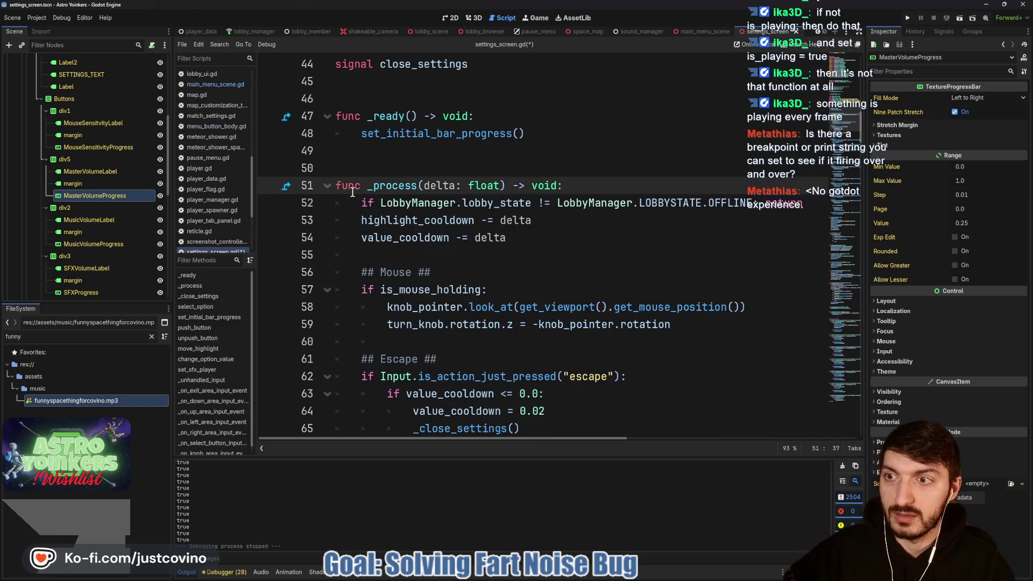
Inspect the SFXPlayer node: Randomizer stream, Autoplay on, SoundEffects bus.
scroll(86, 226, "down", 10)
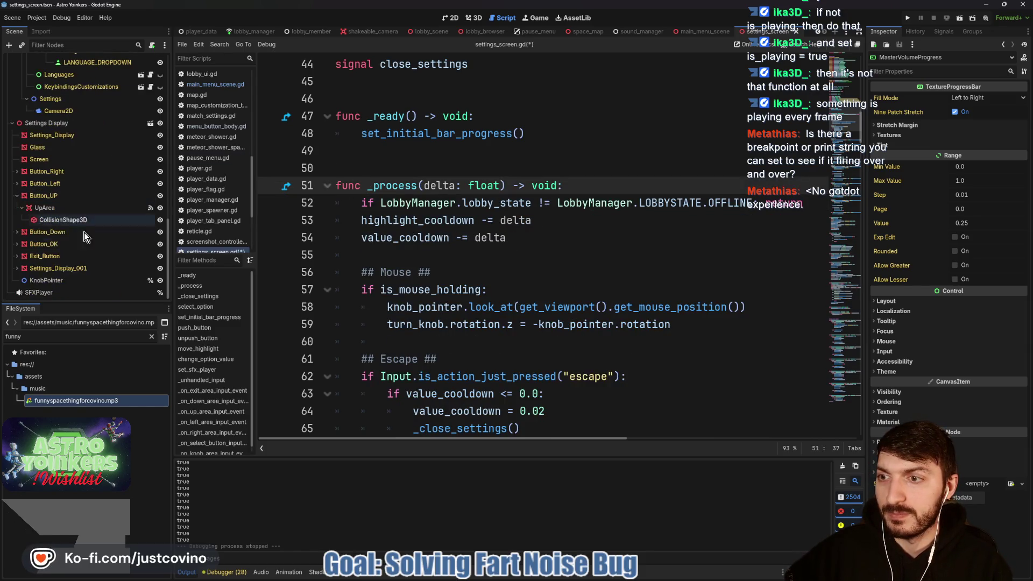
left_click(49, 292)
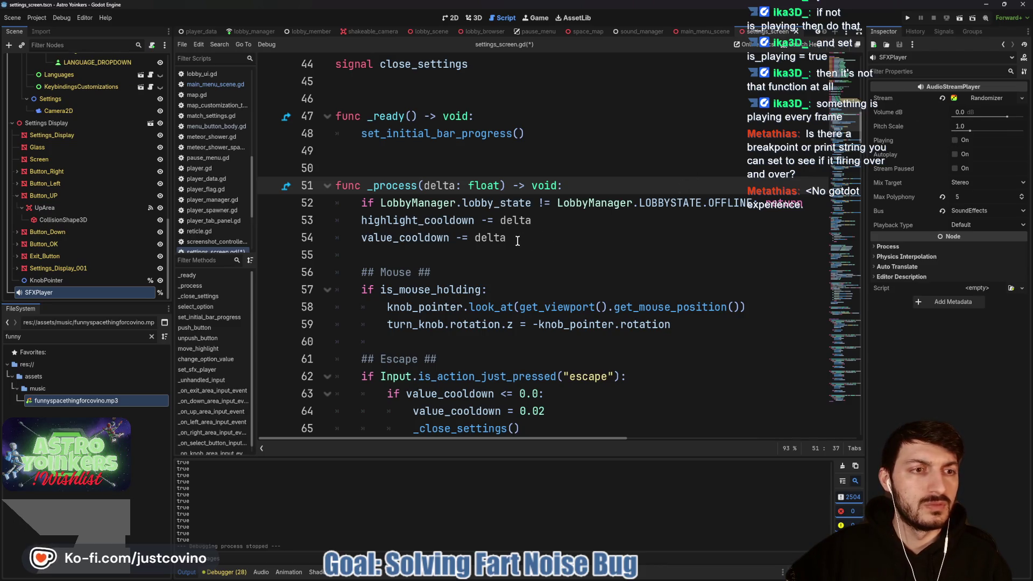
scroll(518, 240, "down", 3)
scroll(457, 253, "up", 5)
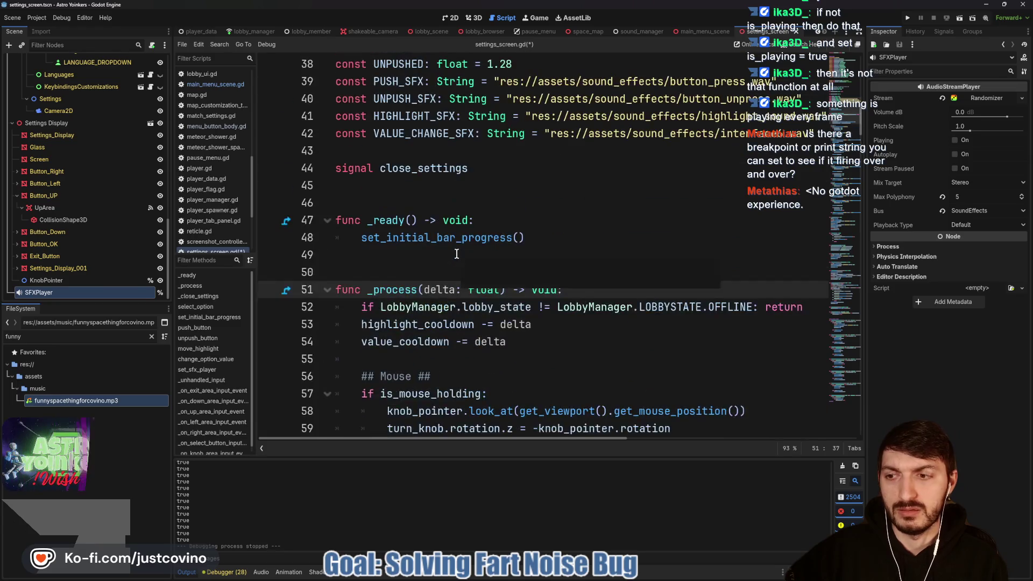
scroll(457, 254, "up", 5)
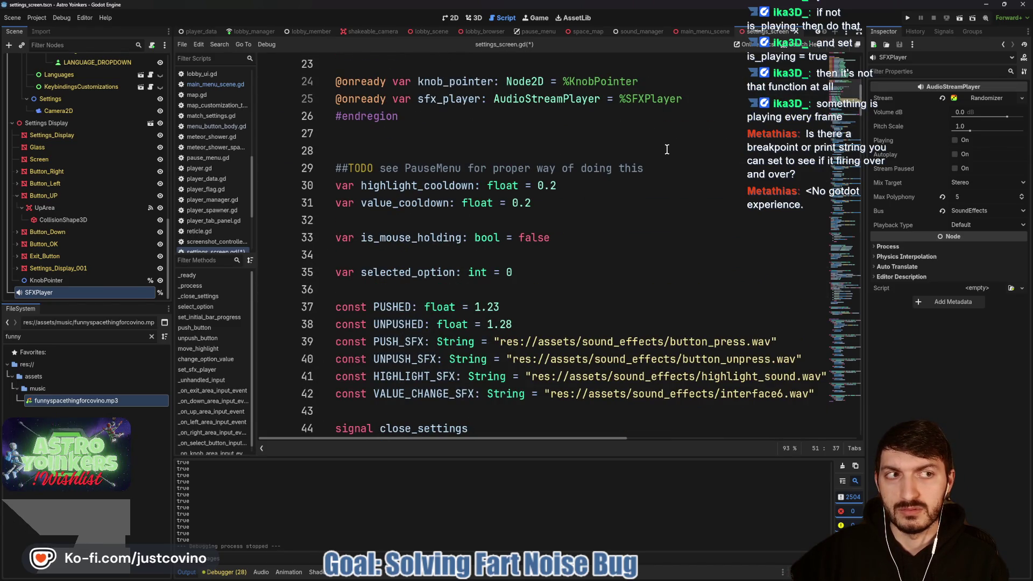
Search settings_screen.gd for sfx_player from its line 25 declaration, finding 17 matches.
scroll(547, 155, "up", 4)
double_click(448, 305)
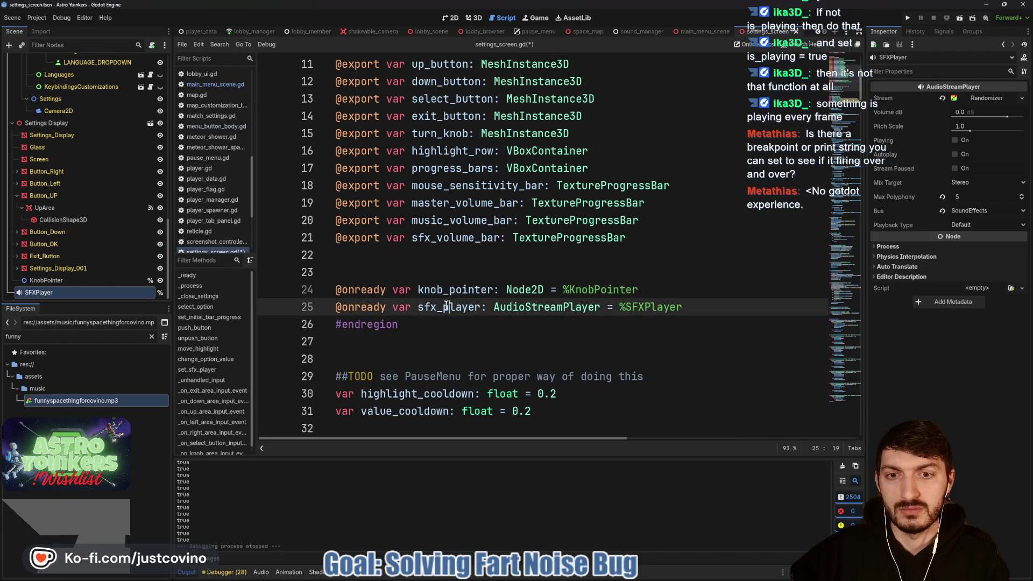
key("ctrl+f")
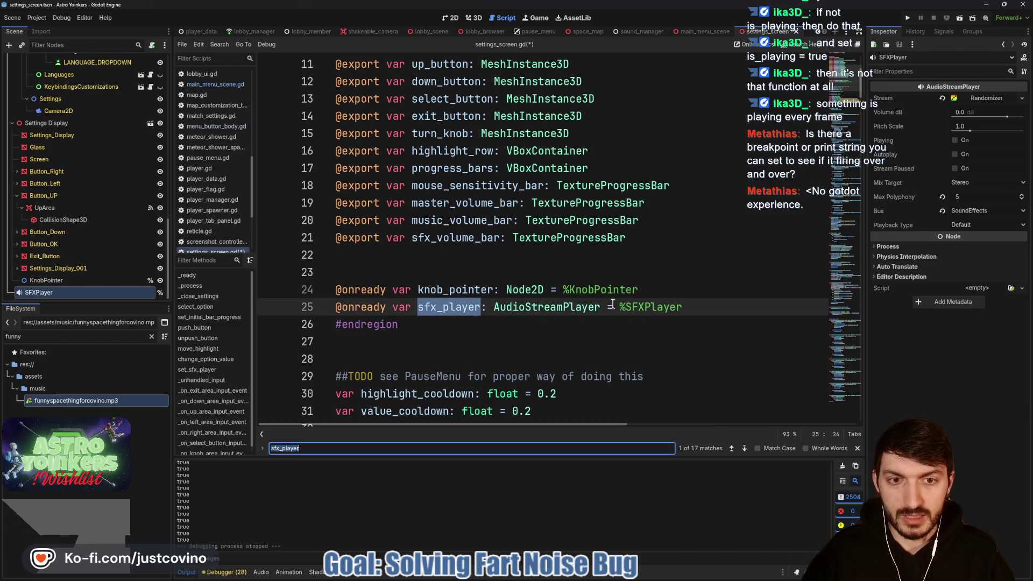
left_click(745, 449)
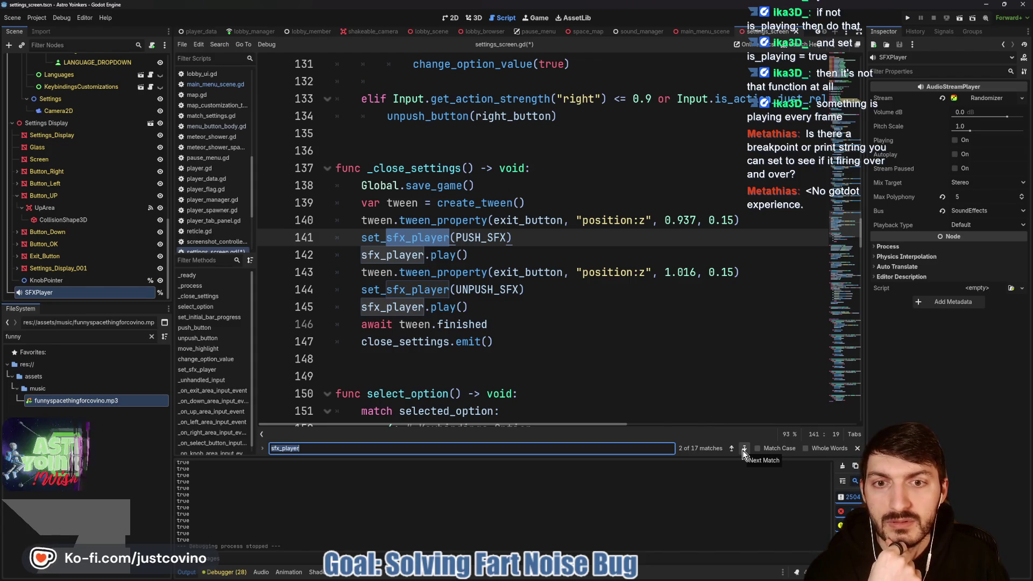
left_click(745, 449)
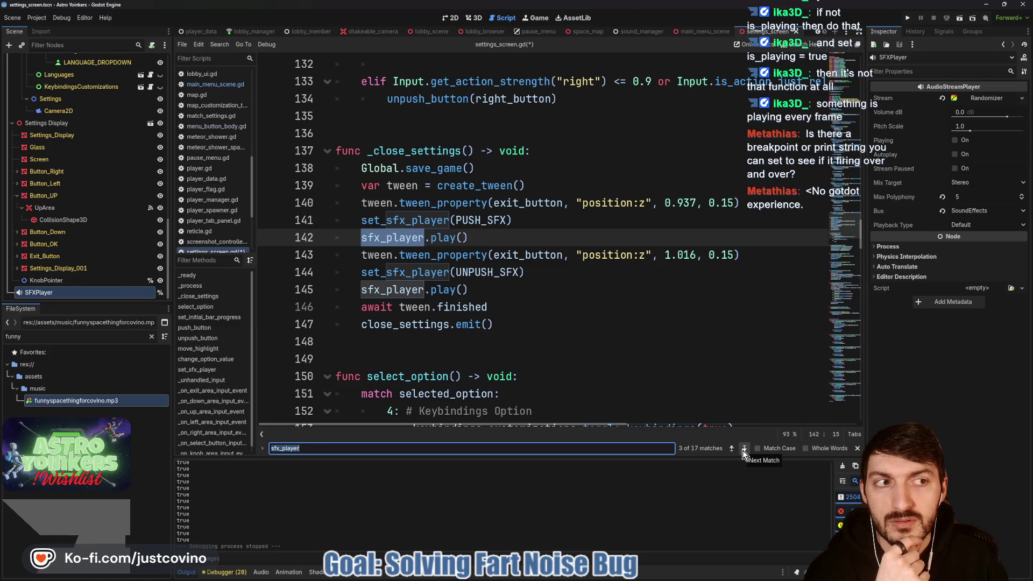
left_click(744, 448)
left_click(745, 448)
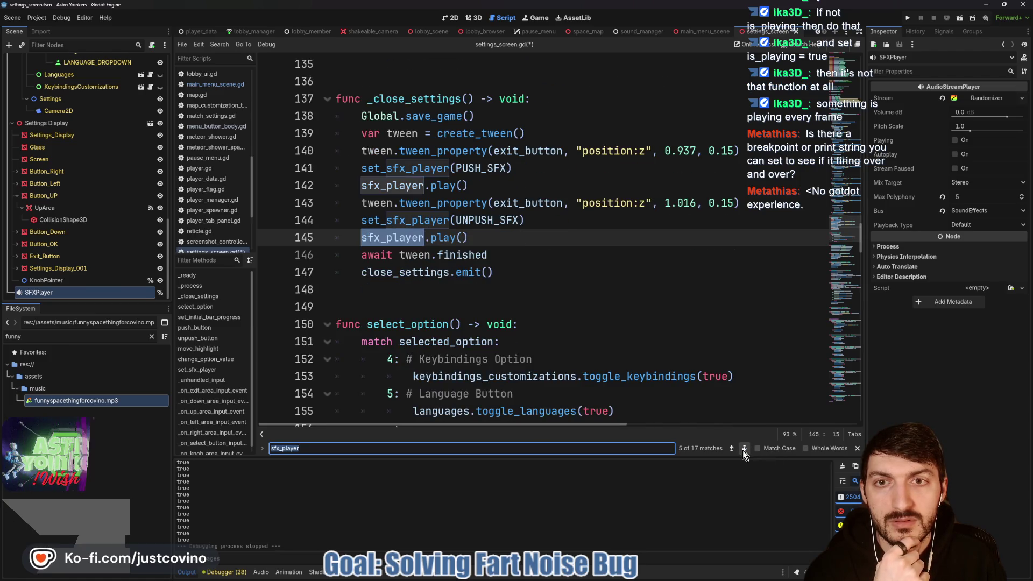
left_click(745, 449)
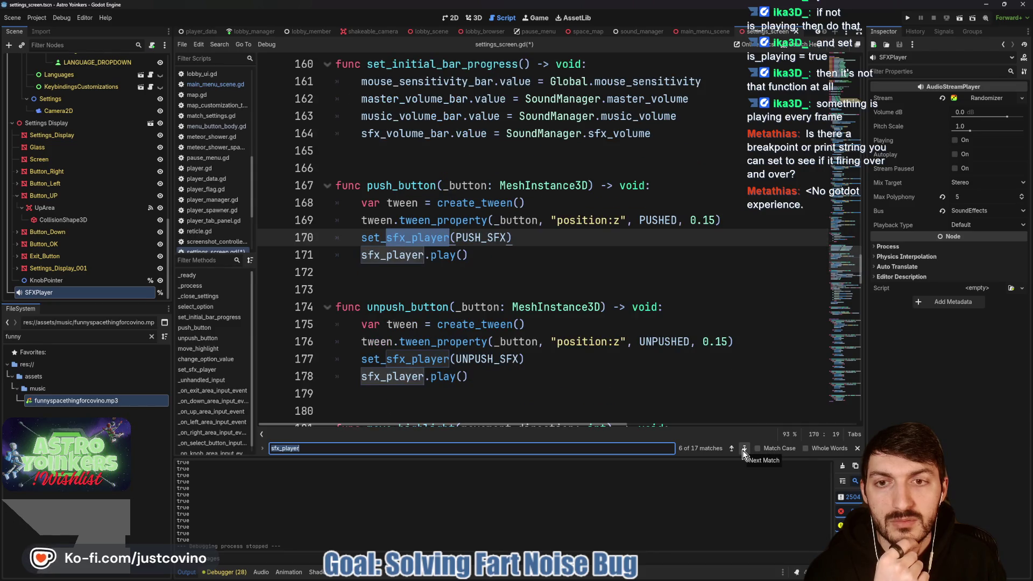
left_click(744, 448)
left_click(745, 449)
left_click(744, 449)
left_click(745, 448)
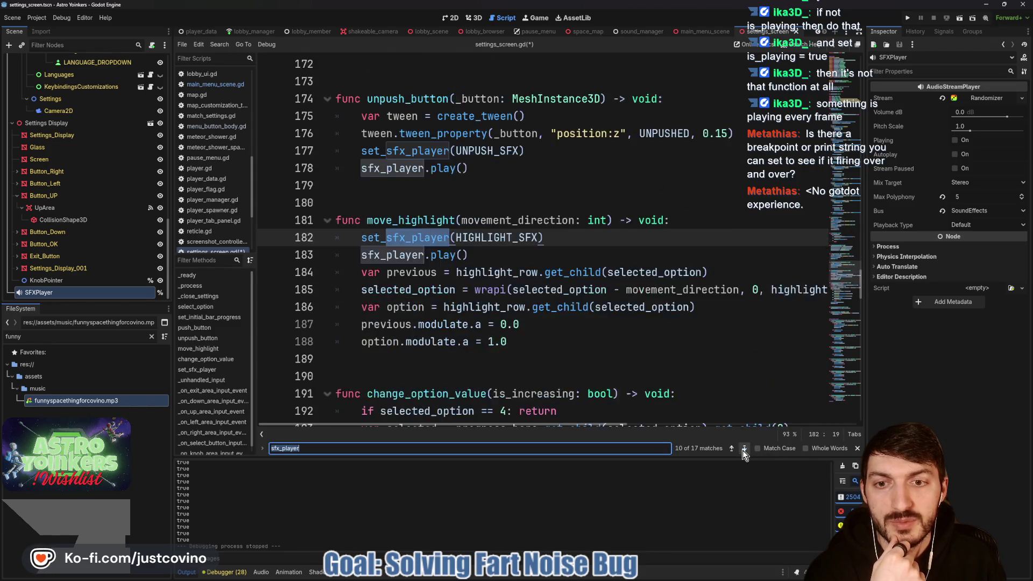
left_click(745, 449)
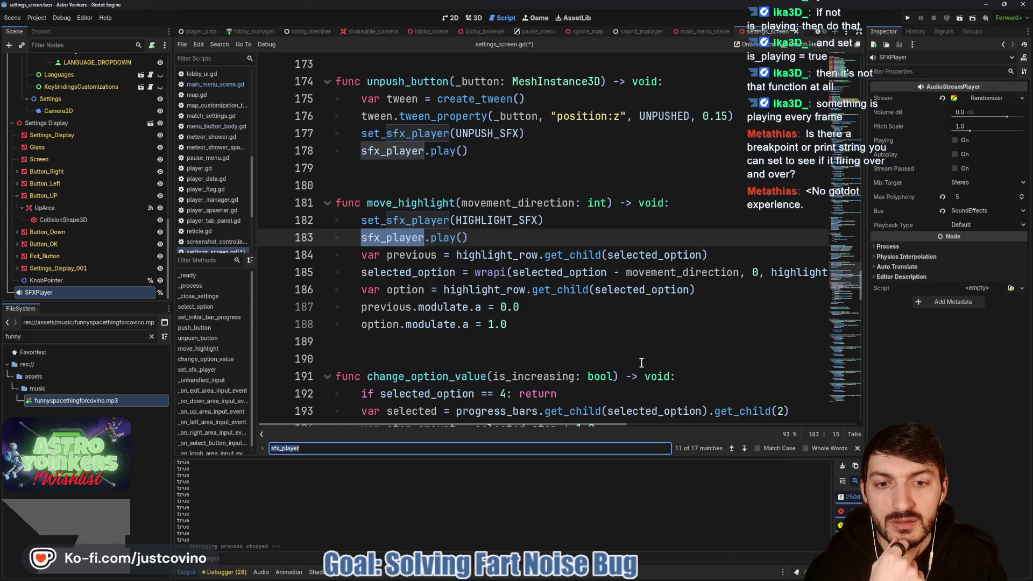
scroll(564, 322, "up", 10)
scroll(564, 322, "up", 7)
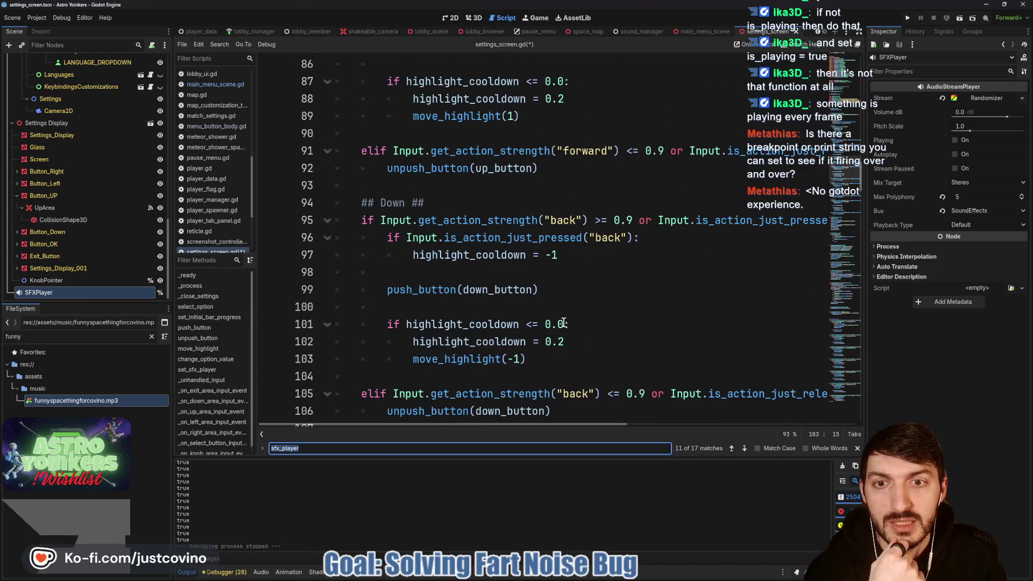
left_click(490, 298)
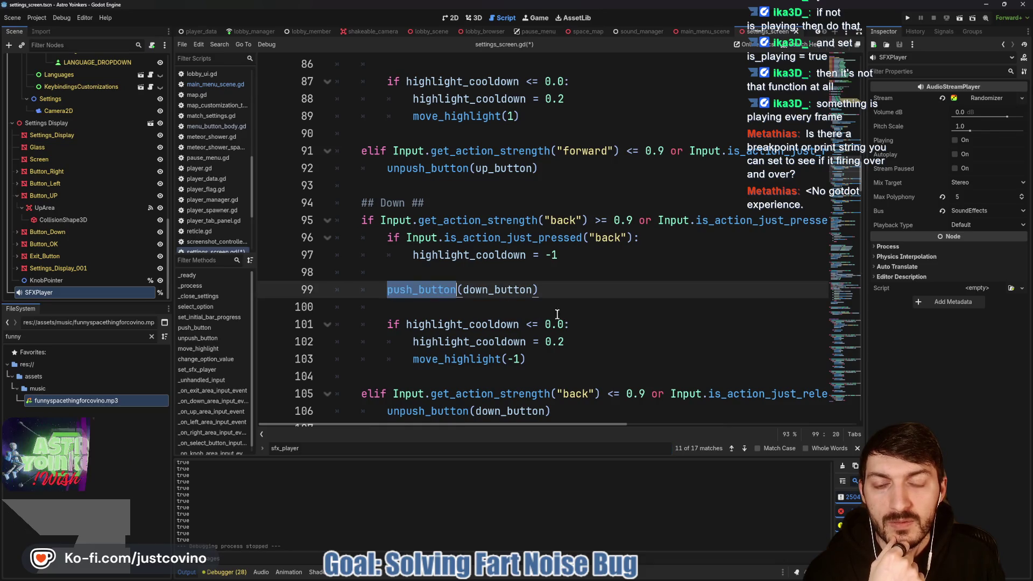
scroll(594, 301, "down", 5)
scroll(593, 308, "up", 5)
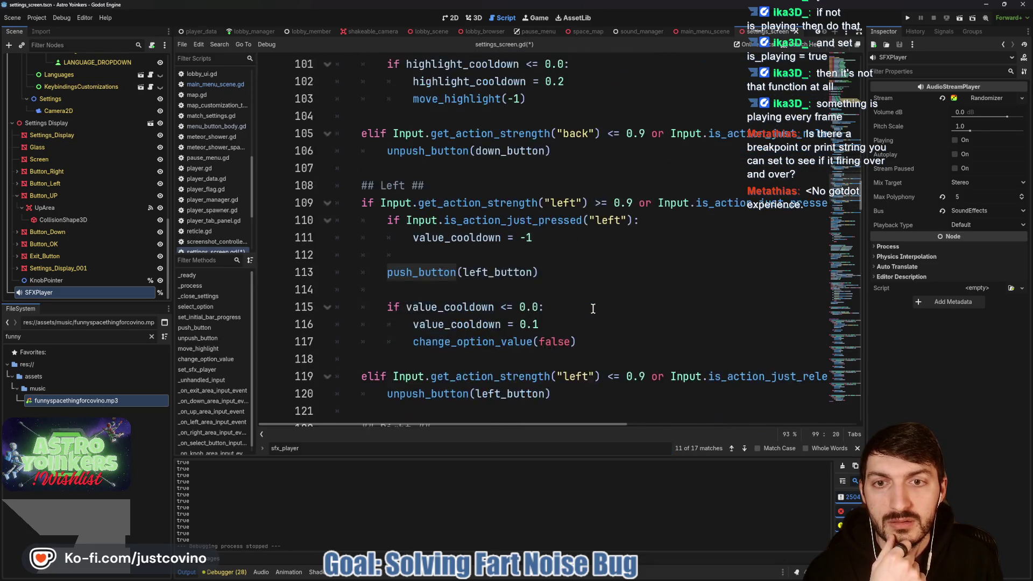
scroll(586, 308, "up", 8)
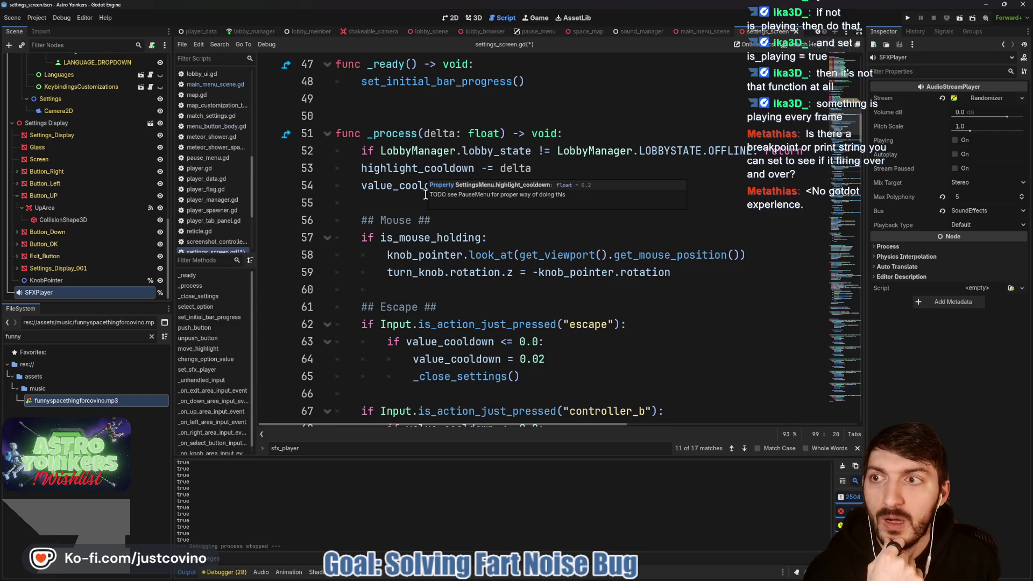
scroll(103, 211, "up", 5)
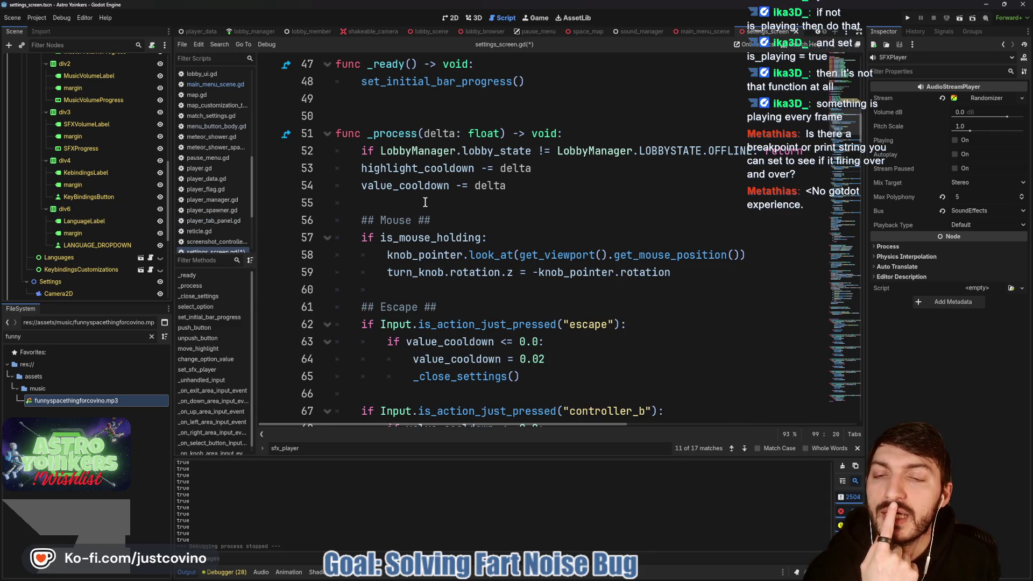
scroll(424, 202, "up", 2)
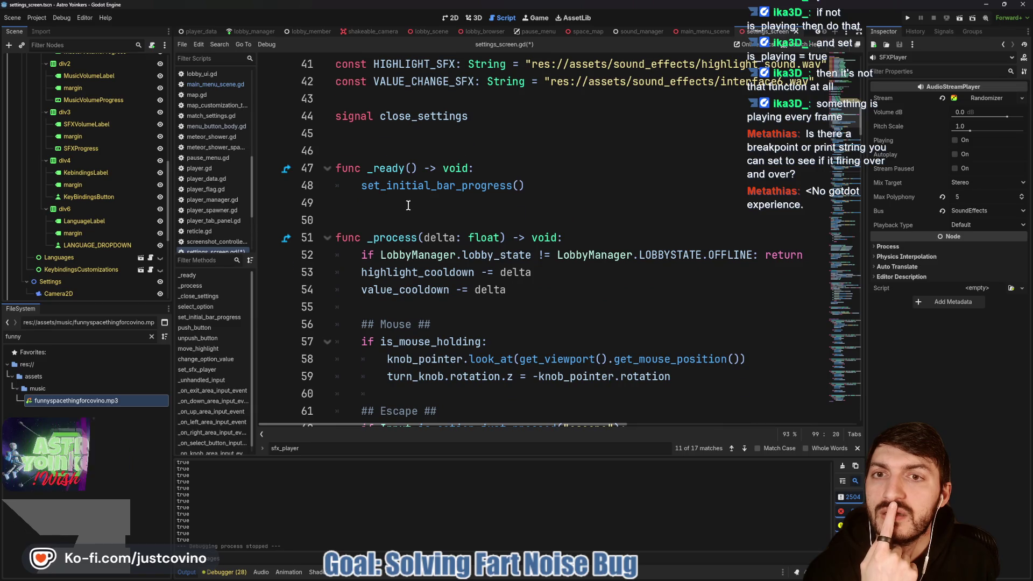
scroll(417, 204, "up", 9)
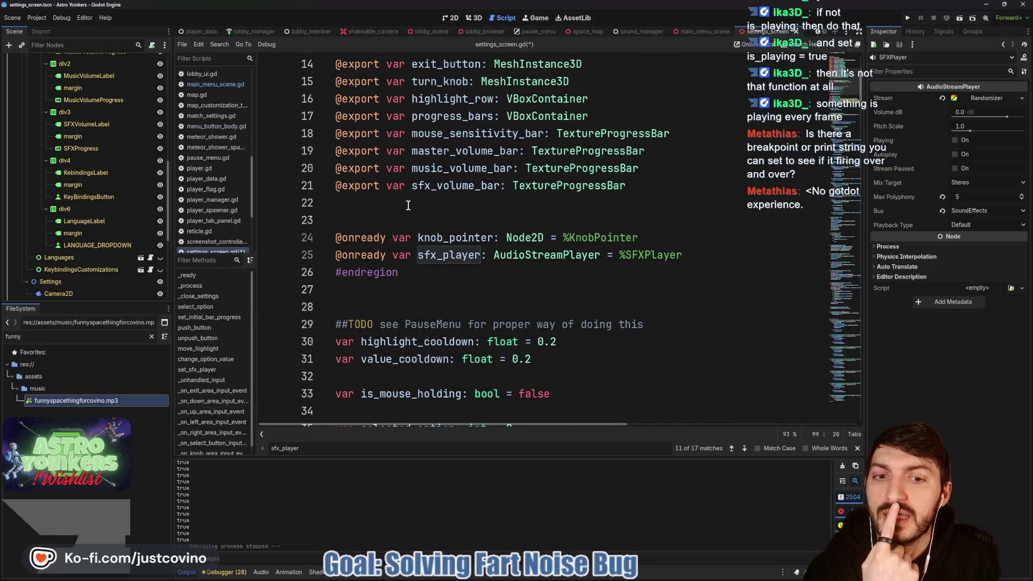
scroll(408, 205, "up", 4)
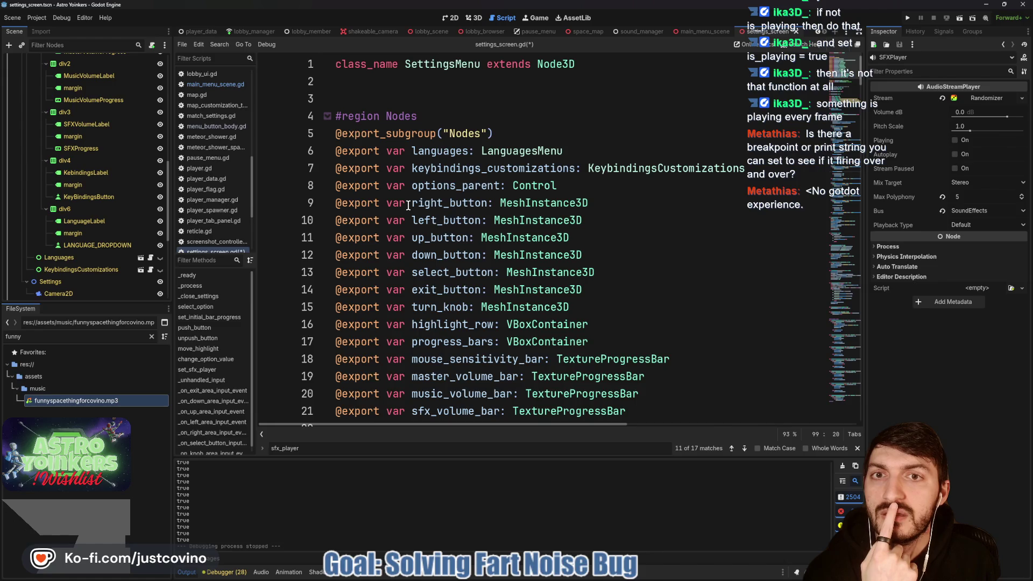
scroll(409, 205, "down", 10)
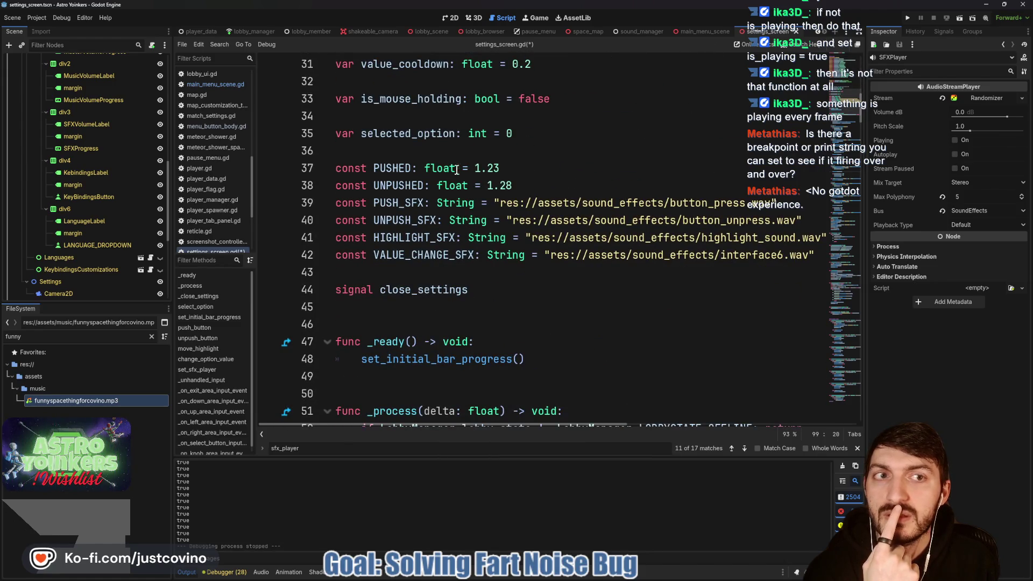
scroll(415, 215, "down", 3)
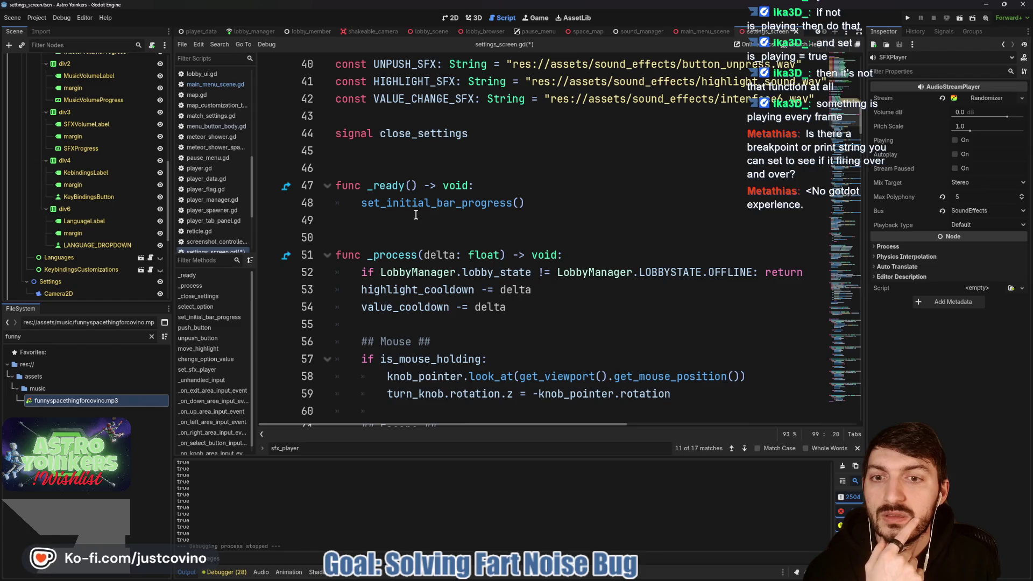
scroll(393, 226, "up", 3)
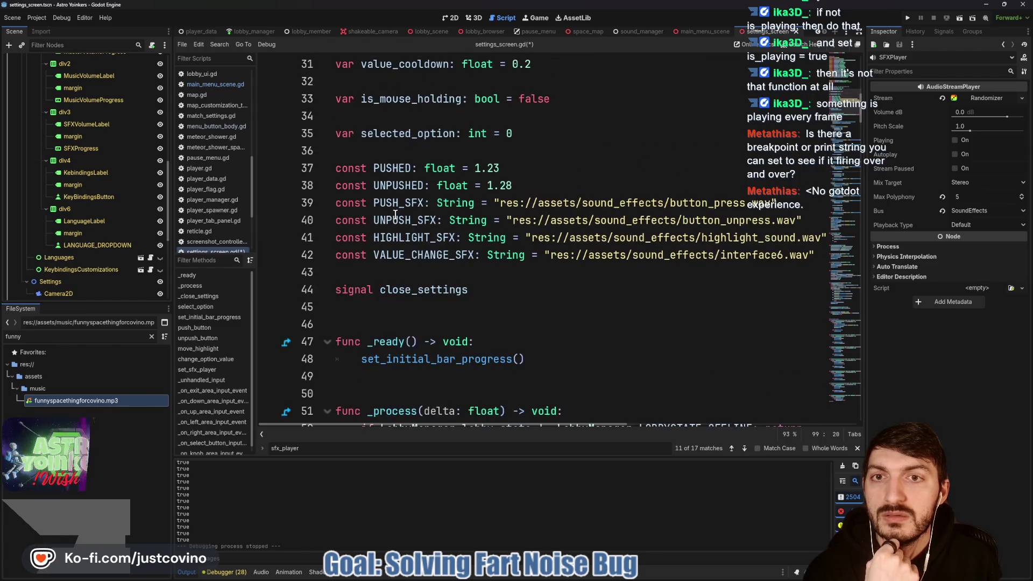
scroll(395, 215, "up", 2)
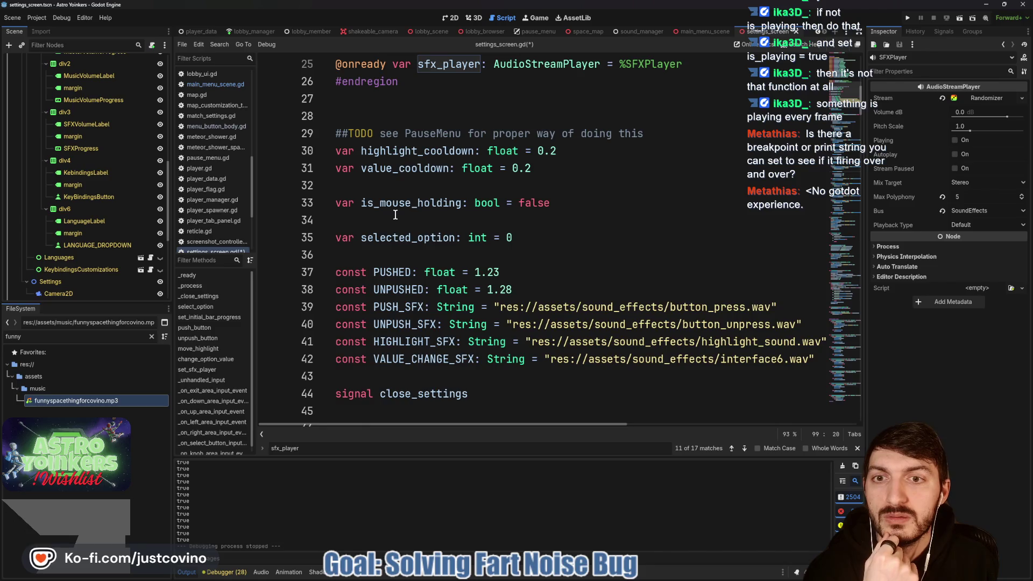
scroll(395, 214, "up", 2)
scroll(394, 215, "down", 10)
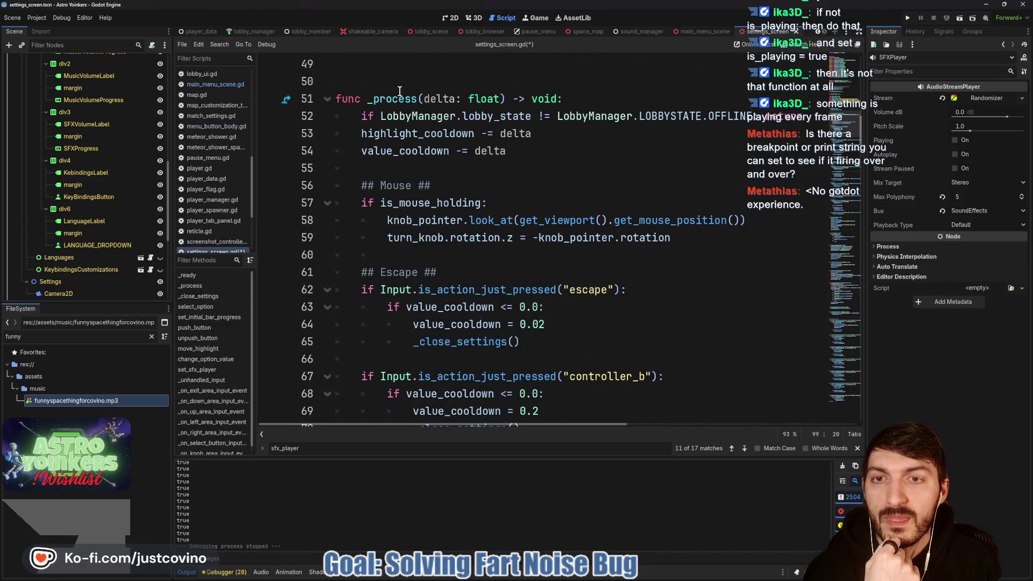
scroll(400, 91, "up", 4)
scroll(318, 31, "up", 2)
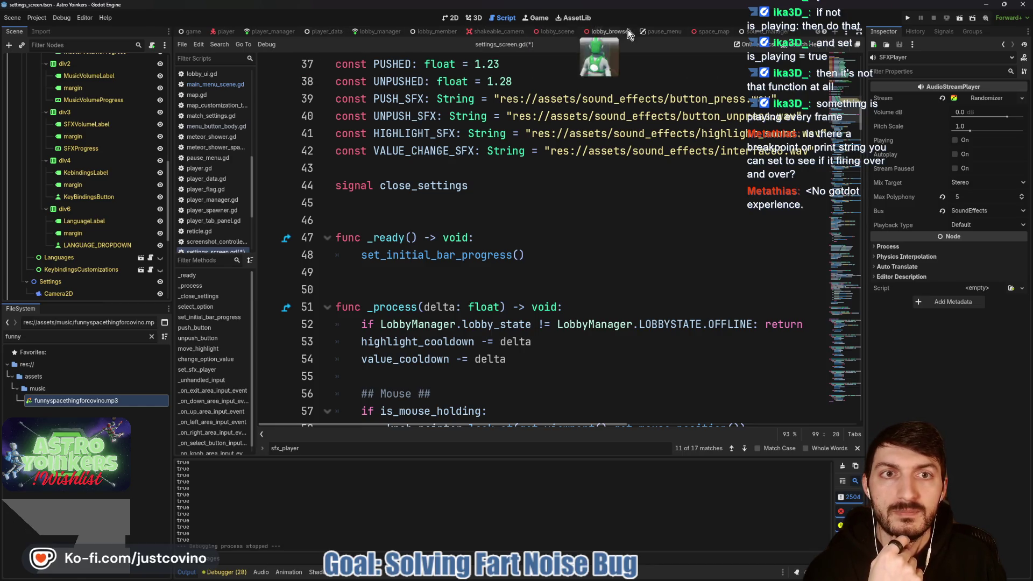
Close the lobby_browser scene tab to return to main_menu_scene.
left_click(603, 32)
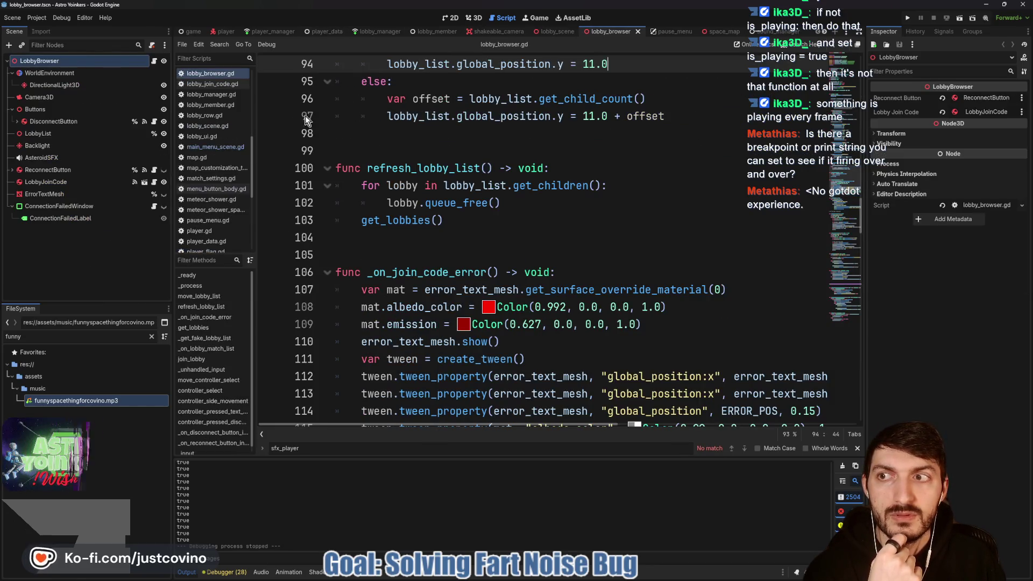
left_click(638, 34)
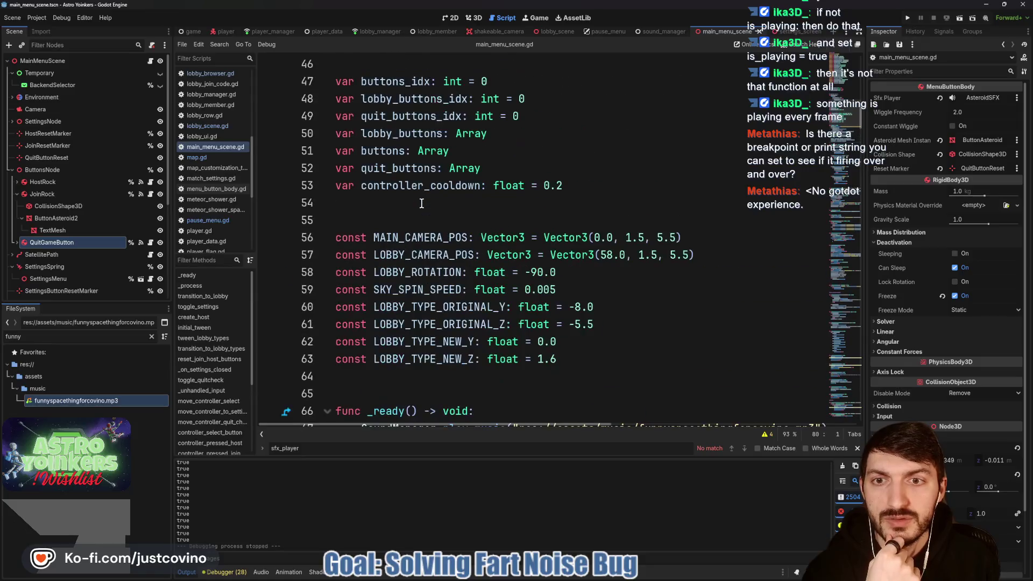
scroll(421, 206, "up", 9)
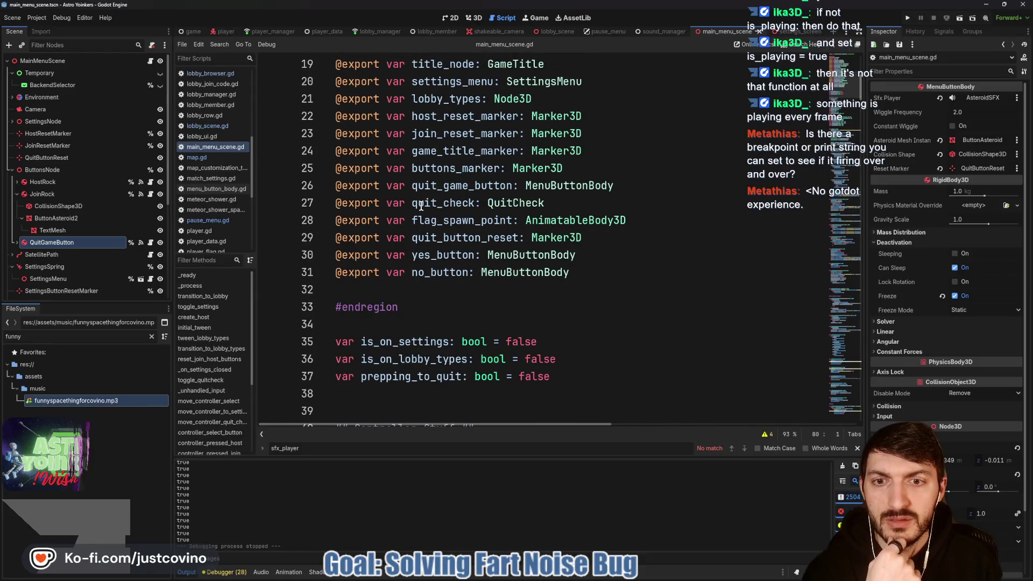
scroll(429, 234, "up", 2)
Trace settings_menu and _on_settings_closed in main_menu_scene.gd to the toggle_settings function.
double_click(438, 187)
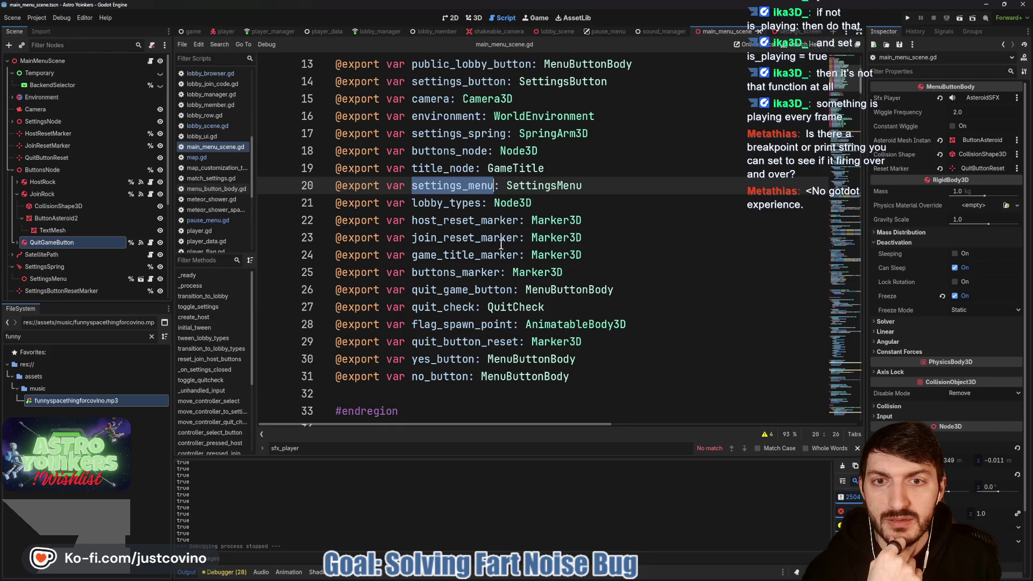
scroll(499, 245, "down", 15)
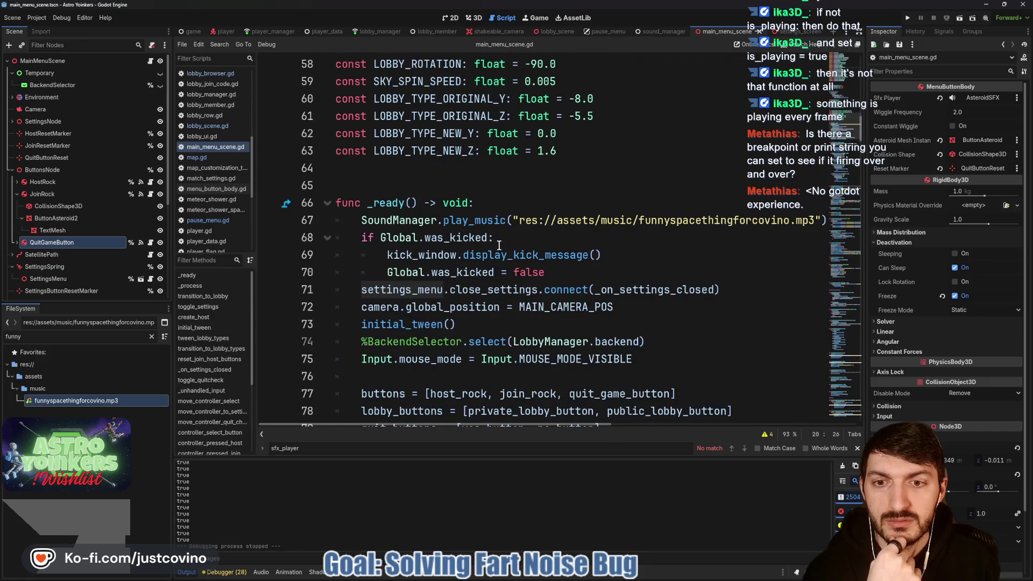
scroll(499, 245, "down", 1)
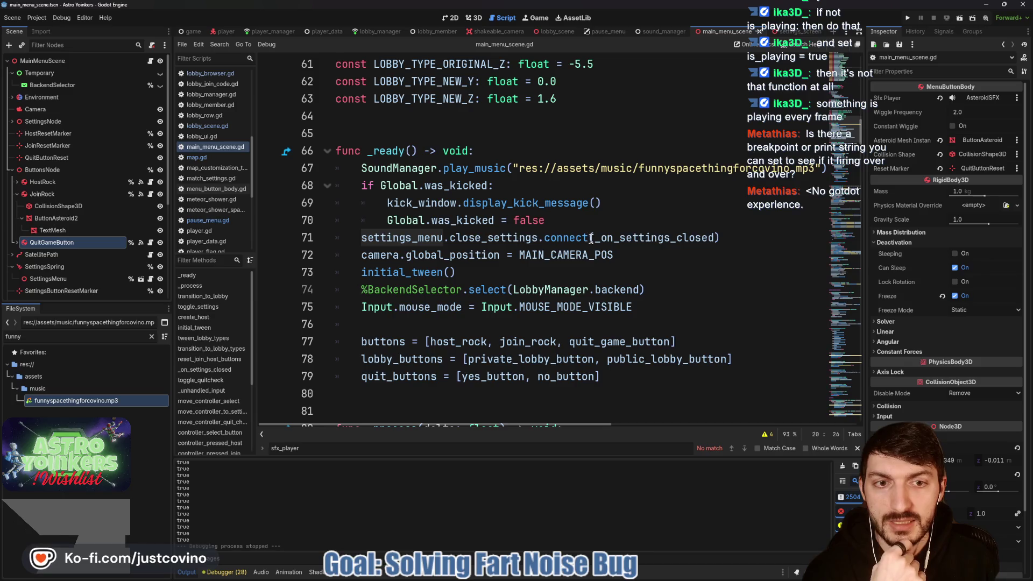
double_click(643, 238)
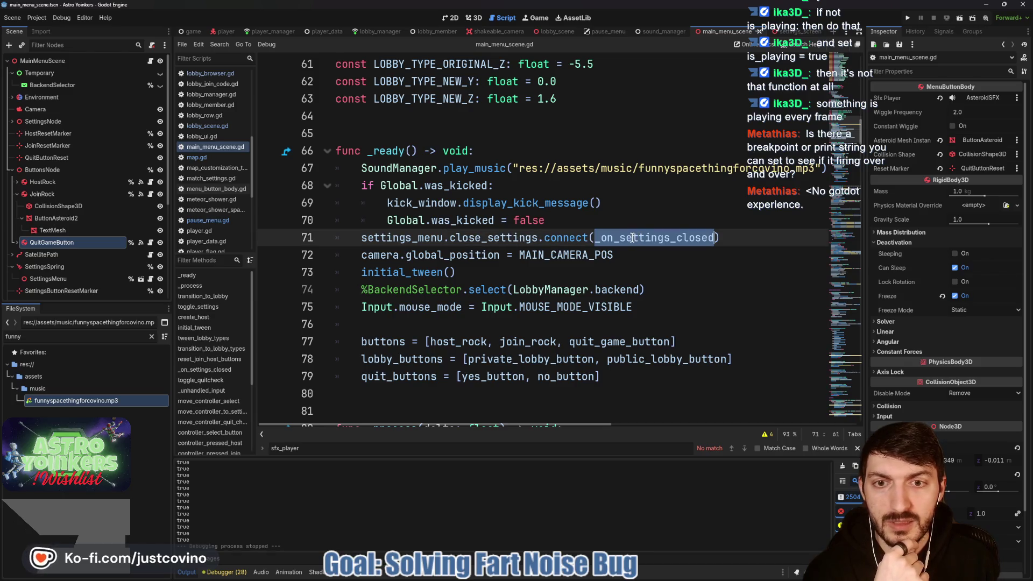
scroll(633, 237, "down", 5)
scroll(628, 238, "down", 5)
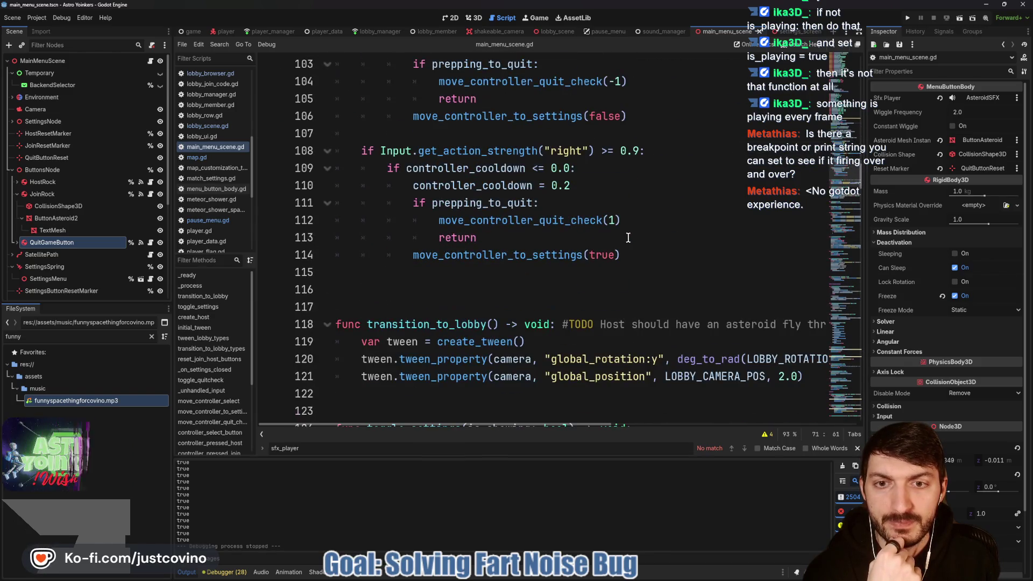
scroll(624, 237, "down", 7)
scroll(622, 238, "down", 15)
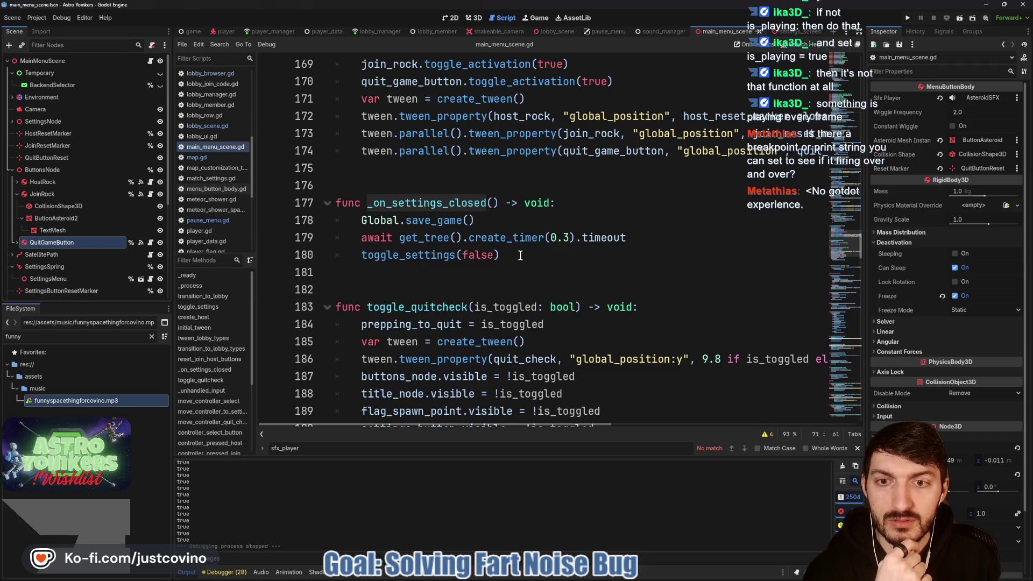
left_click(419, 257, "ctrl")
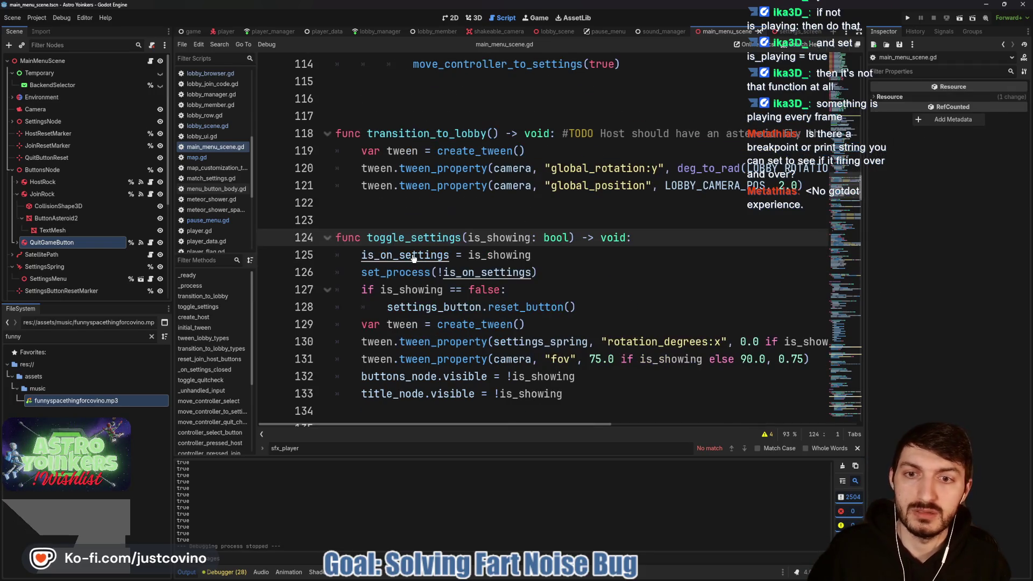
On line 126, change set_process(!is_on_settings) to set_process(is_showing) and save main_menu_scene.gd.
left_click(559, 257)
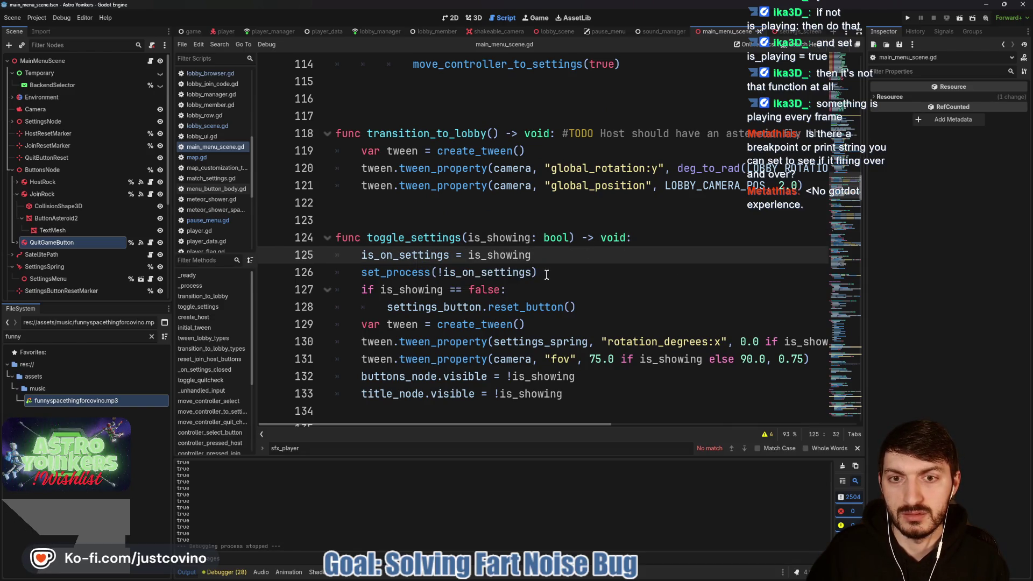
double_click(494, 273)
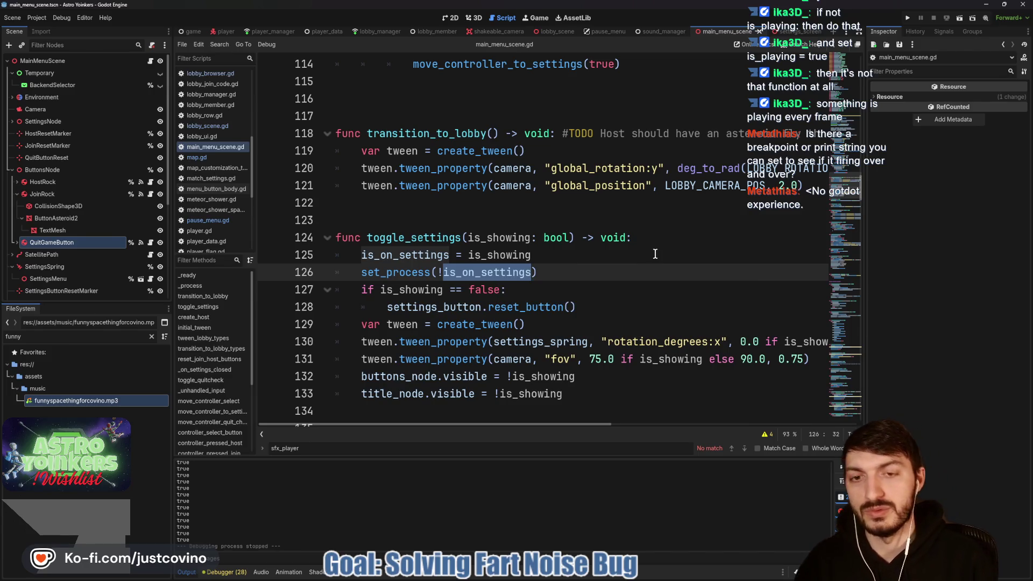
key("BackSpace")
type("is_showing")
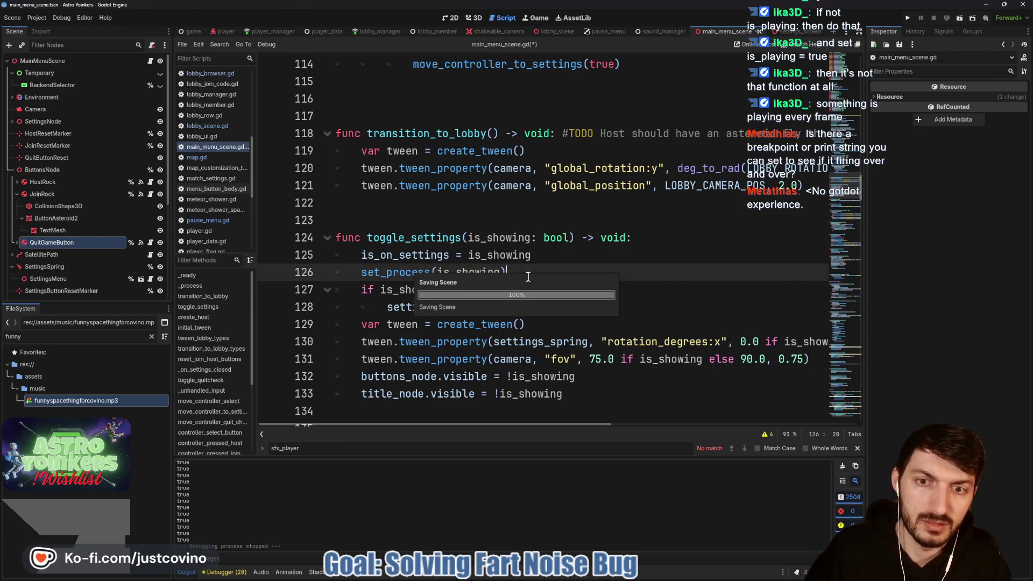
key("Right")
key("ctrl+s")
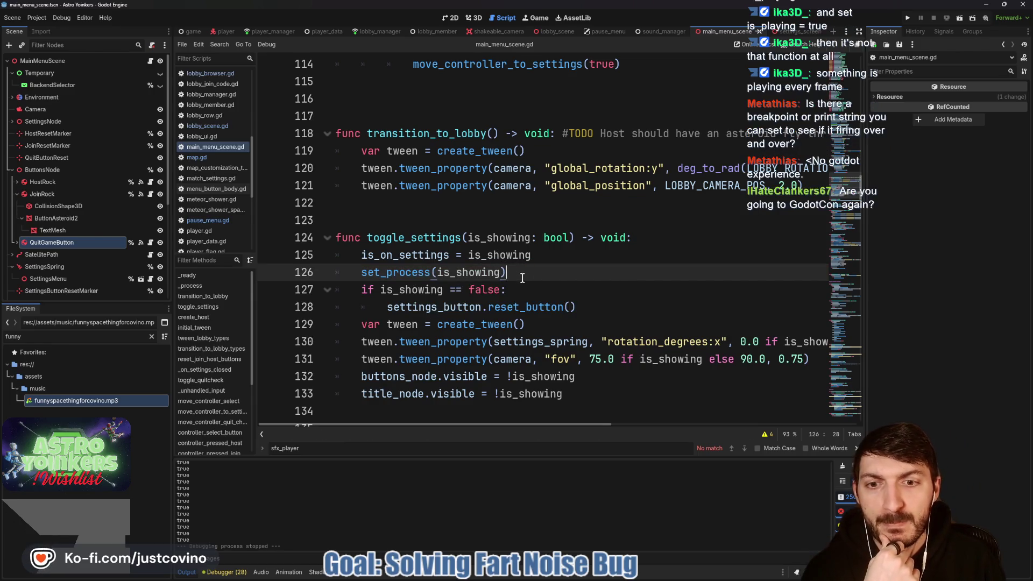
Highlight toggle_settings and scroll up to find where it is called.
scroll(524, 281, "up", 13)
scroll(526, 285, "up", 12)
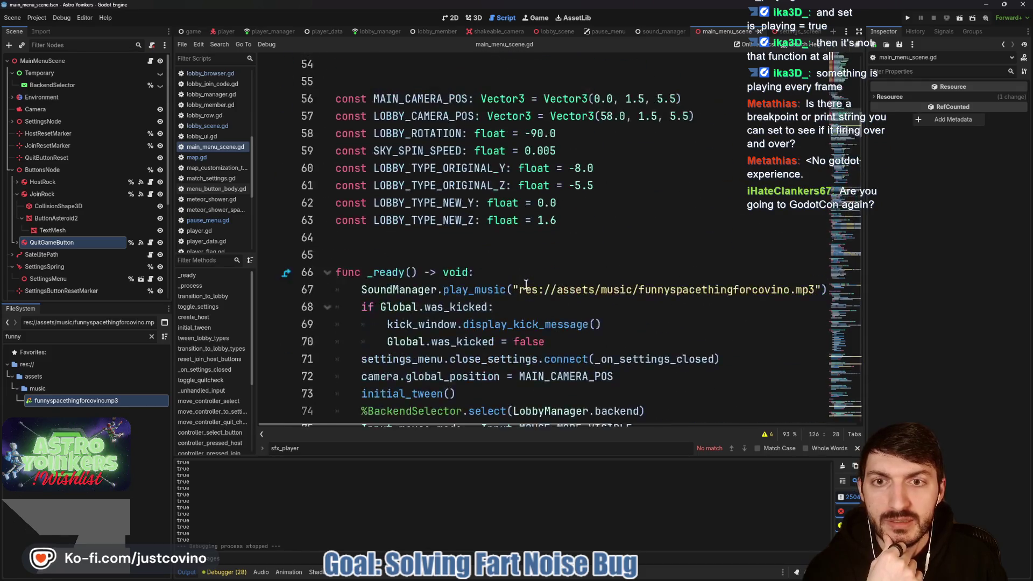
scroll(525, 285, "down", 8)
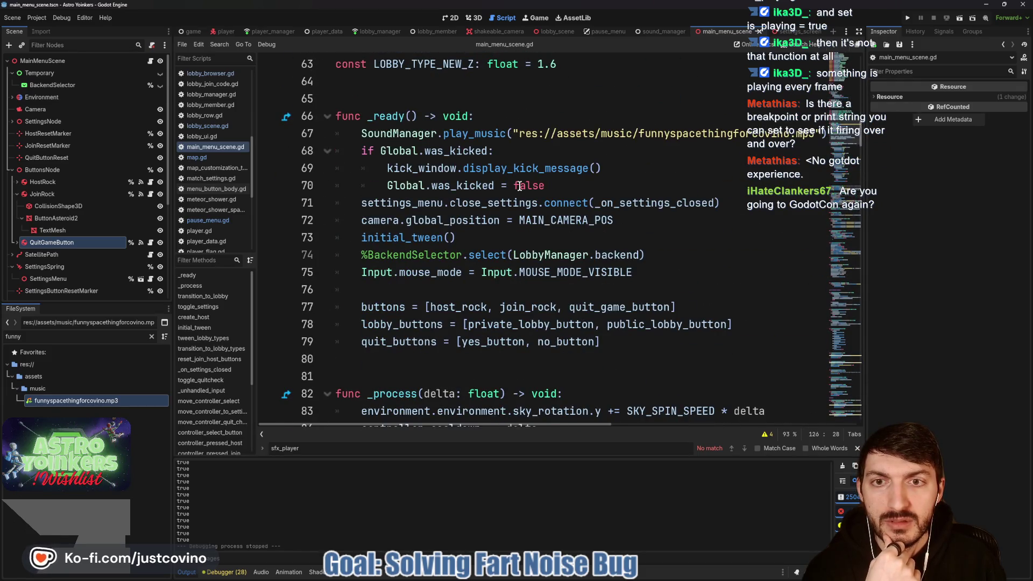
scroll(511, 251, "down", 16)
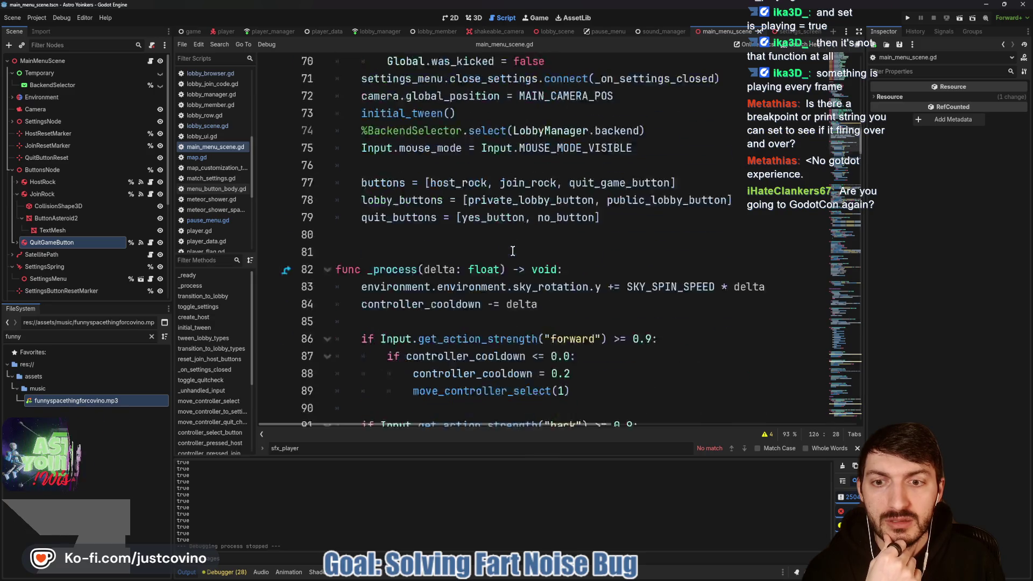
double_click(412, 291)
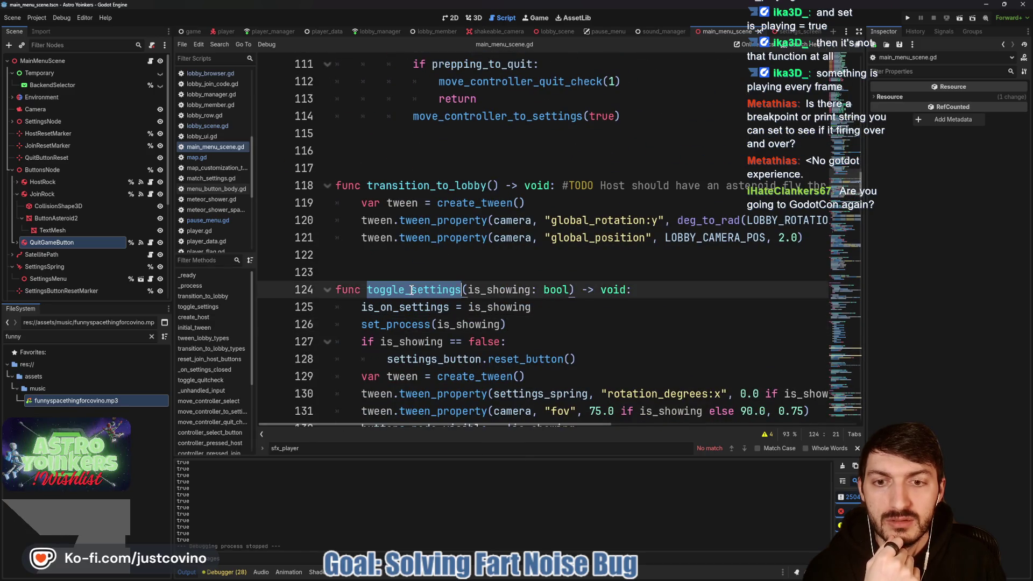
scroll(507, 282, "up", 8)
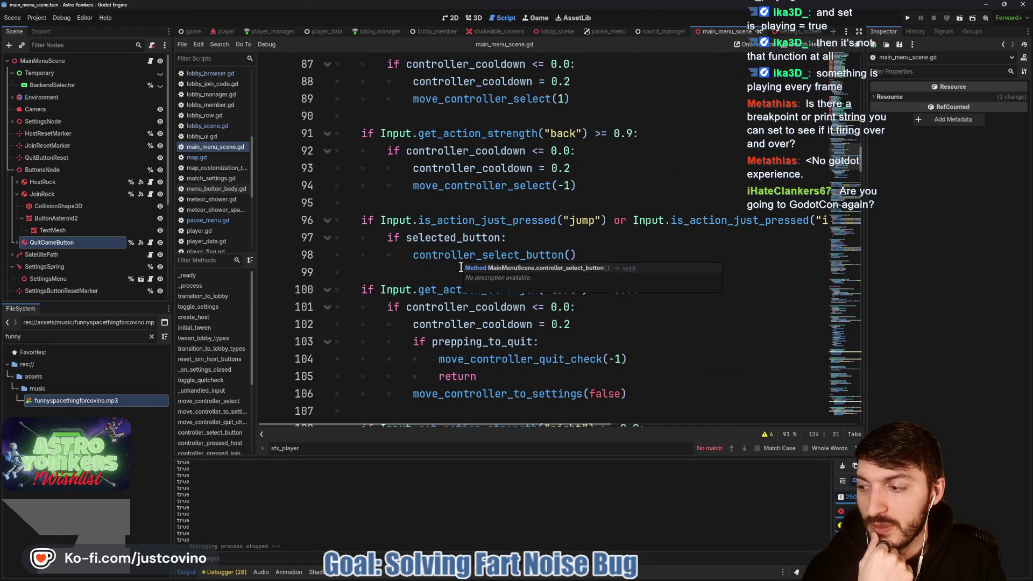
scroll(462, 261, "up", 2)
scroll(461, 261, "up", 4)
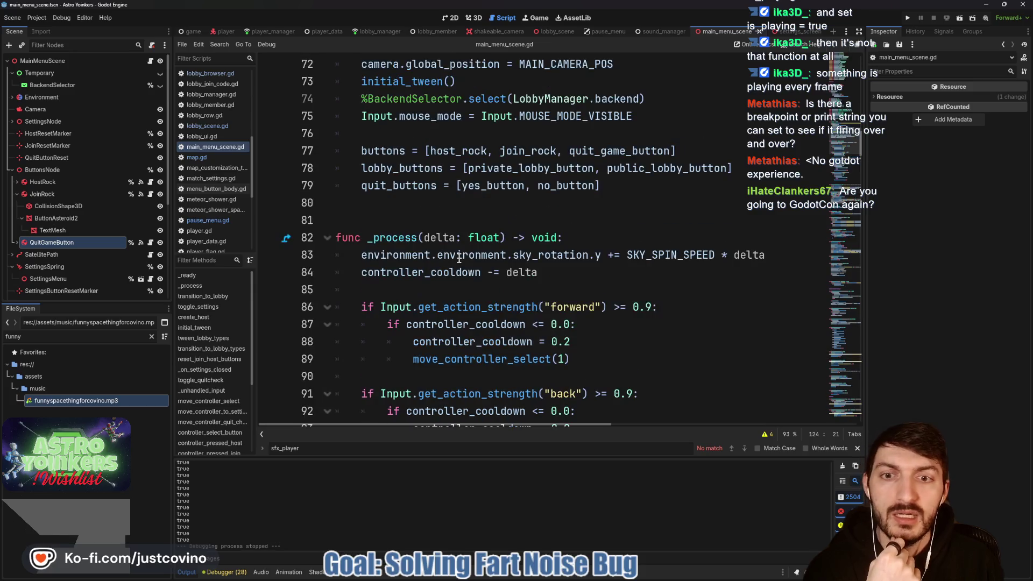
scroll(472, 177, "up", 3)
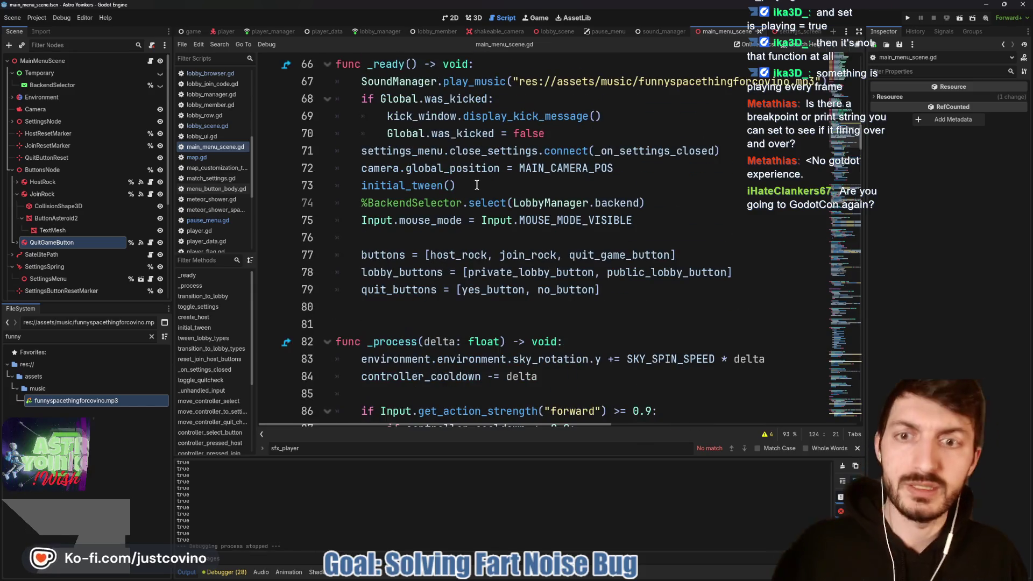
Add toggle_settings(false) as the last line of _ready on line 80 and save.
left_click(490, 114)
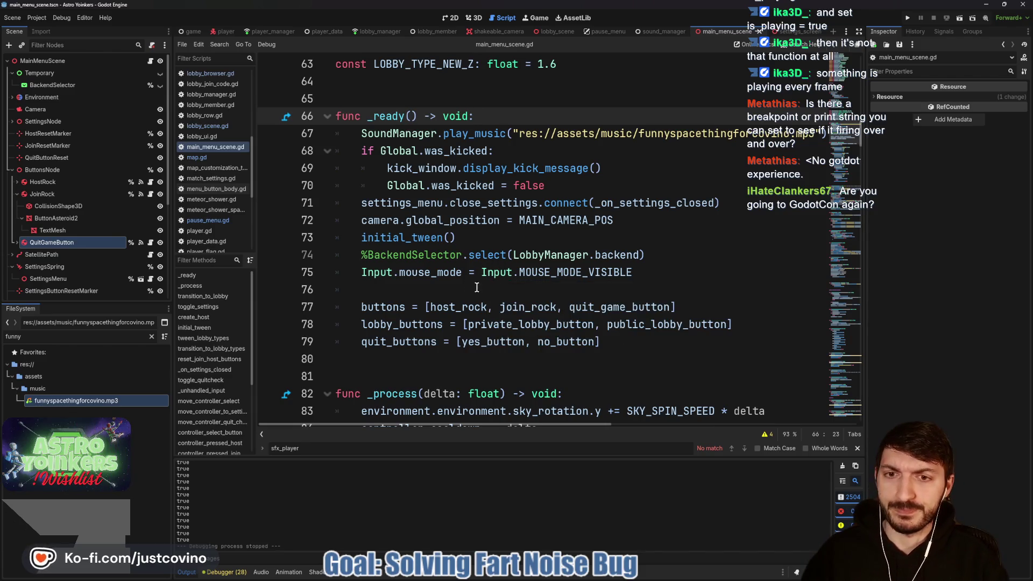
scroll(418, 290, "down", 2)
left_click(407, 255)
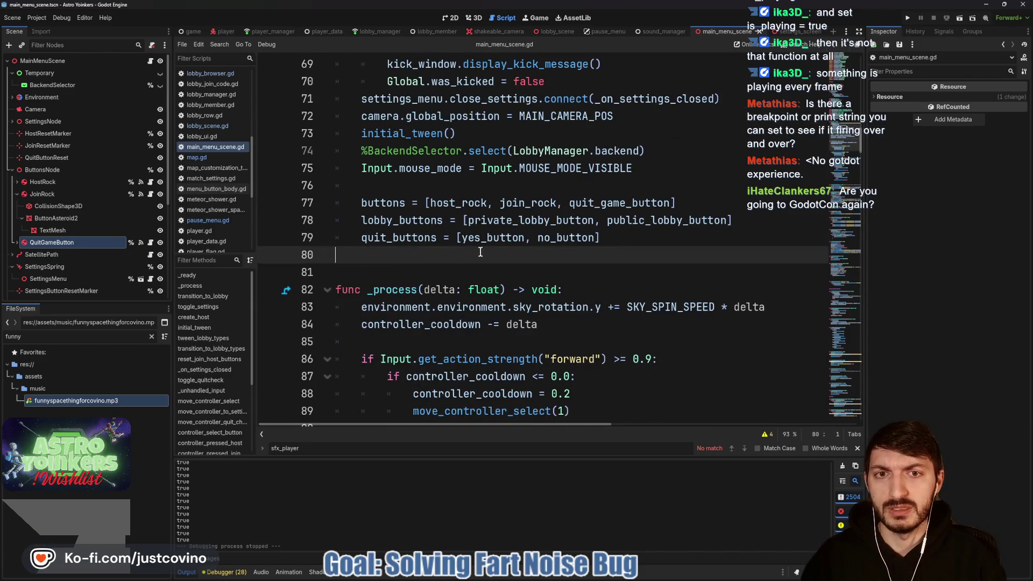
key("Tab")
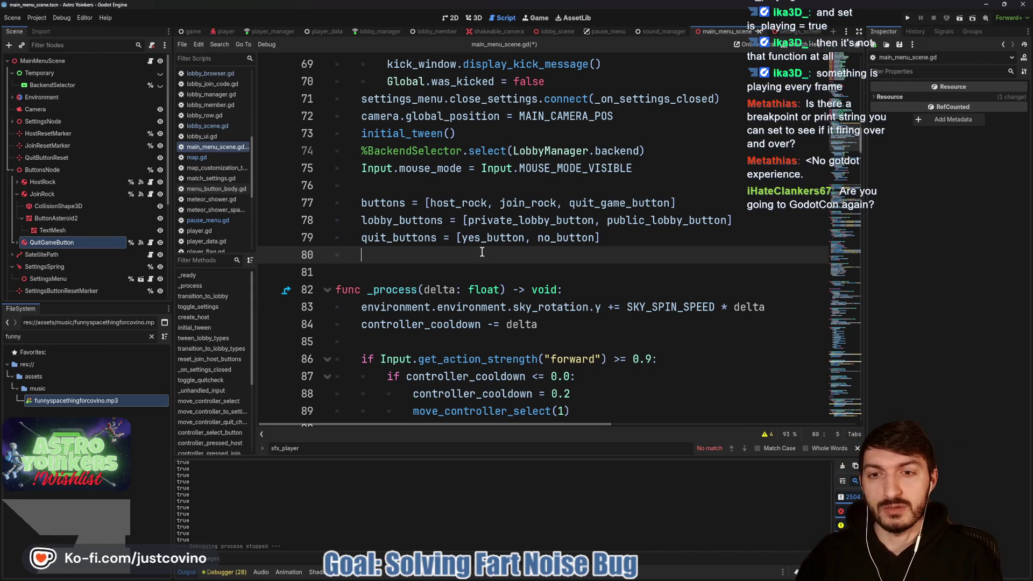
type("toggle_s")
key("Return")
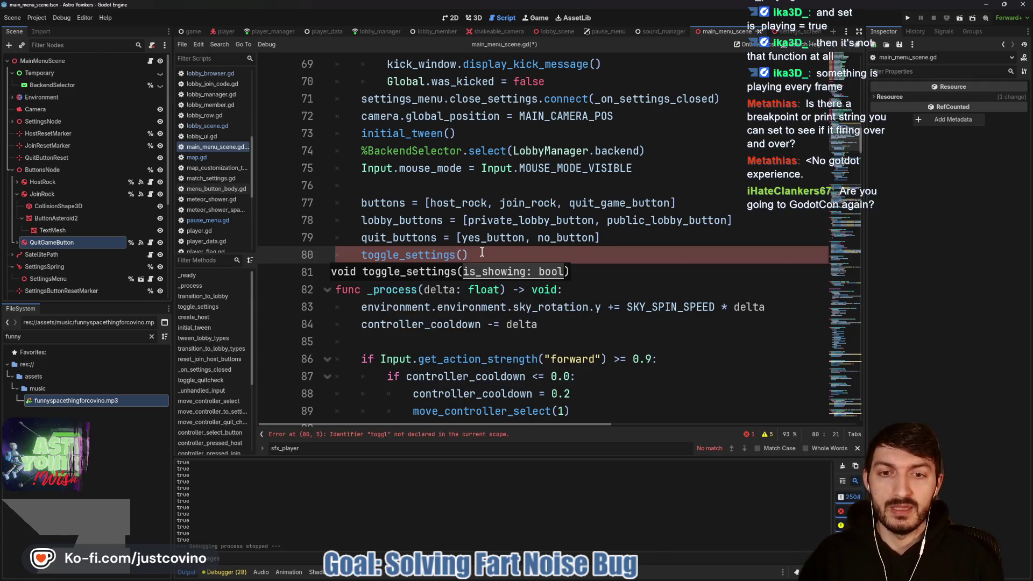
type("false)")
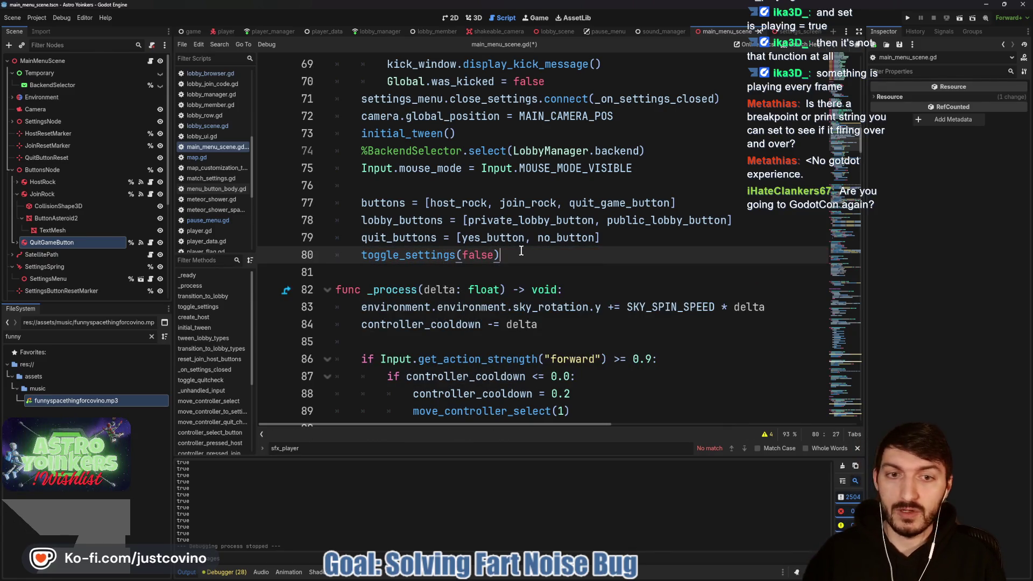
key("ctrl+s")
Insert a blank line above func _process, save again, and run the project.
left_click(388, 283)
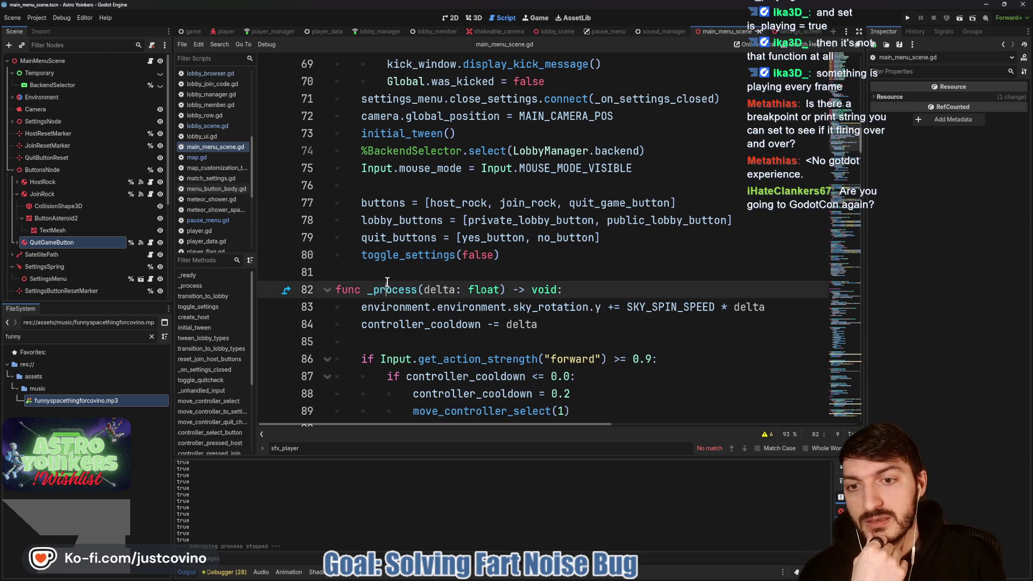
left_click(337, 274)
key("Return")
key("ctrl+s")
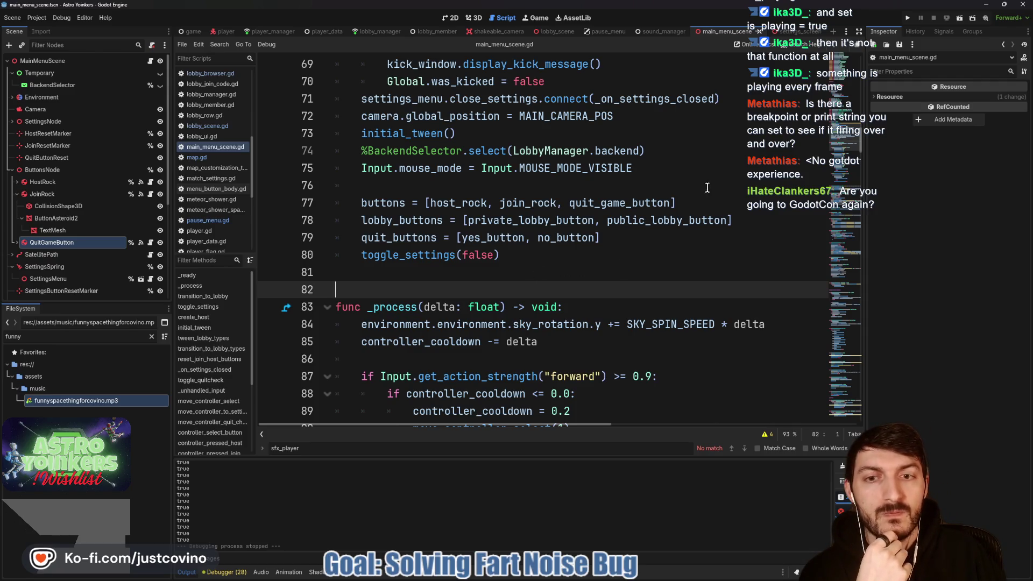
left_click(908, 22)
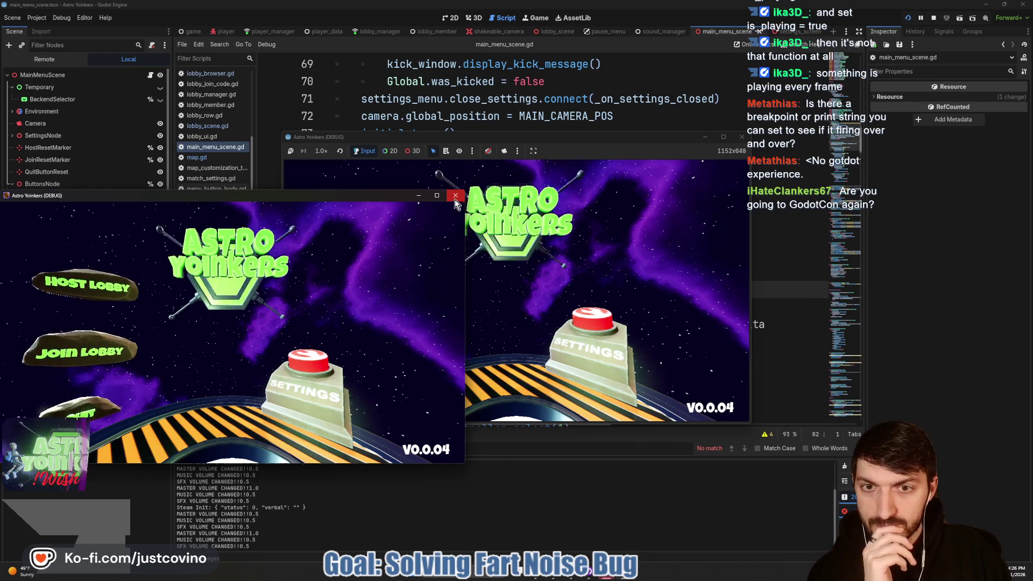
Close both Astro Yoinkers debug windows to stop the run, then select the toggle_settings(false) line.
left_click(454, 197)
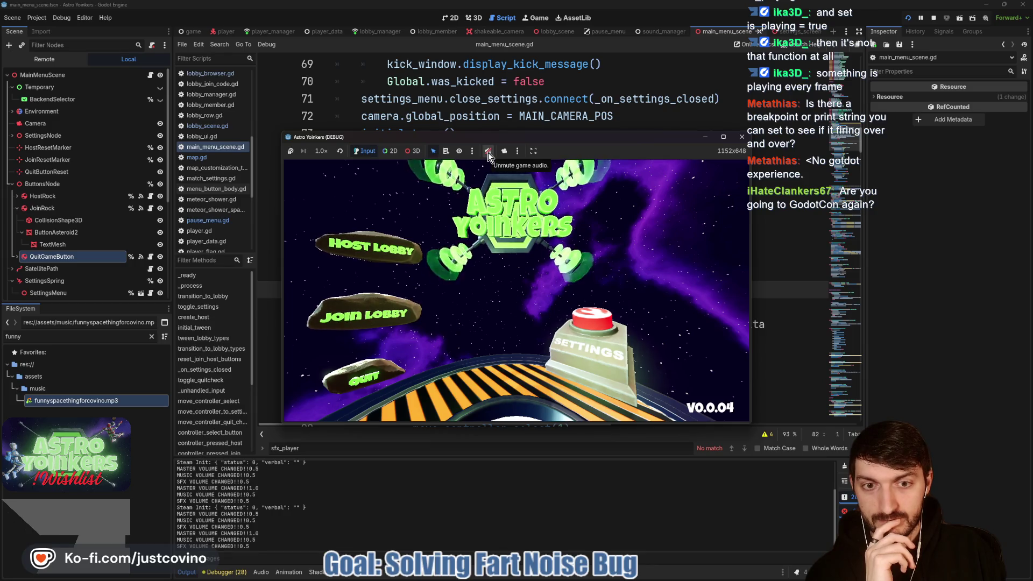
left_click(741, 136)
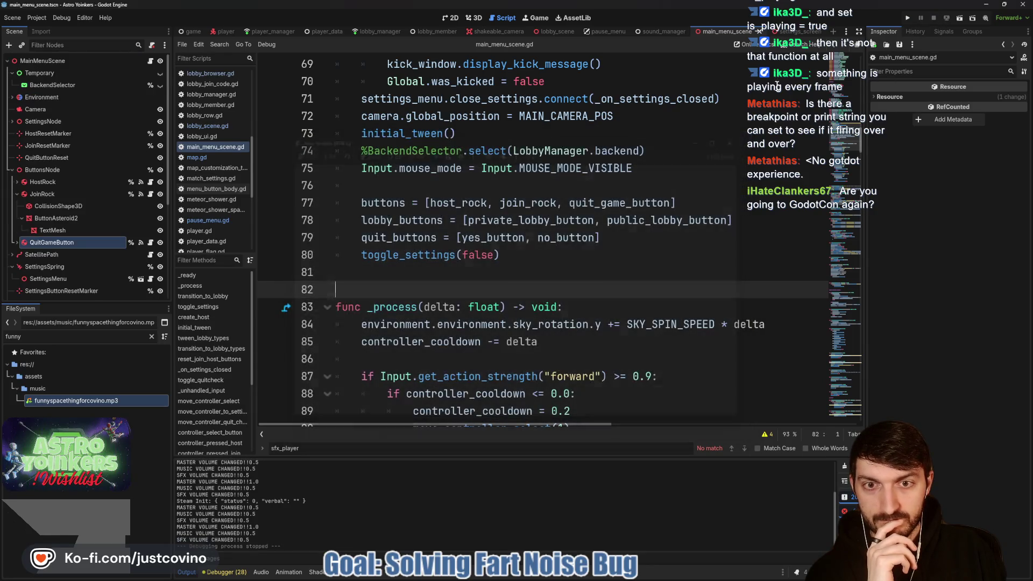
left_click(522, 255)
key("shift+Home")
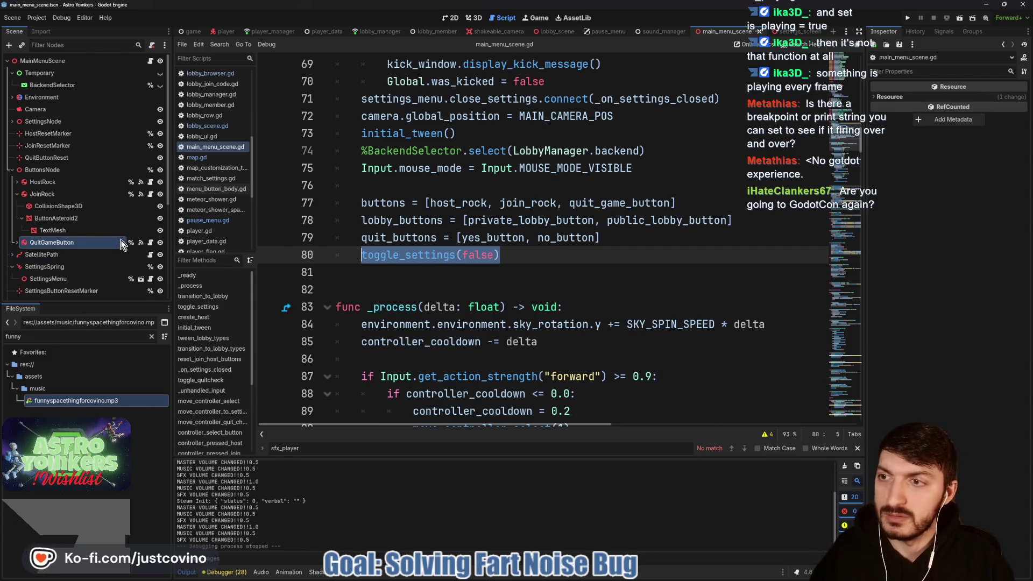
scroll(113, 240, "down", 3)
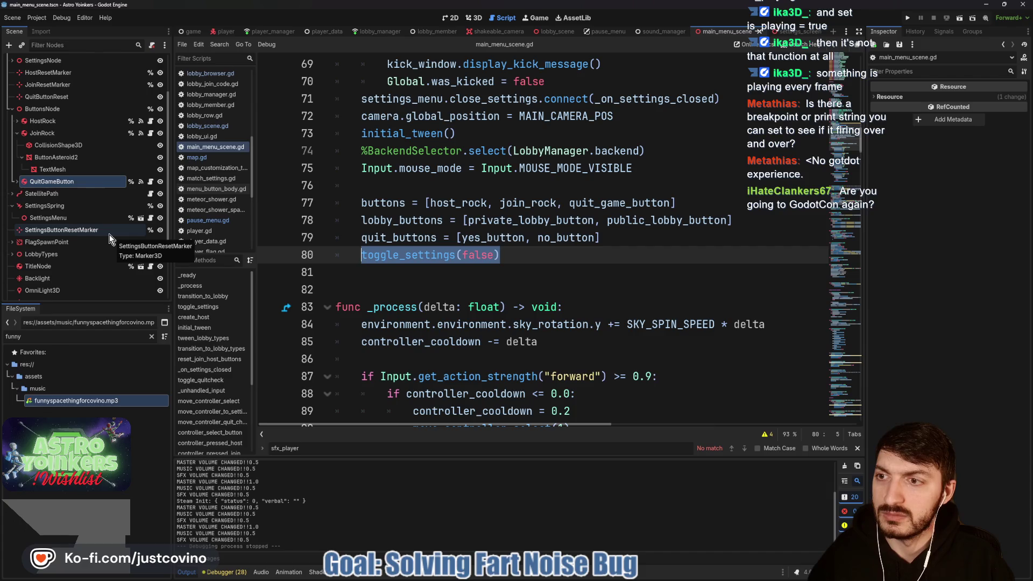
Open the SettingsMenu's settings_screen.gd and scroll down through it from _process.
left_click(142, 219)
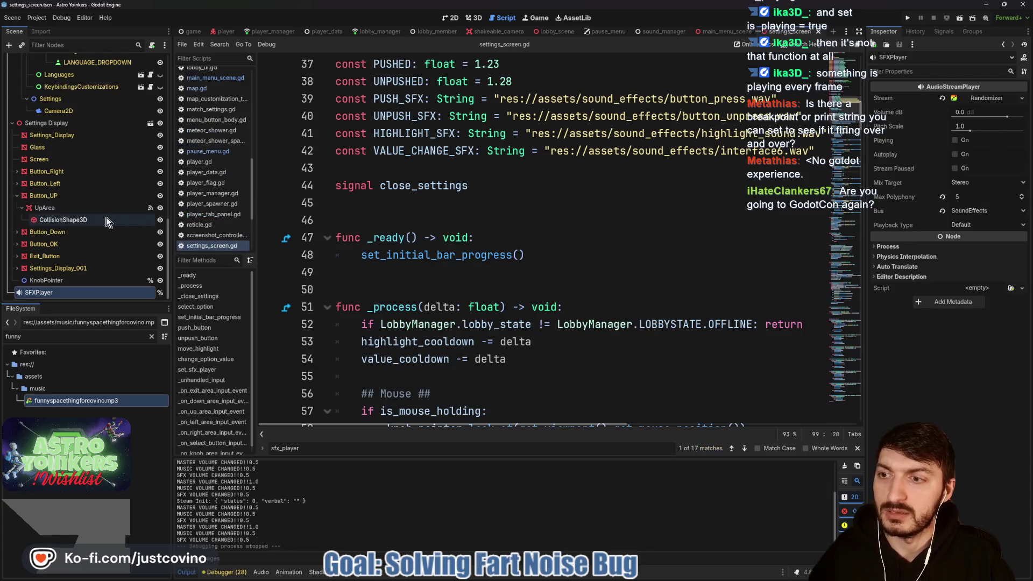
scroll(469, 311, "down", 5)
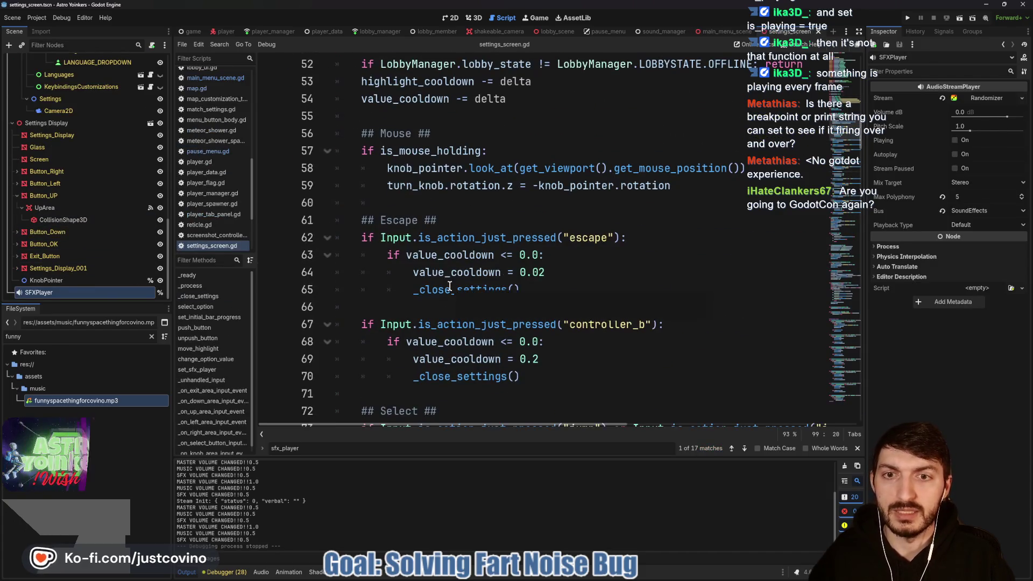
scroll(417, 155, "up", 2)
double_click(401, 151)
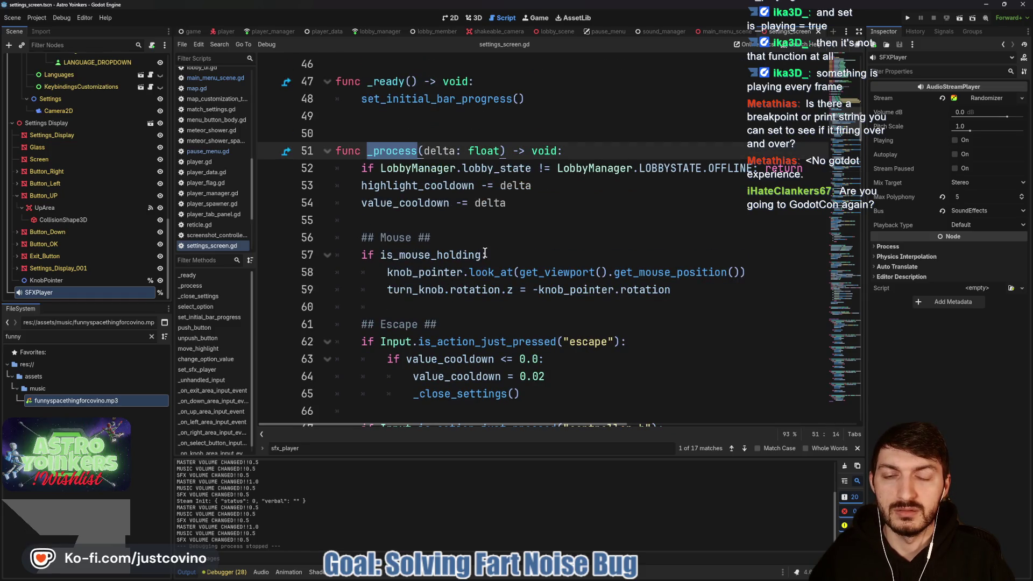
scroll(485, 253, "down", 20)
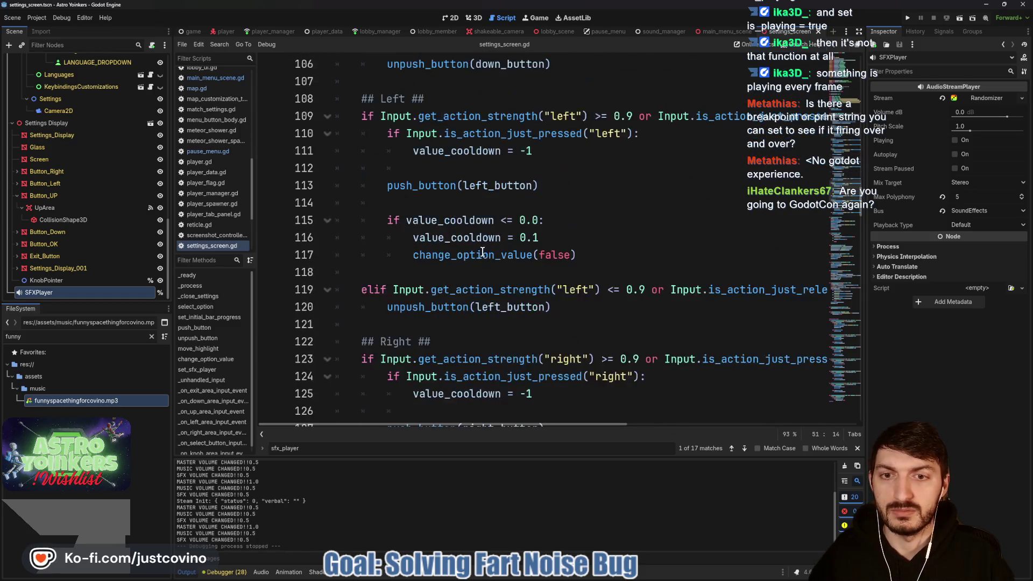
scroll(483, 253, "down", 9)
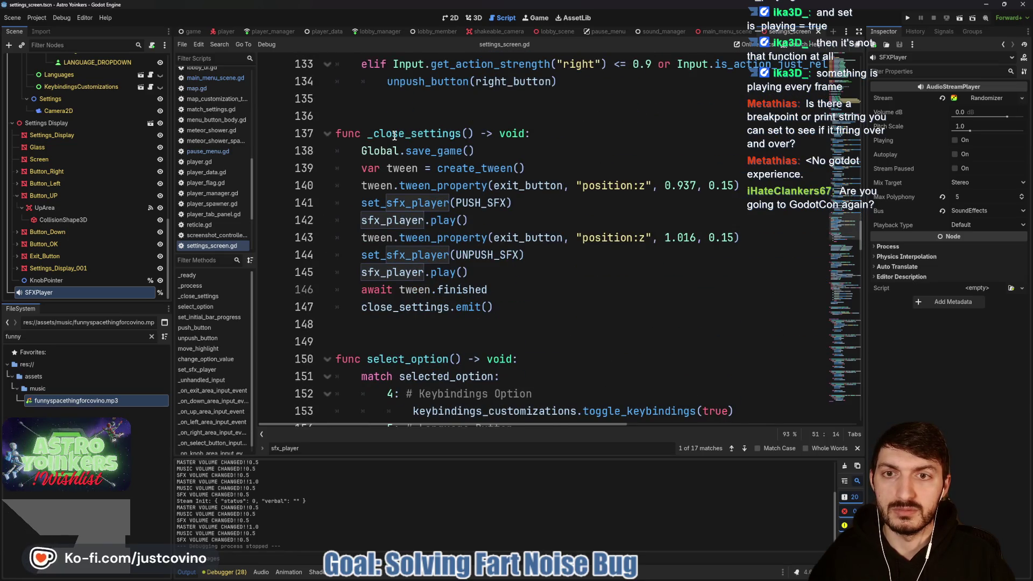
scroll(457, 231, "down", 8)
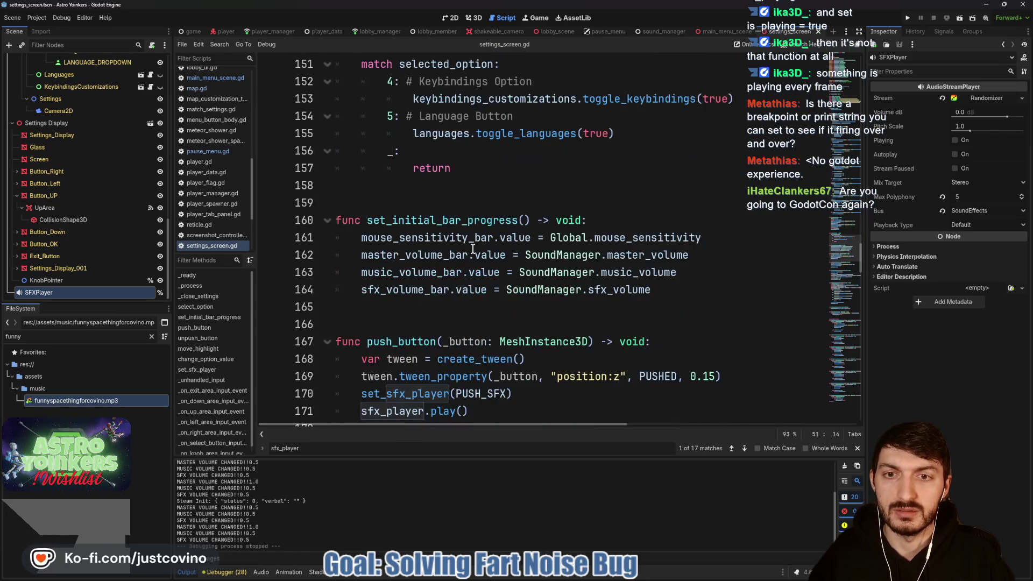
scroll(473, 248, "down", 8)
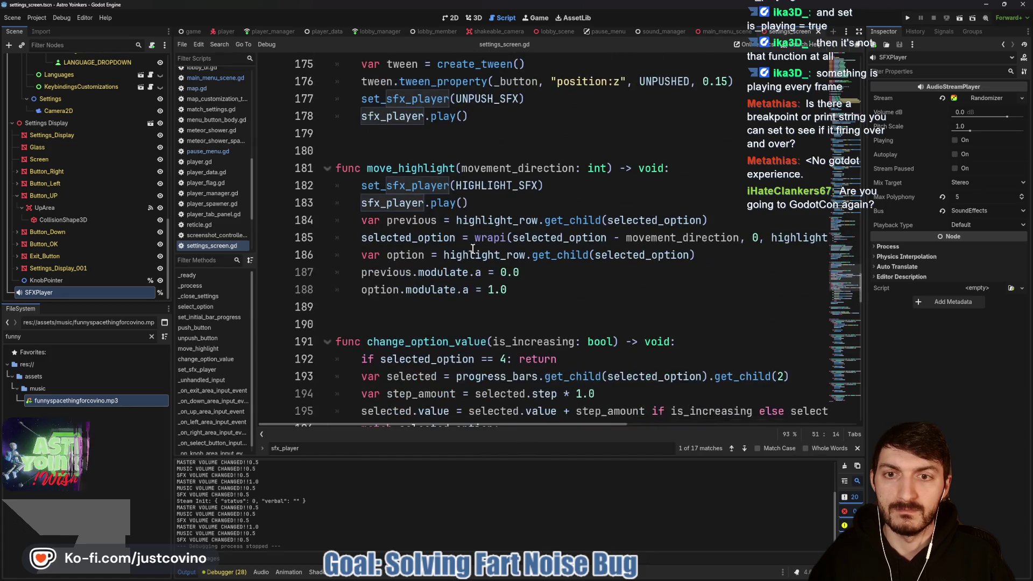
scroll(473, 249, "down", 6)
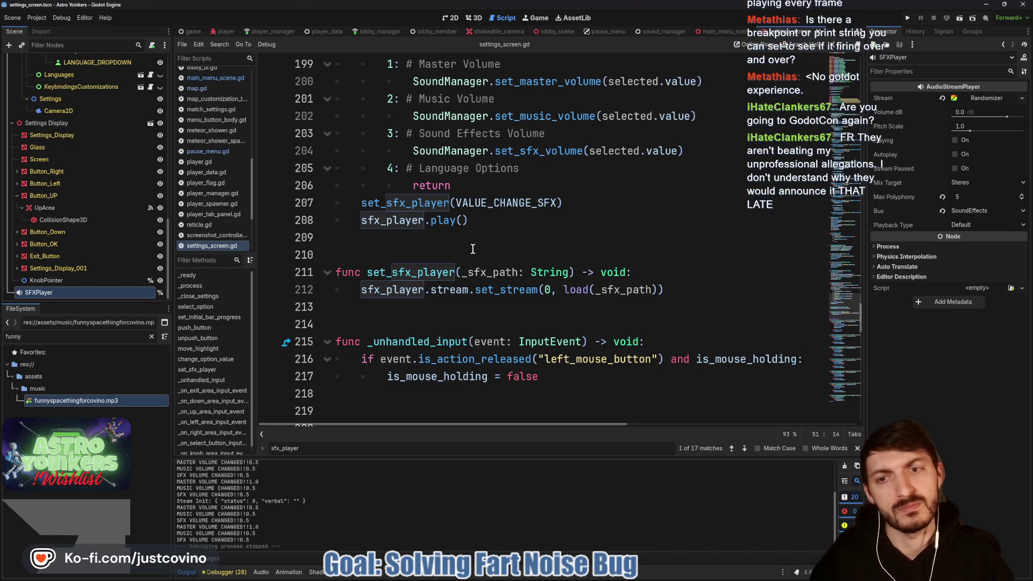
scroll(473, 249, "down", 1)
scroll(473, 249, "down", 1)
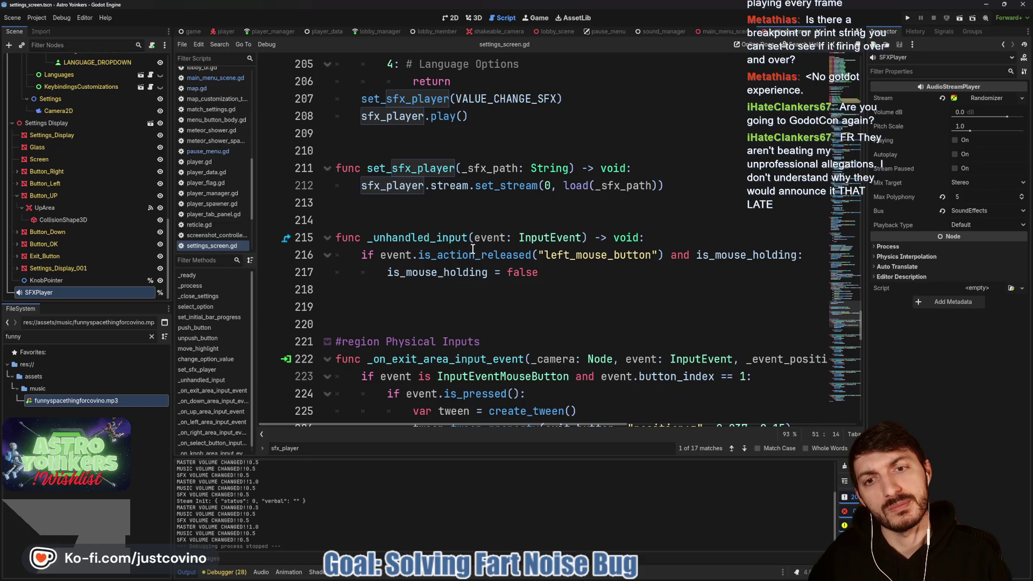
scroll(459, 248, "down", 3)
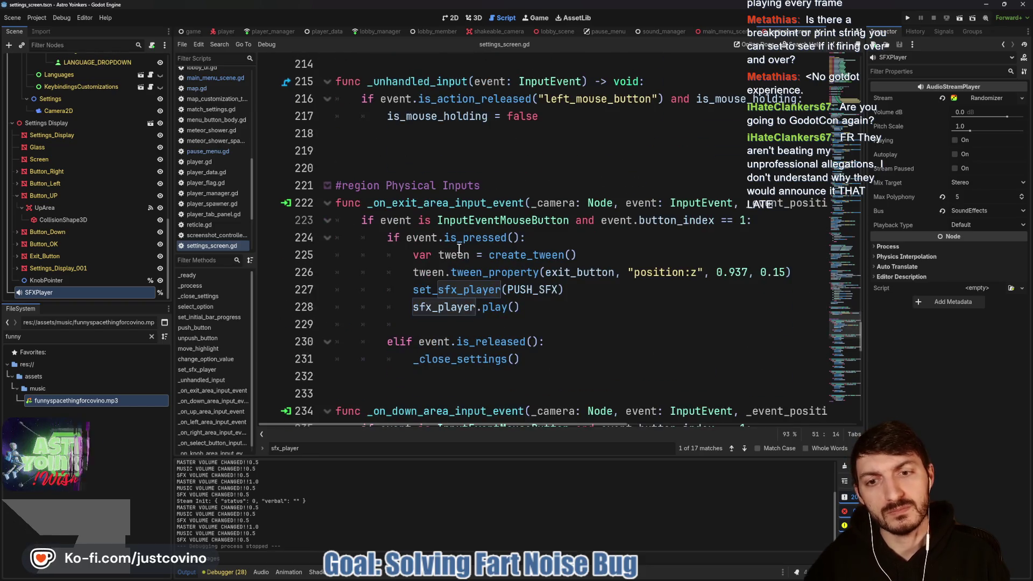
scroll(538, 311, "down", 4)
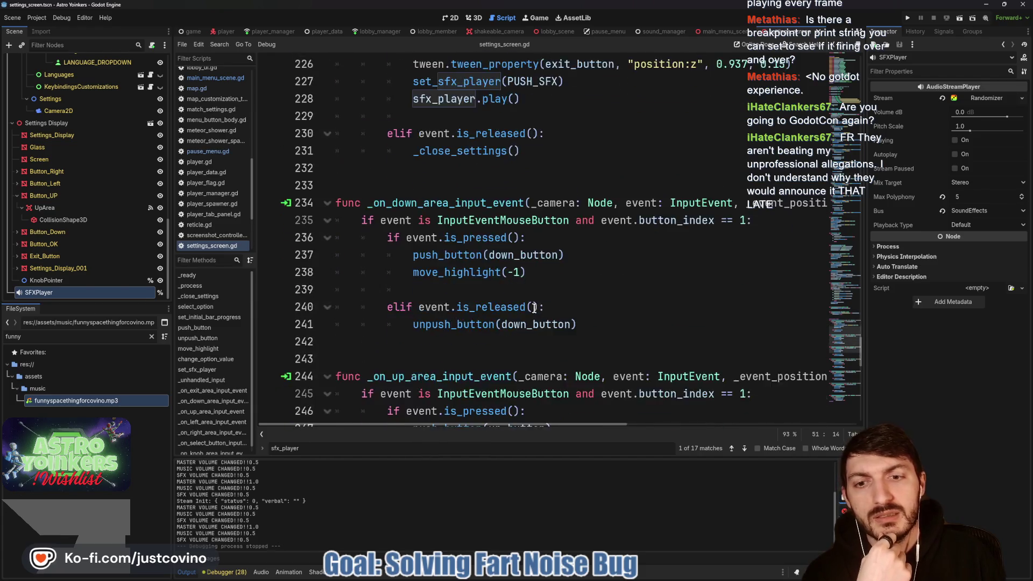
scroll(433, 275, "up", 4)
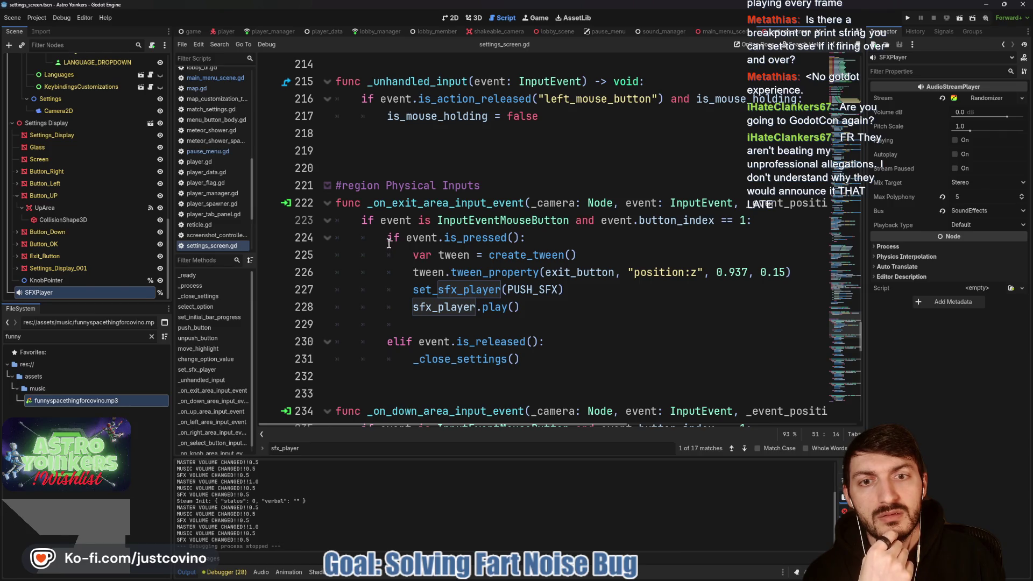
scroll(388, 243, "down", 2)
scroll(389, 243, "up", 2)
Fold the Physical Inputs region and scroll back toward the top of the script.
left_click(327, 185)
scroll(430, 249, "up", 6)
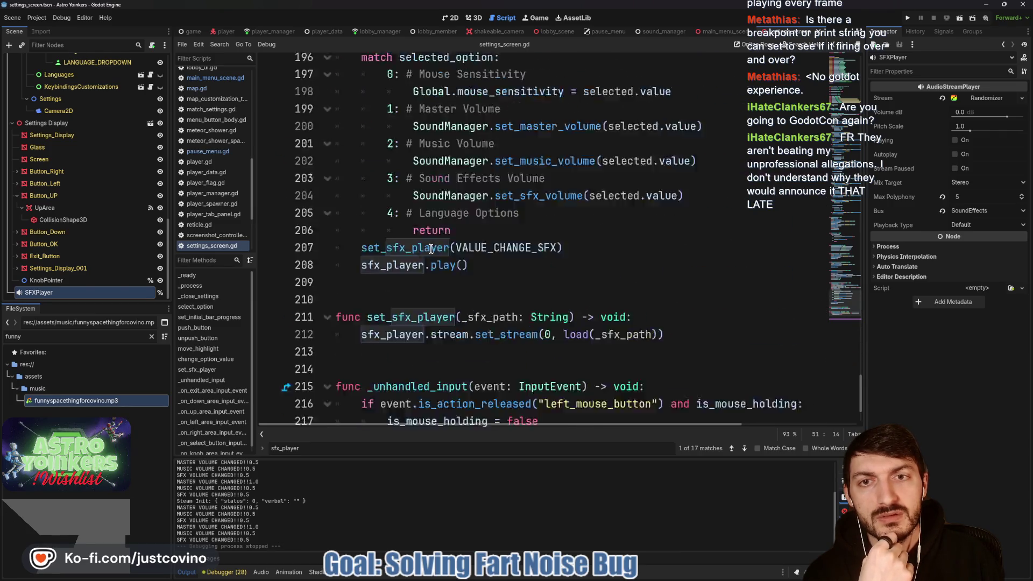
scroll(430, 249, "up", 15)
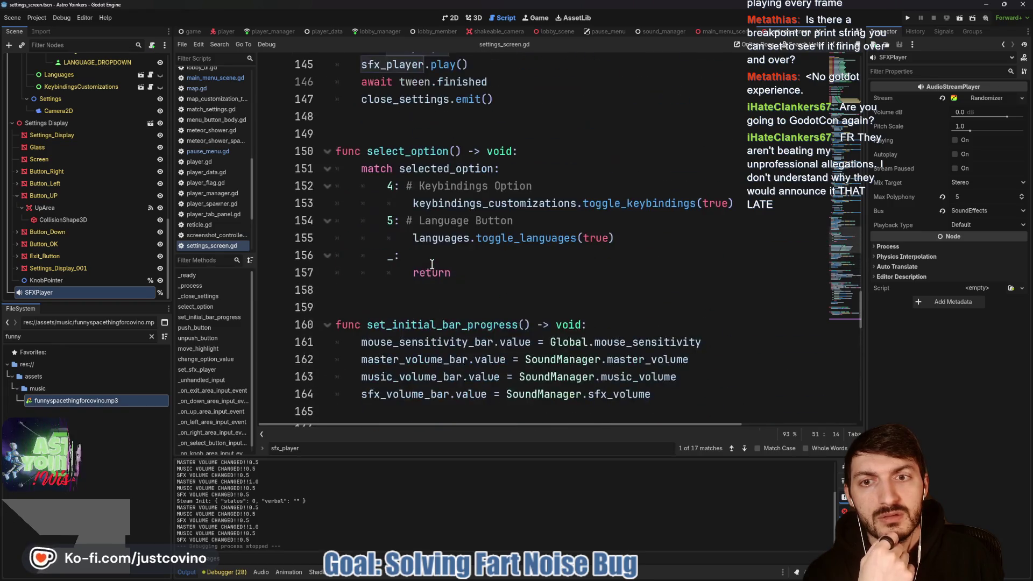
scroll(431, 263, "up", 14)
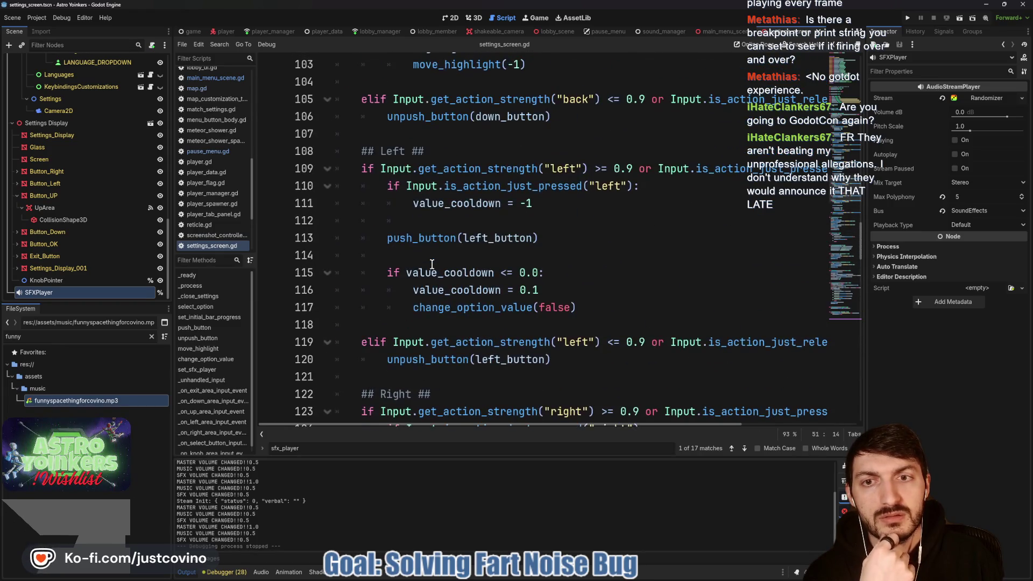
scroll(432, 263, "up", 15)
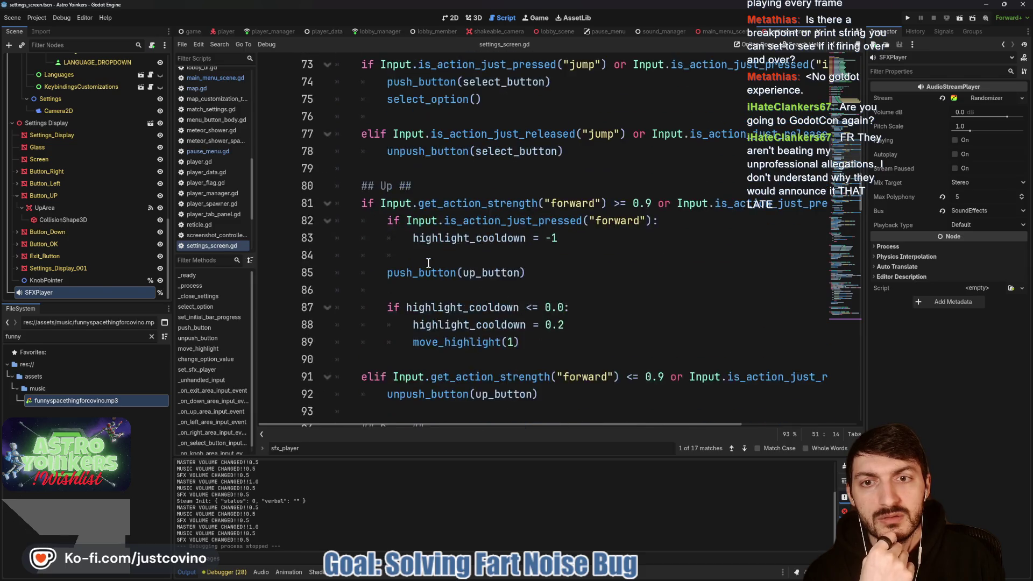
scroll(427, 263, "up", 4)
scroll(425, 261, "up", 4)
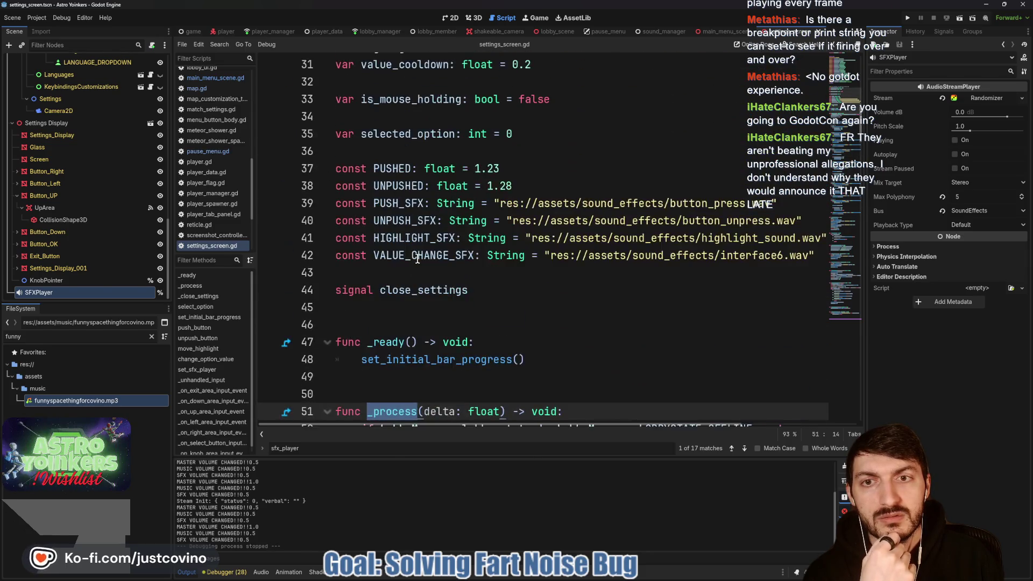
scroll(417, 259, "down", 5)
scroll(102, 234, "up", 10)
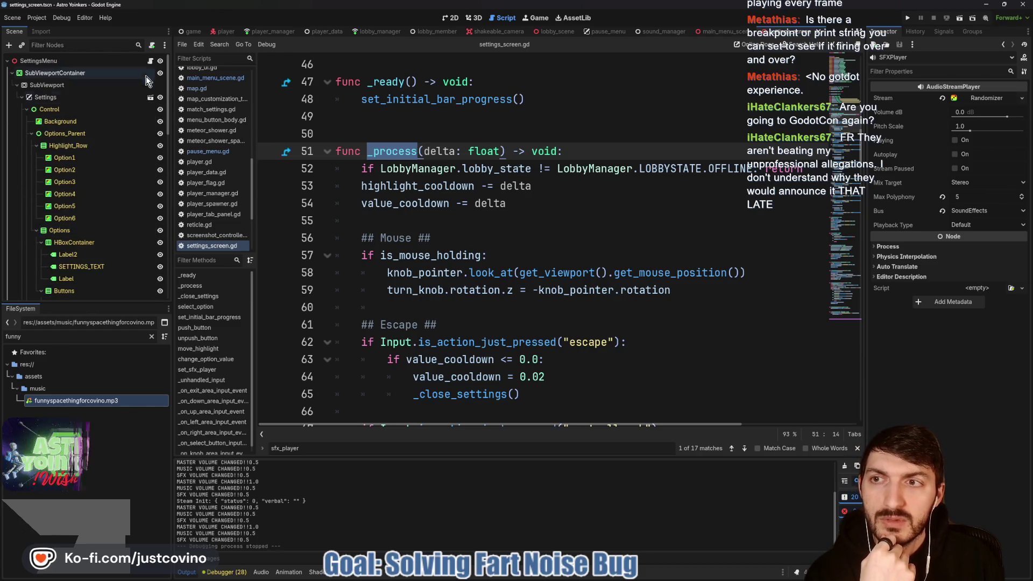
Reopen settings_screen.gd from main_menu_scene and put the caret at the end of line 145 in _close_settings.
left_click(151, 61)
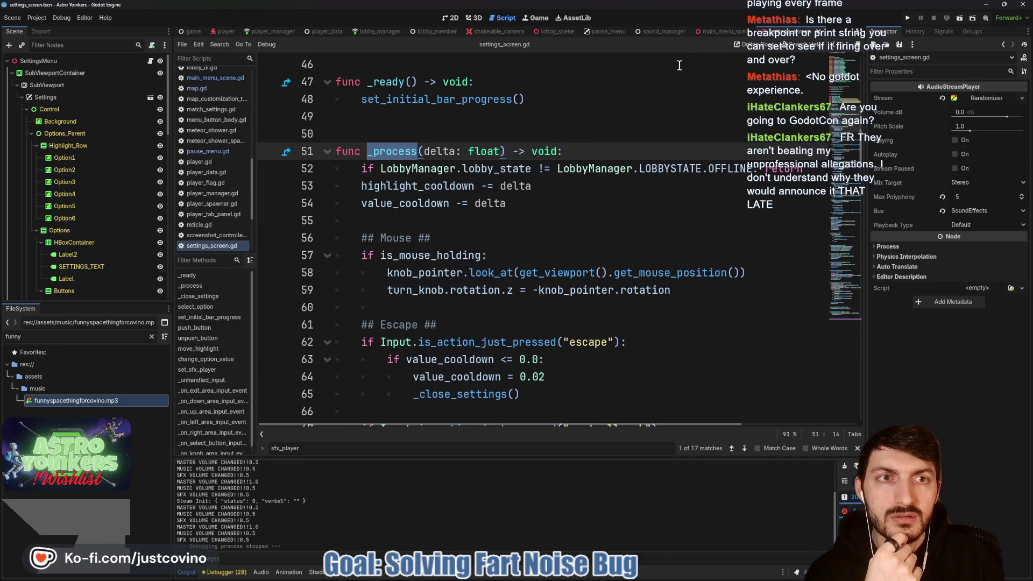
left_click(719, 31)
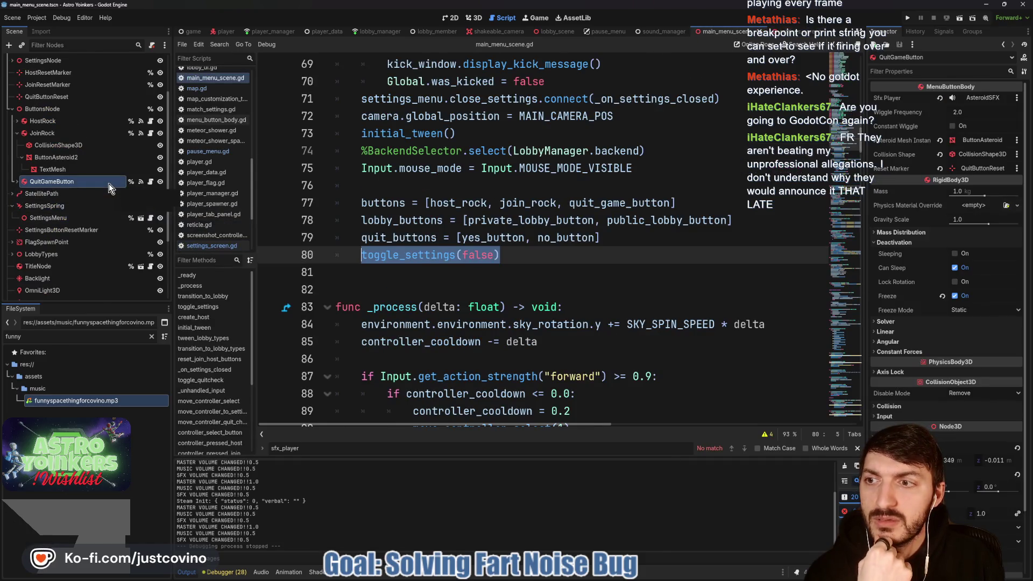
left_click(151, 220)
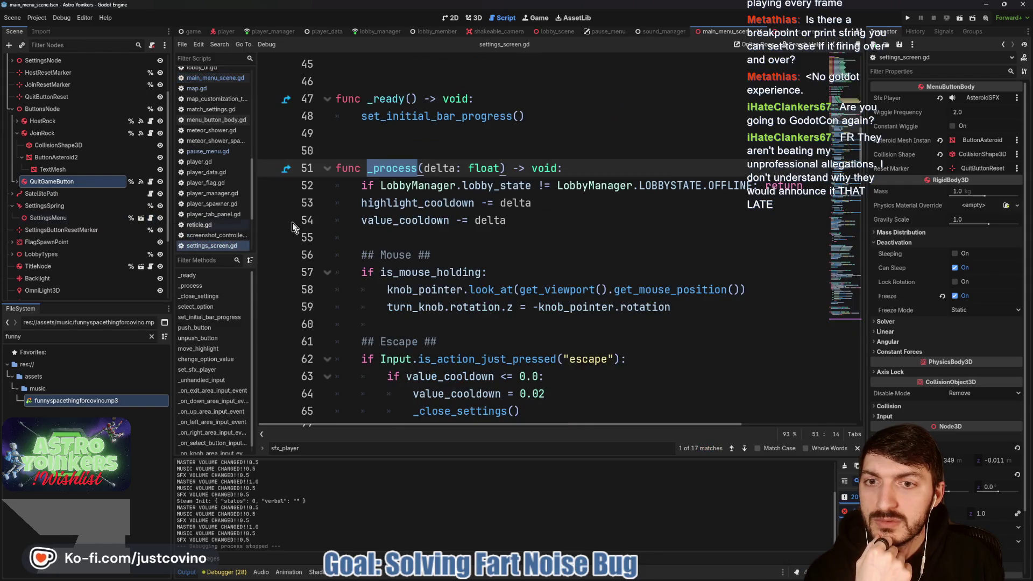
scroll(397, 160, "up", 3)
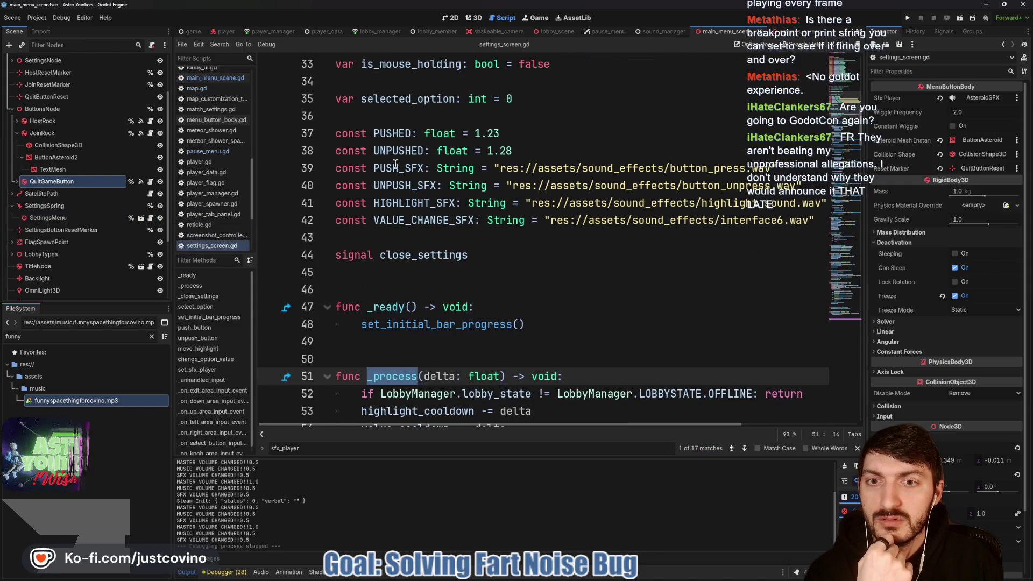
scroll(390, 169, "down", 5)
scroll(389, 173, "down", 20)
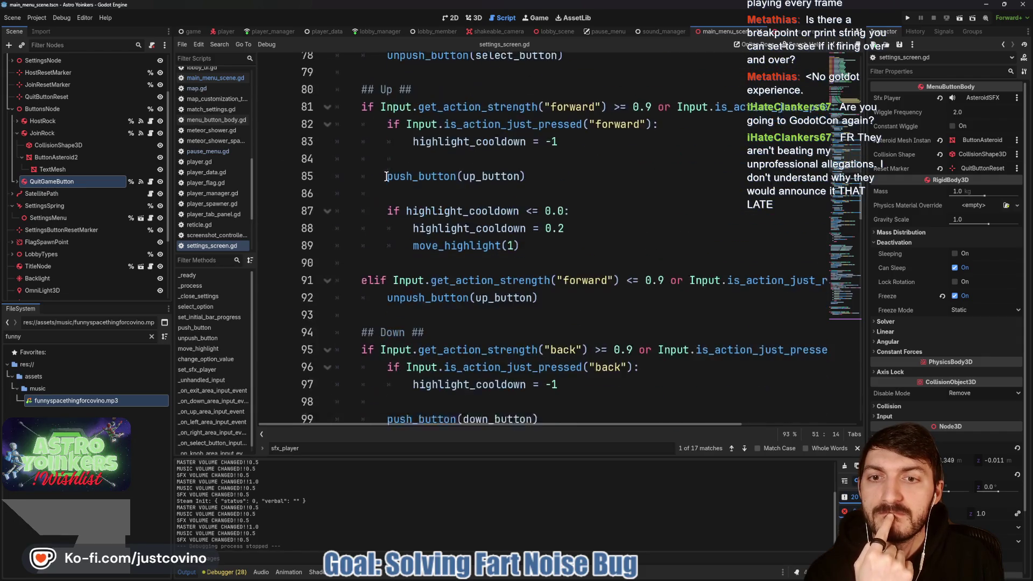
scroll(386, 177, "down", 5)
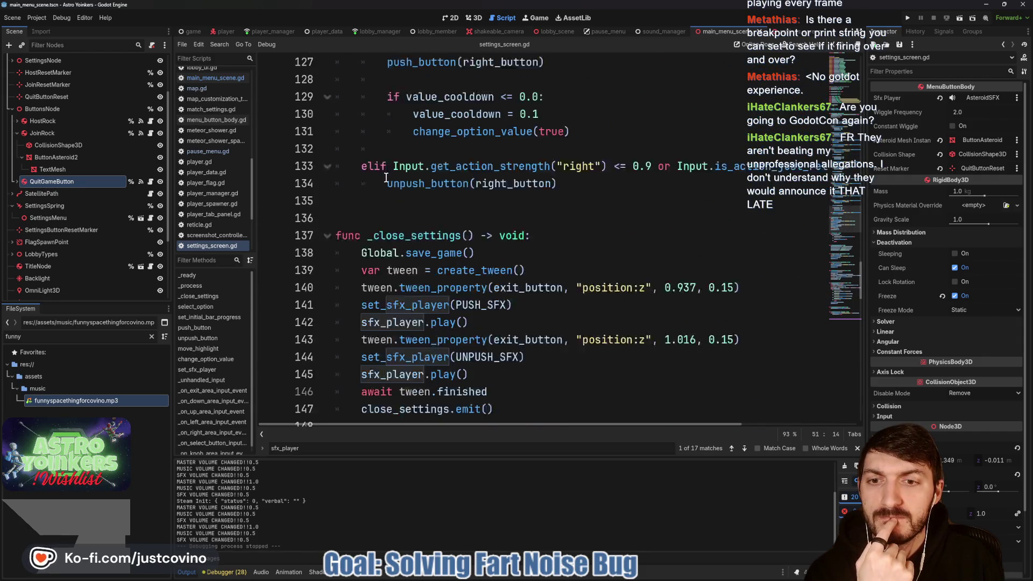
scroll(386, 177, "down", 1)
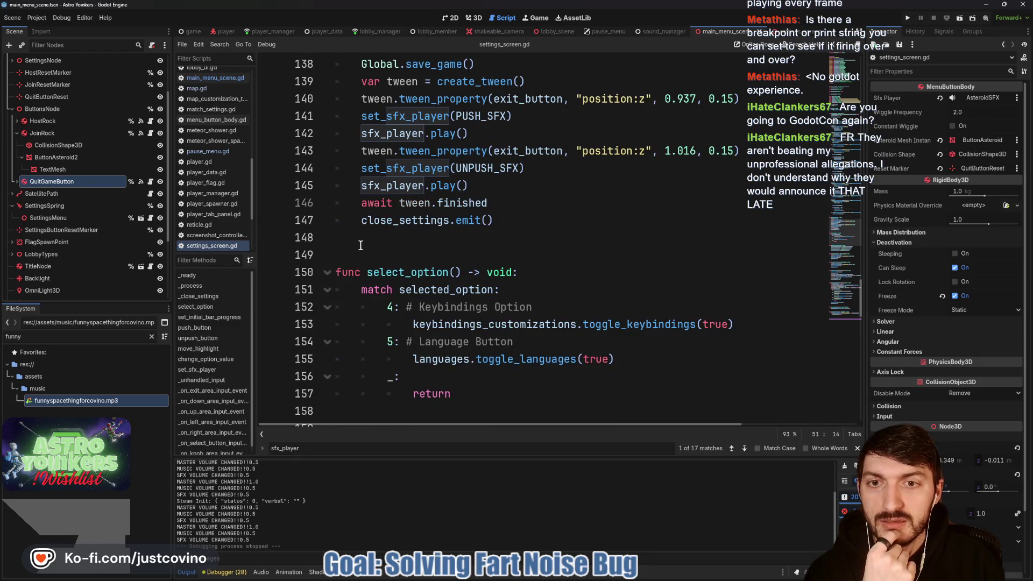
scroll(361, 246, "up", 2)
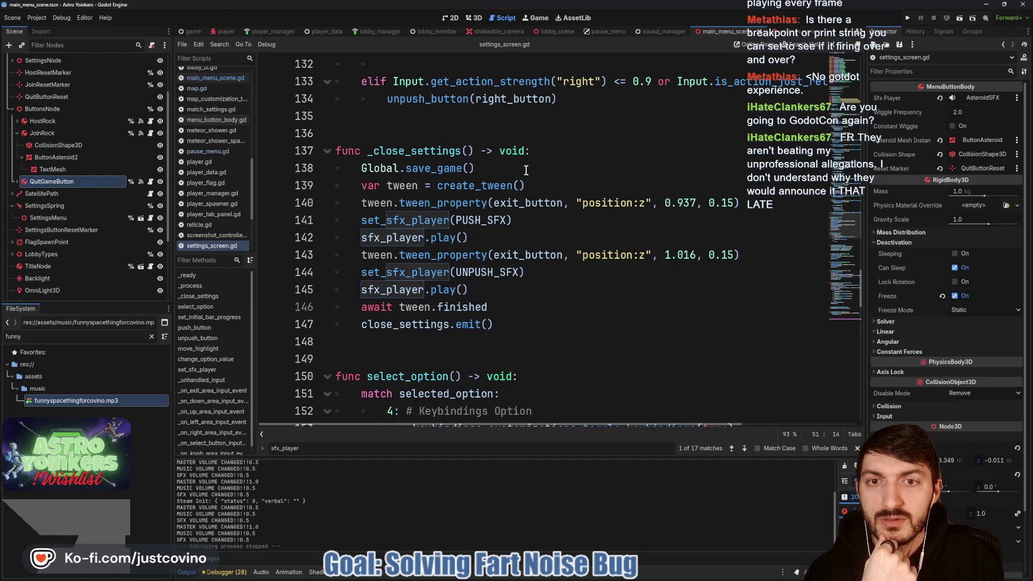
left_click(496, 294)
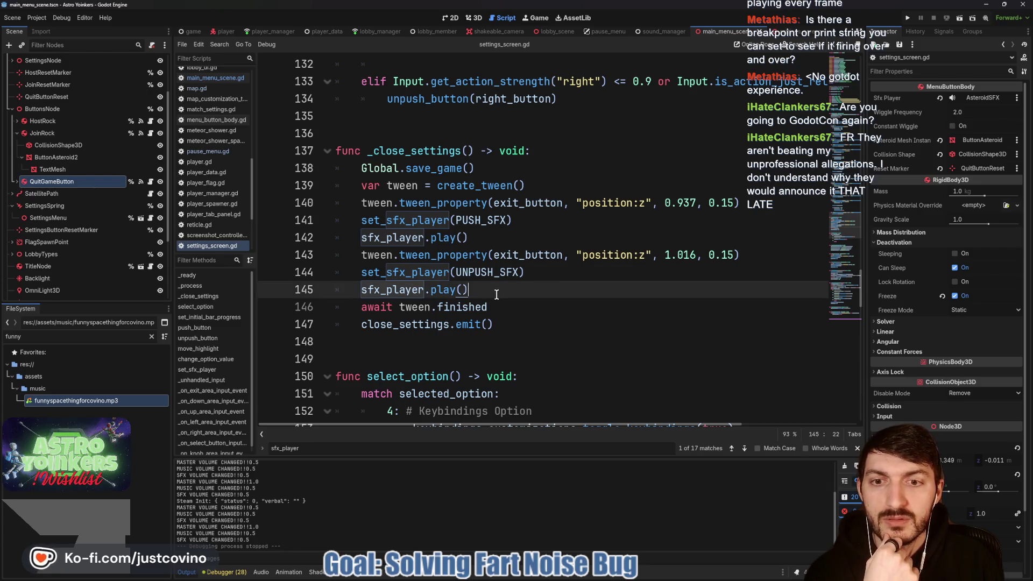
Add set_process(false) on a new line after line 145 in _close_settings and save.
key("Return")
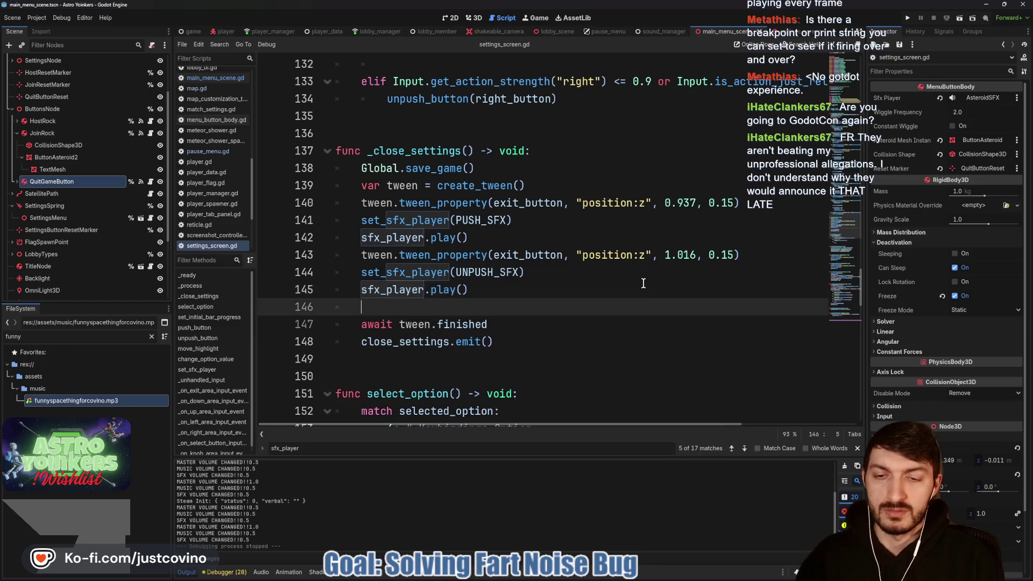
type("set")
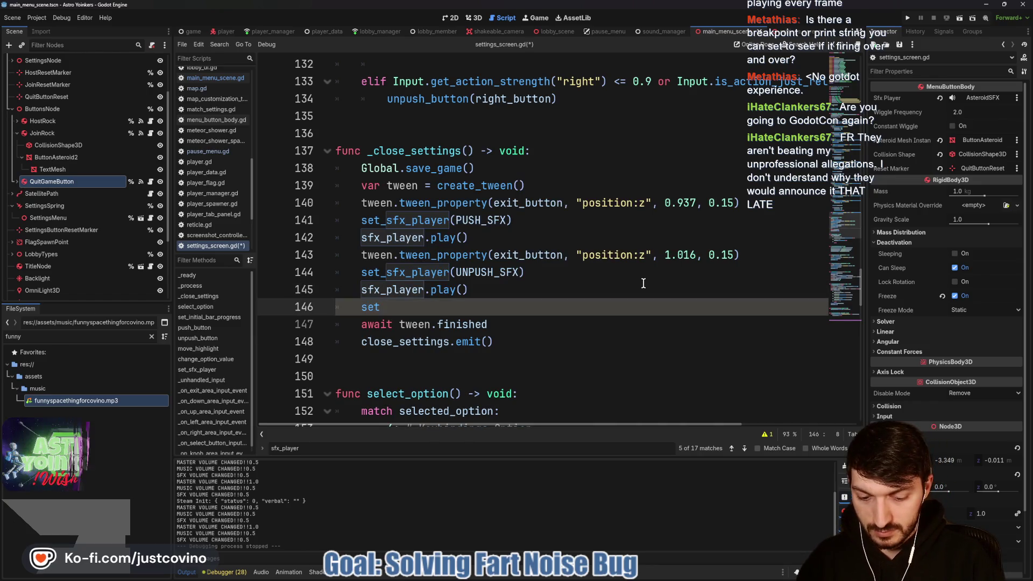
type("_process")
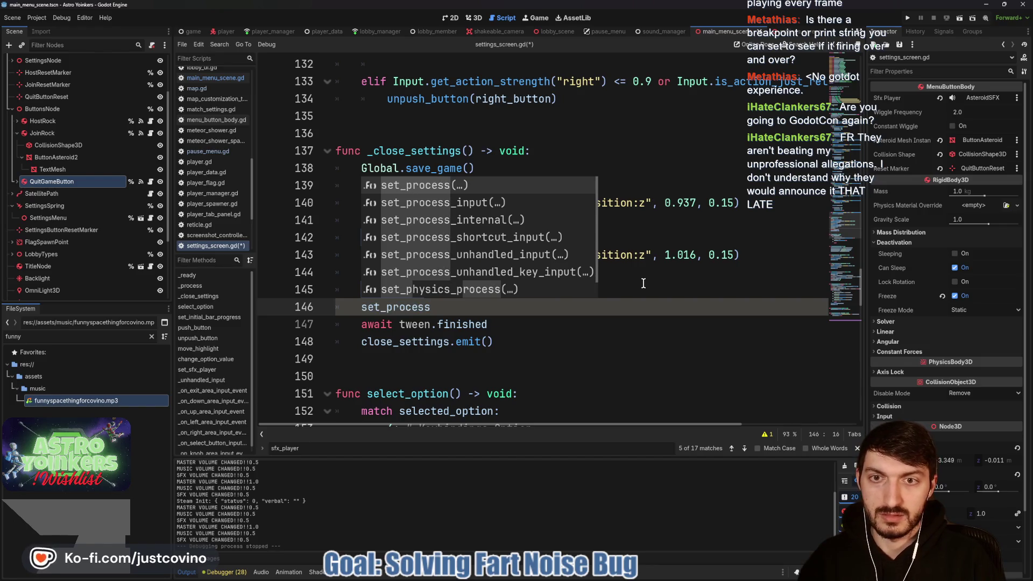
type("(false)")
key("ctrl+s")
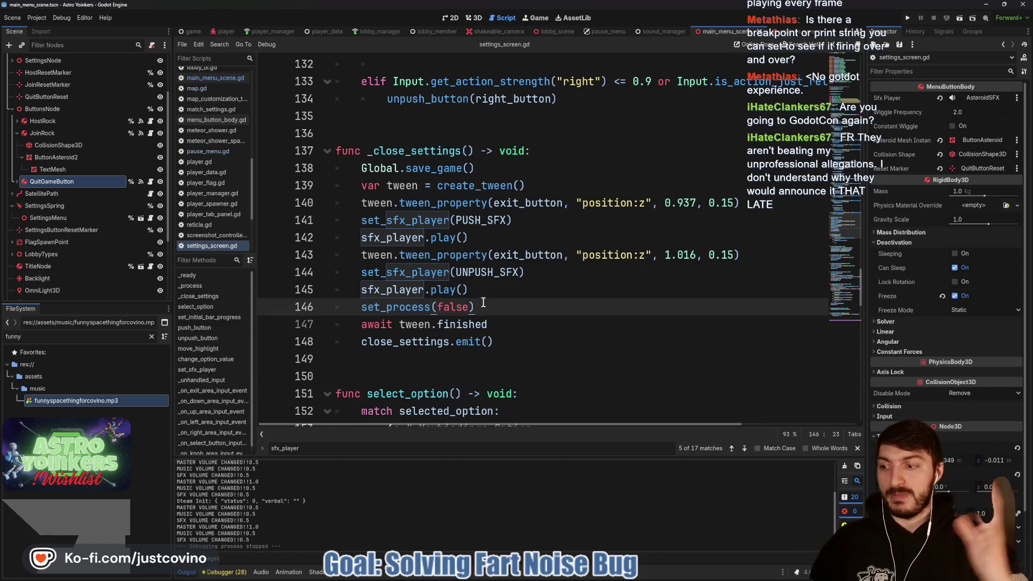
Close the sfx_player find bar and collapse the Output panel.
left_click(857, 449)
left_click(501, 325)
left_click(196, 570)
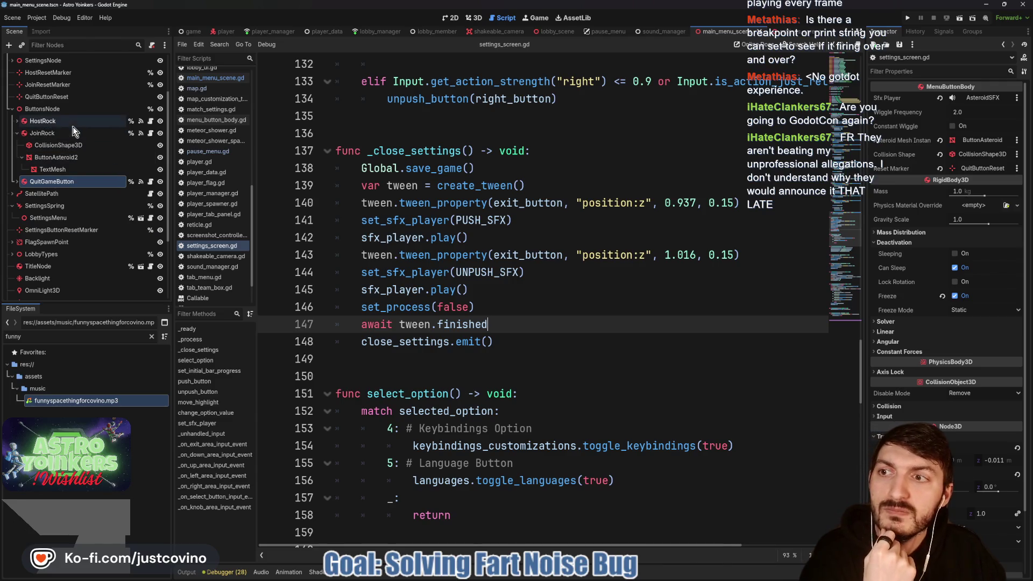
scroll(83, 154, "up", 3)
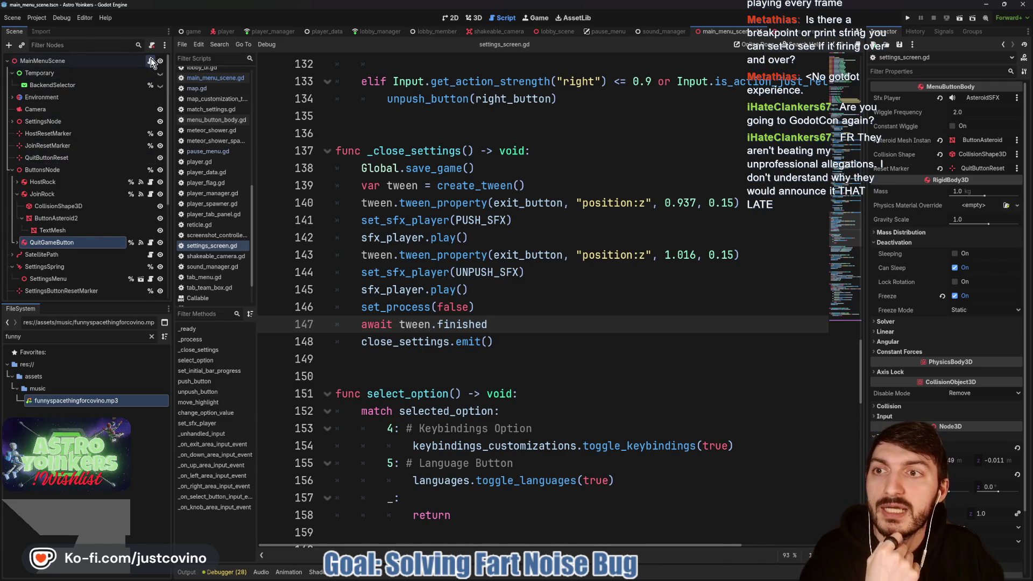
Open main_menu_scene.gd and jump from the line 80 call to the toggle_settings definition.
left_click(151, 59)
left_click(520, 254)
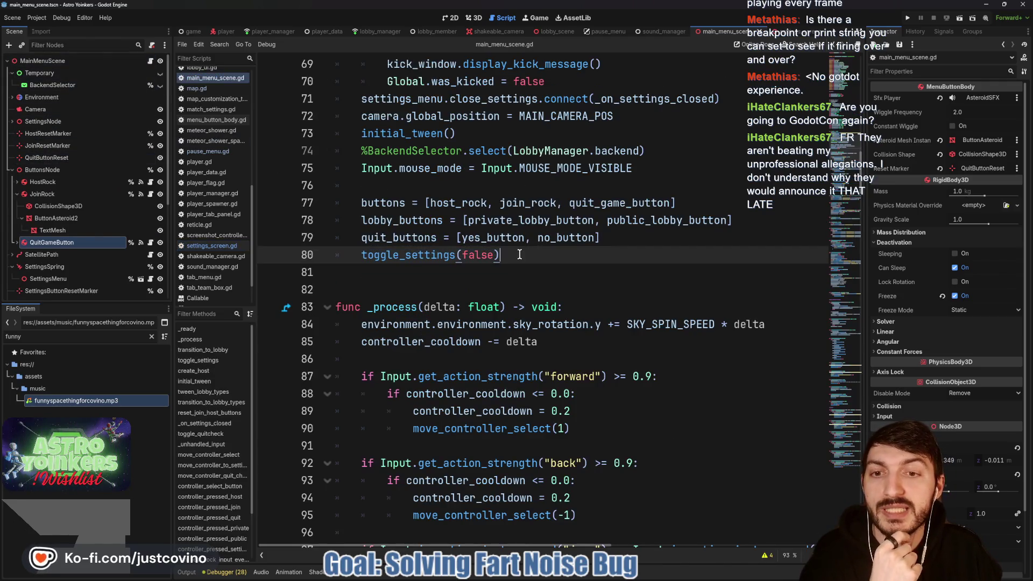
double_click(425, 254)
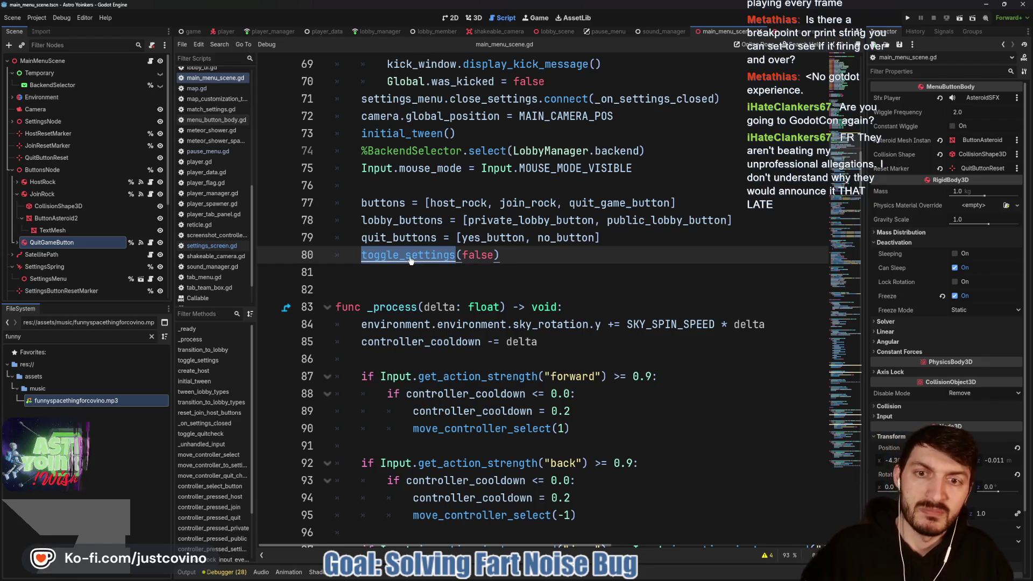
left_click(409, 256, "ctrl")
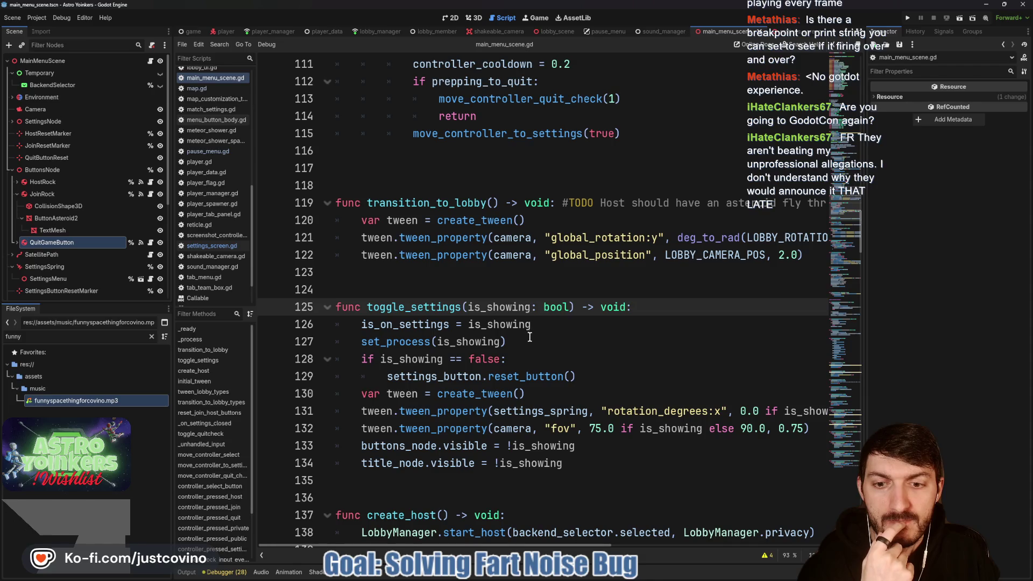
Select the set_process(is_showing) call on line 127 and place the caret at its end.
double_click(412, 342)
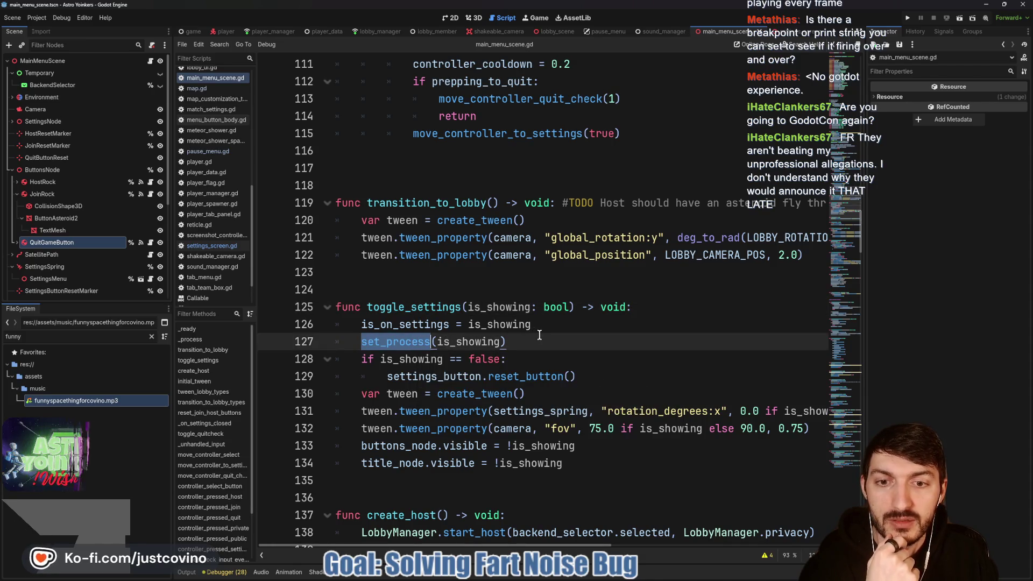
key("Right")
key("shift+End")
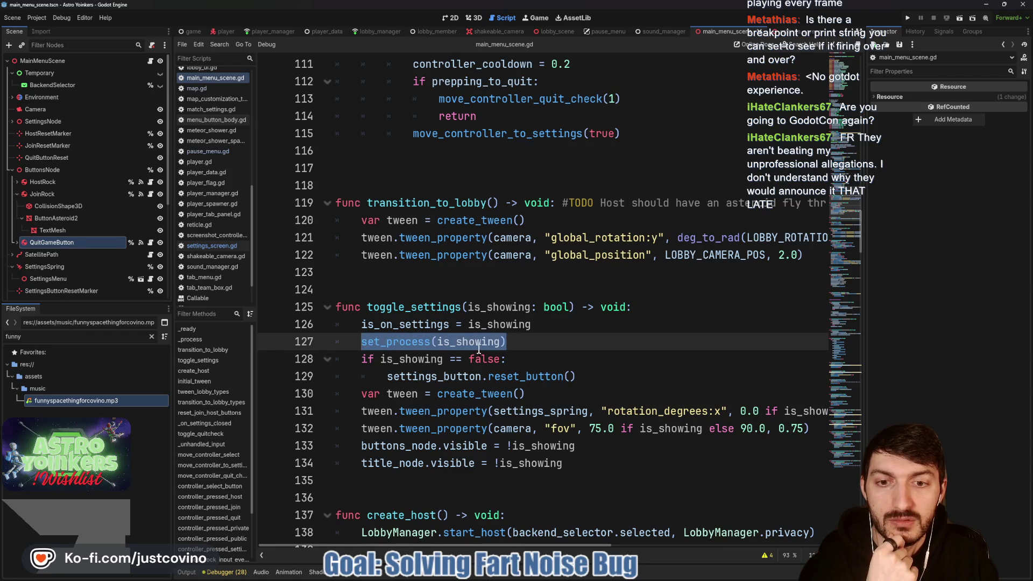
scroll(439, 342, "up", 15)
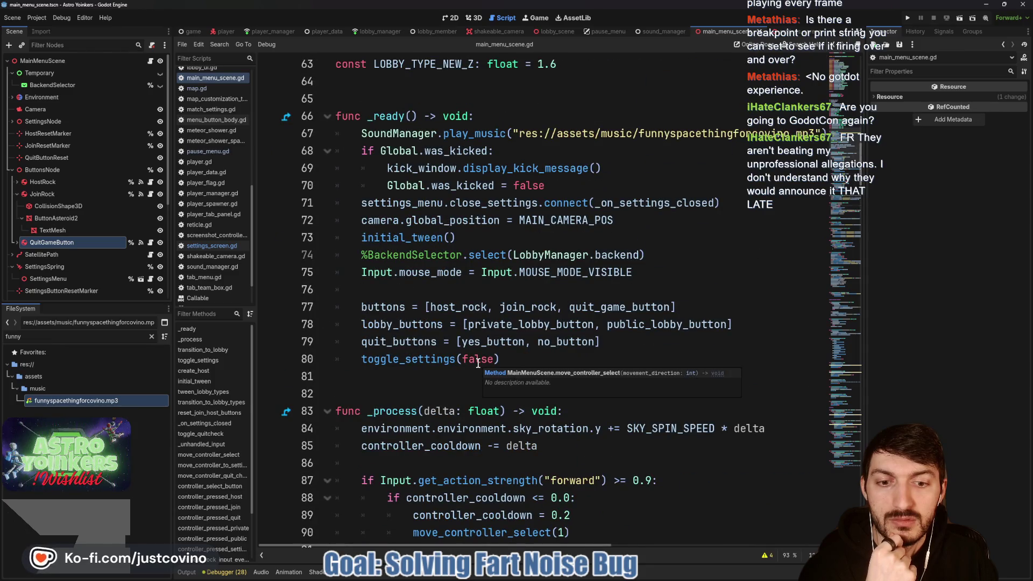
scroll(475, 362, "up", 3)
scroll(475, 362, "down", 17)
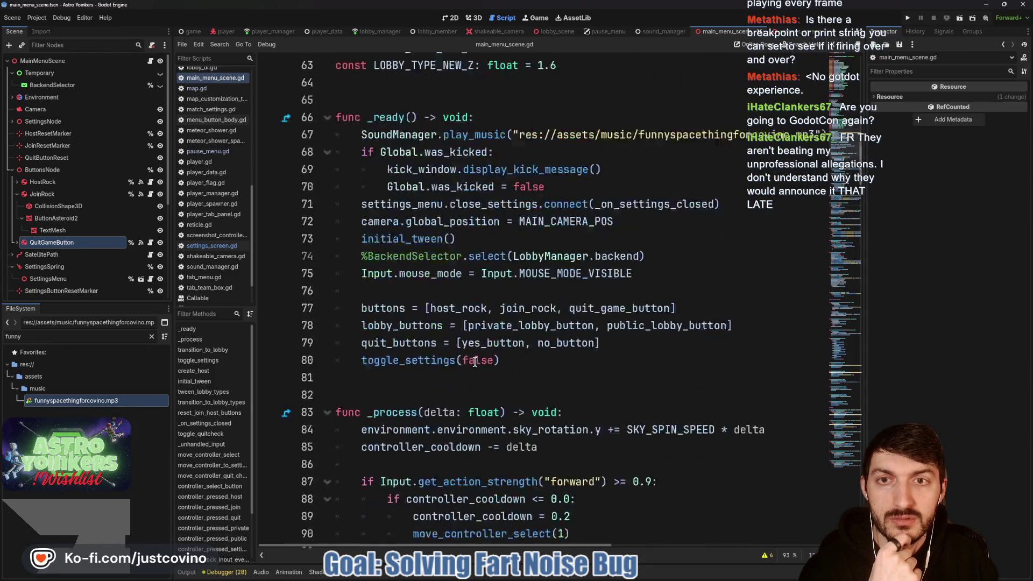
scroll(474, 362, "down", 4)
scroll(500, 290, "up", 3)
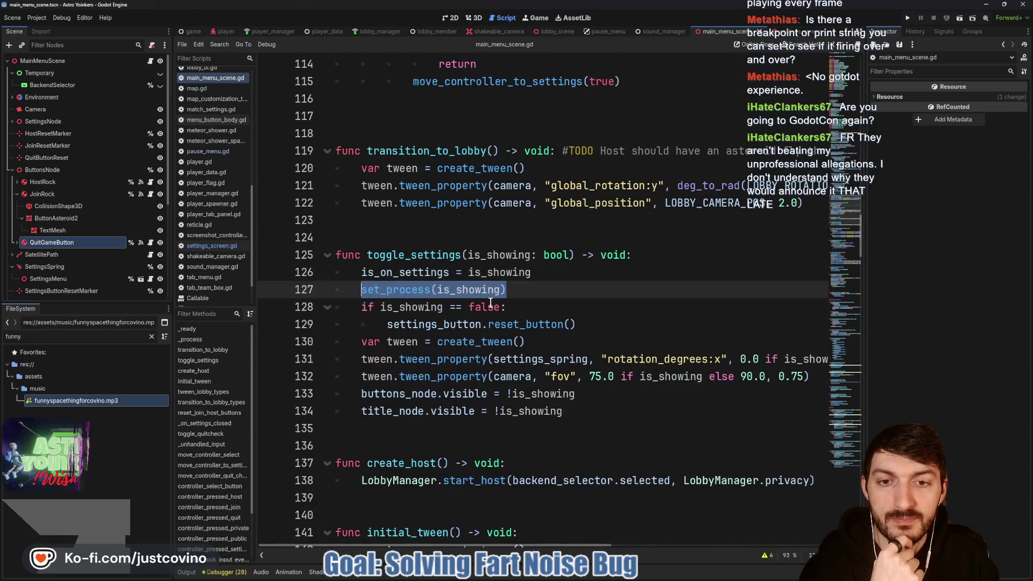
left_click(508, 290)
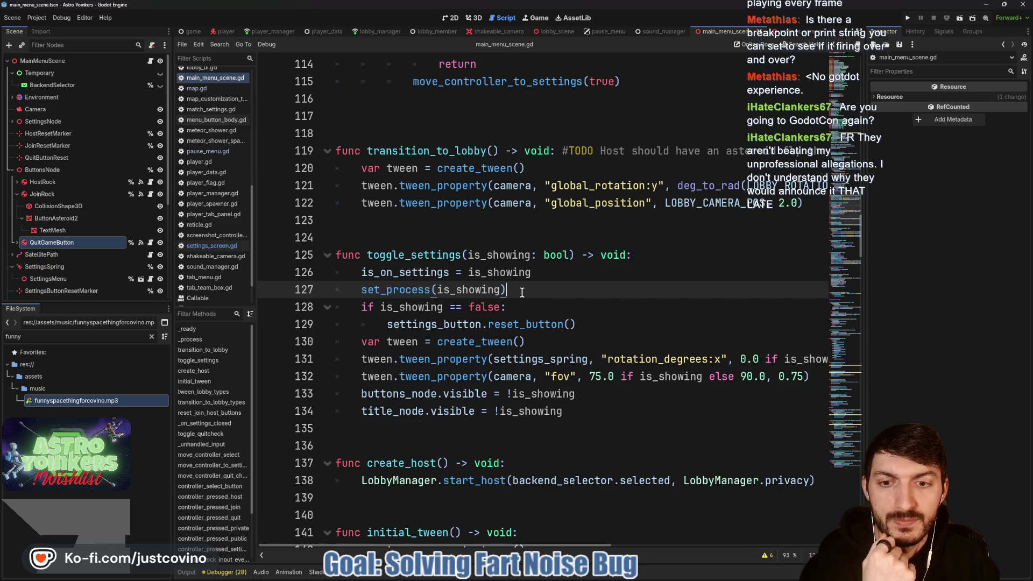
Add settings_menu.set_process(is_showing) below the existing set_process call and save main_menu_scene.gd.
key("Return")
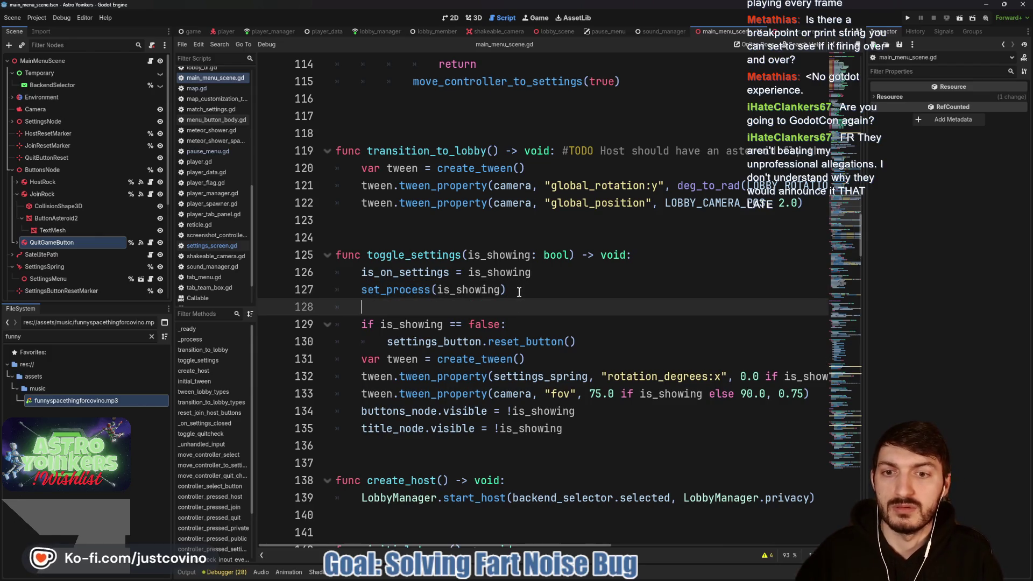
type("settings")
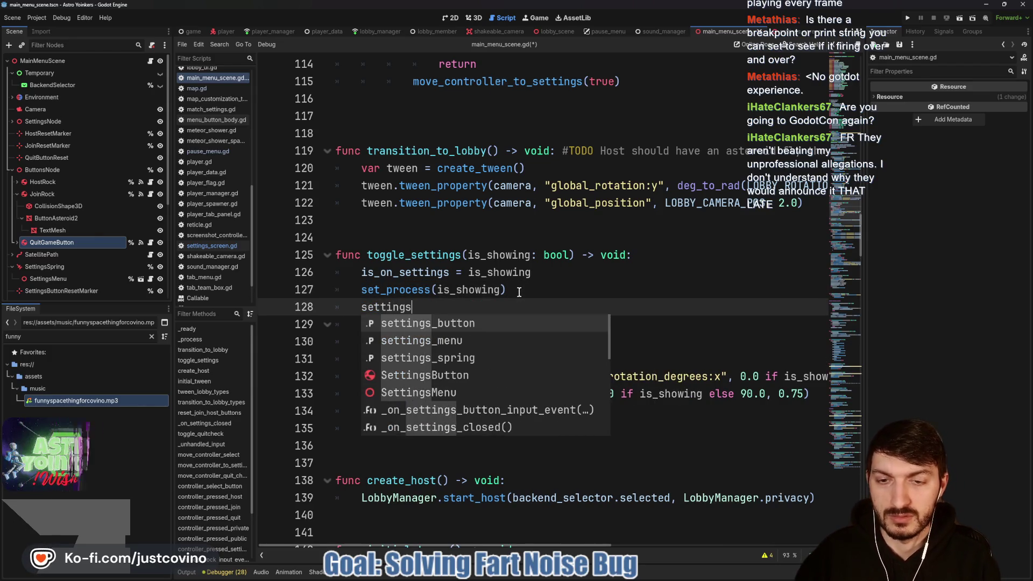
type("_menuset)")
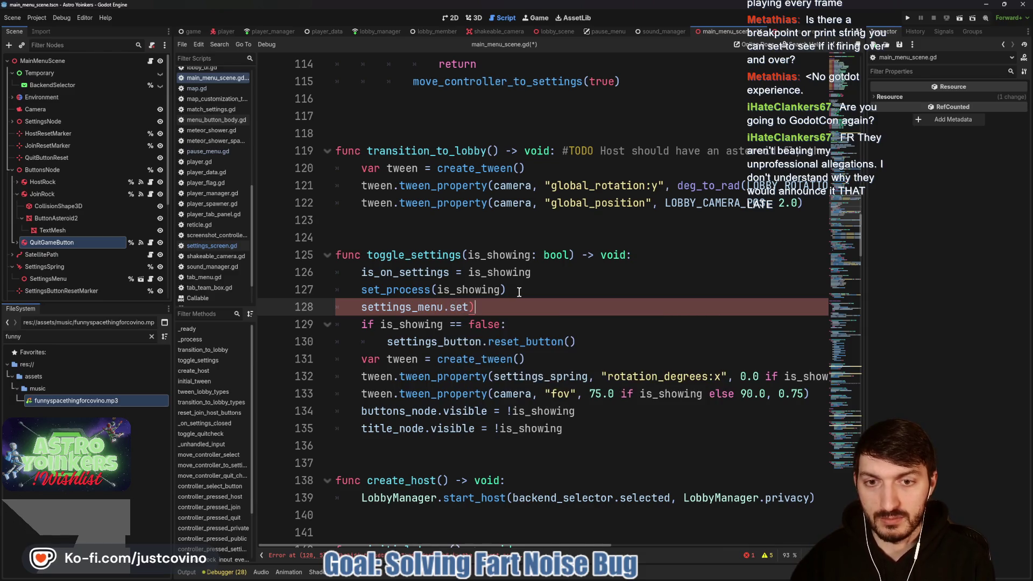
type("_proce")
key("Return")
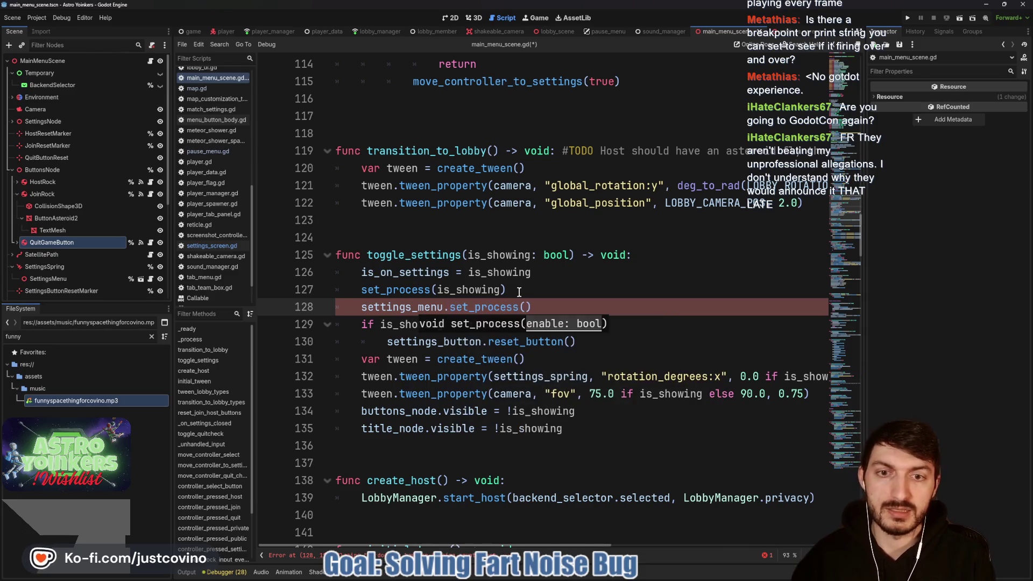
type("is_showing")
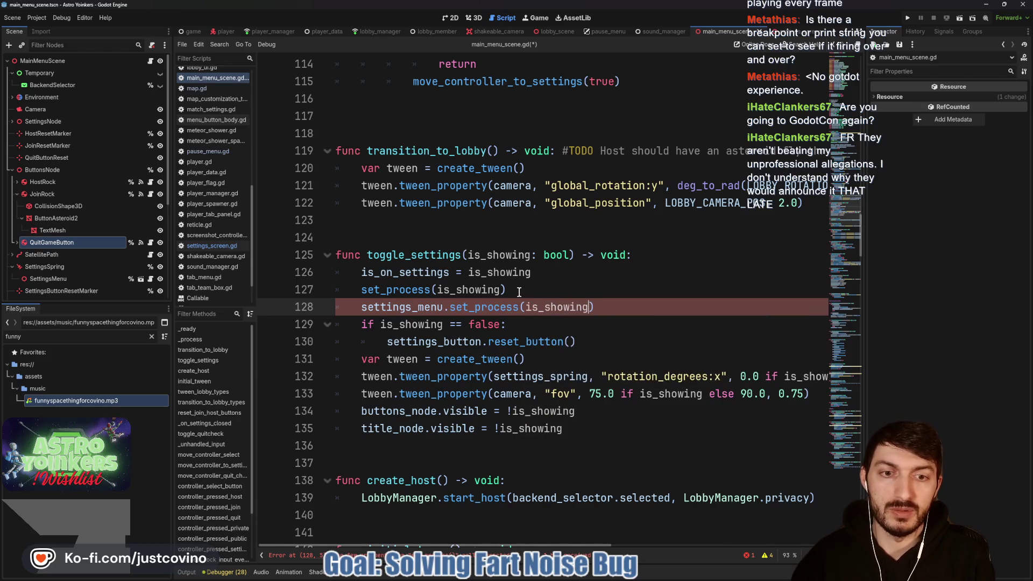
key("ctrl+s")
Launch the Astro Yoinkers game in debug mode with Run Project.
scroll(581, 317, "up", 15)
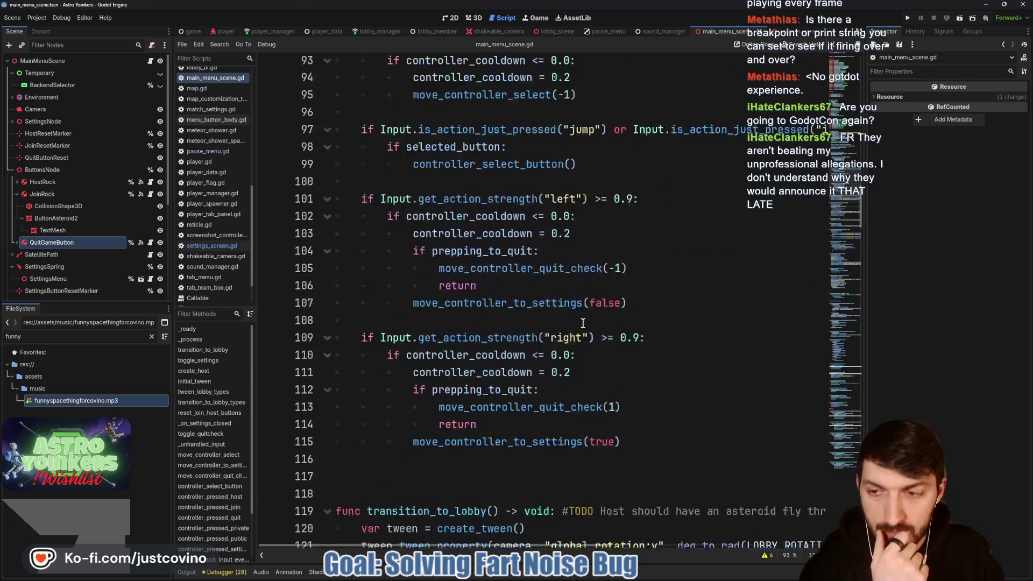
scroll(571, 331, "up", 12)
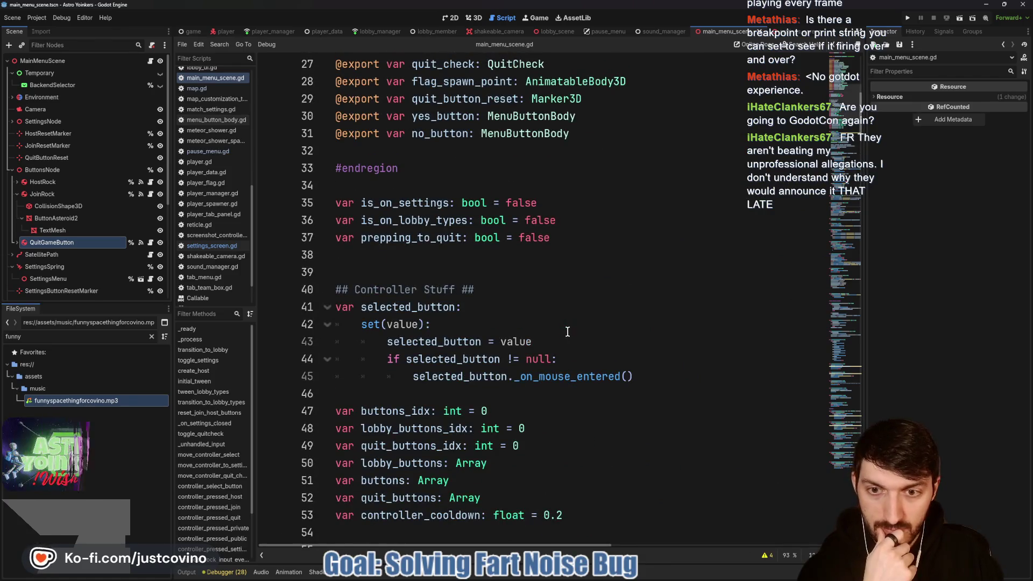
scroll(566, 331, "down", 9)
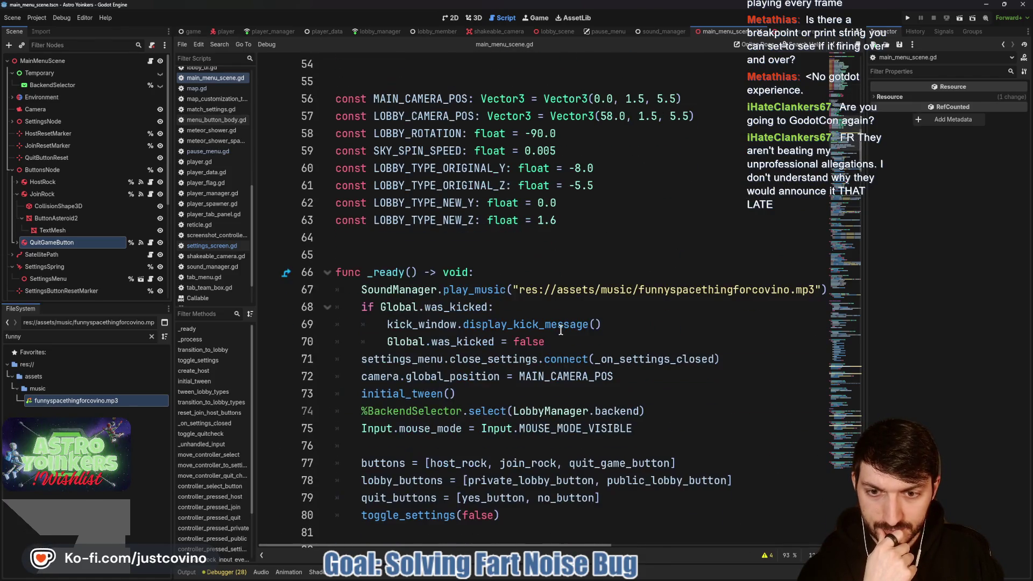
scroll(557, 330, "down", 1)
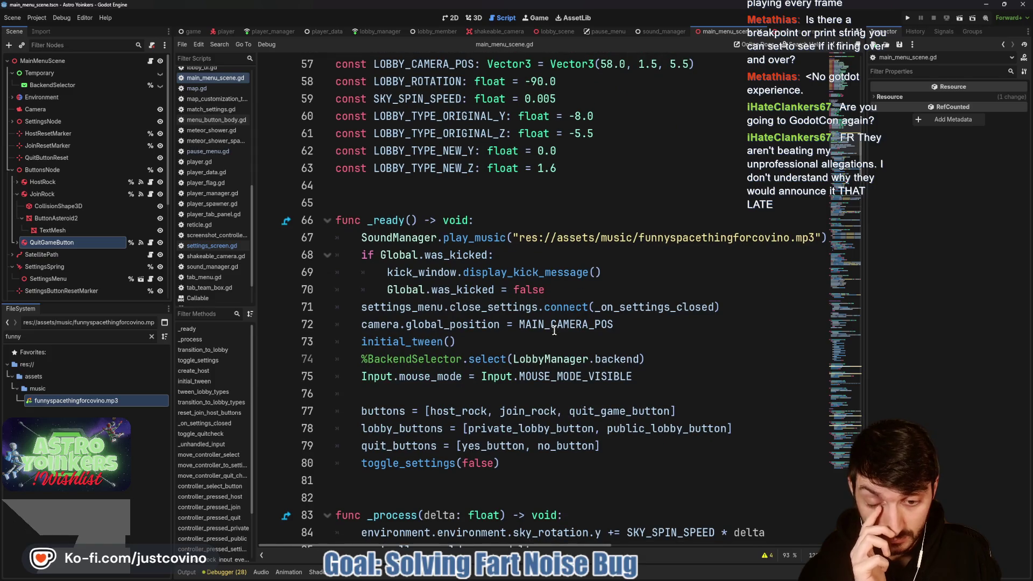
left_click(906, 19)
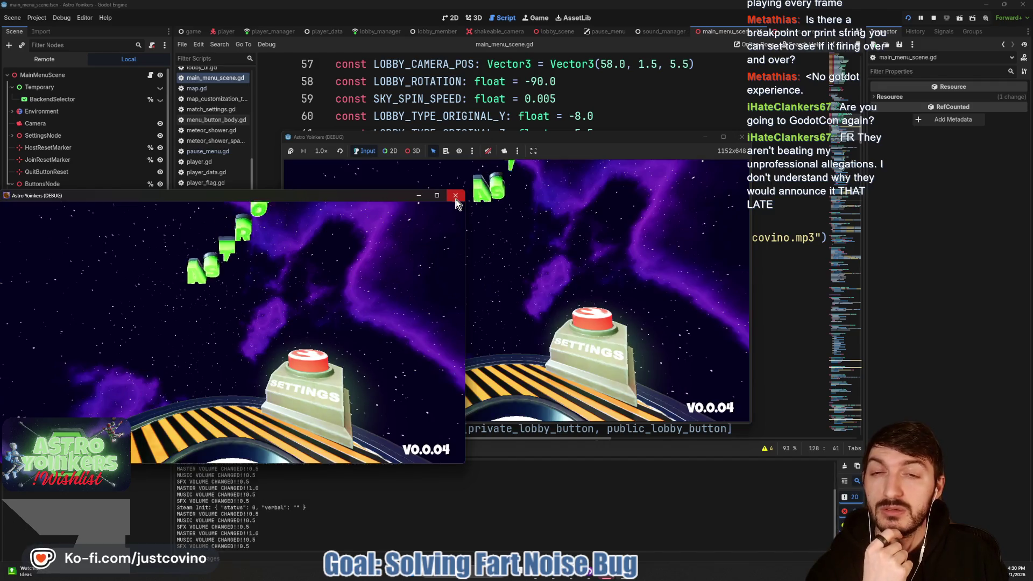
Close the extra game window, unmute audio, open the in-game Settings screen, re-mute, and stop the run.
left_click(456, 199)
left_click(488, 151)
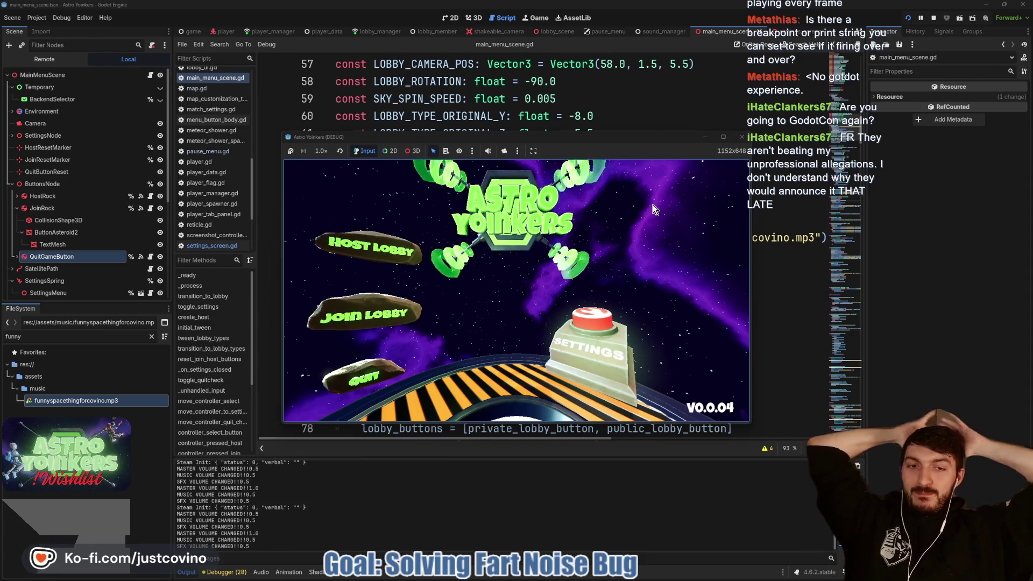
left_click(595, 340)
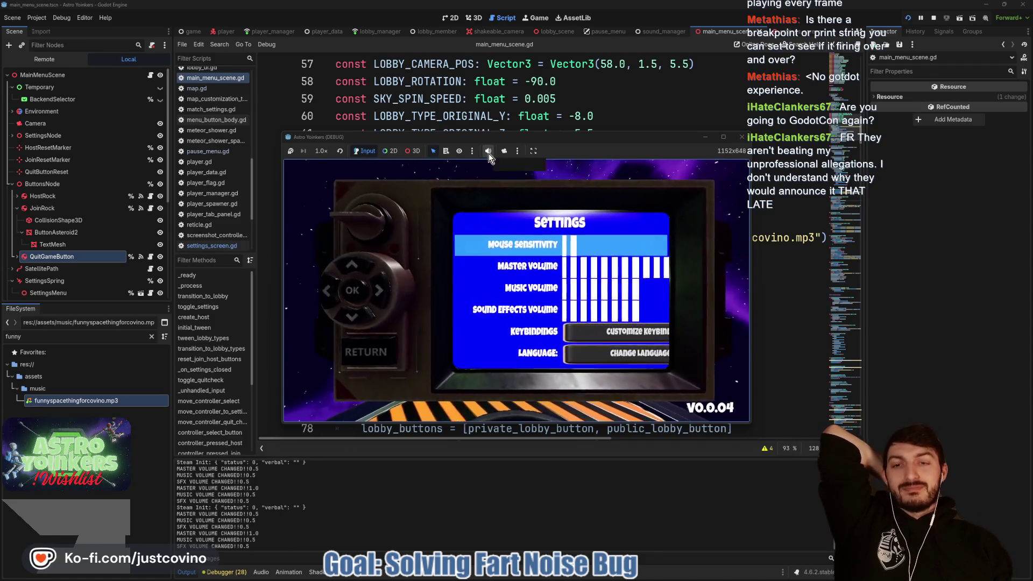
left_click(489, 152)
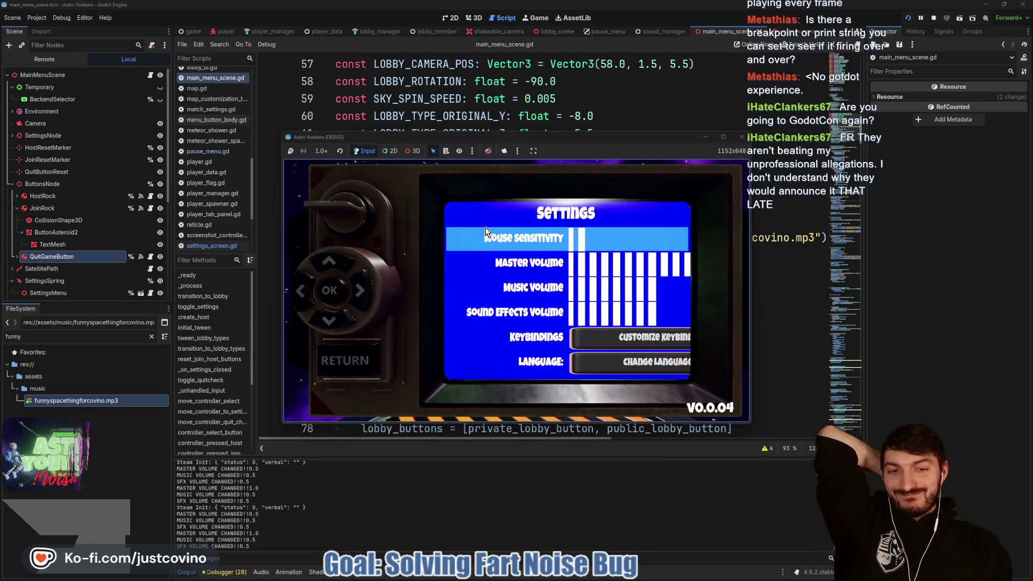
left_click(934, 21)
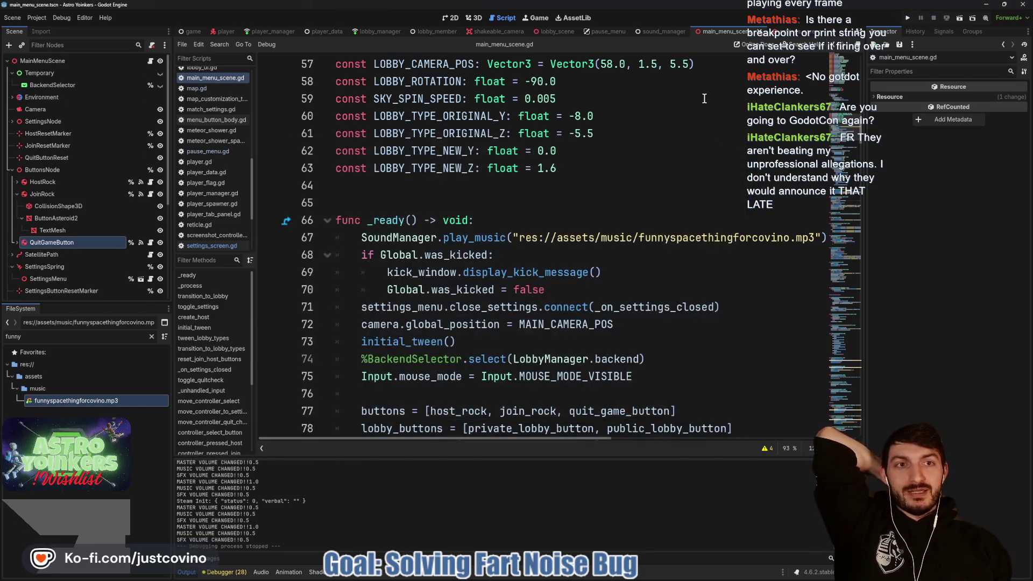
left_click(807, 34)
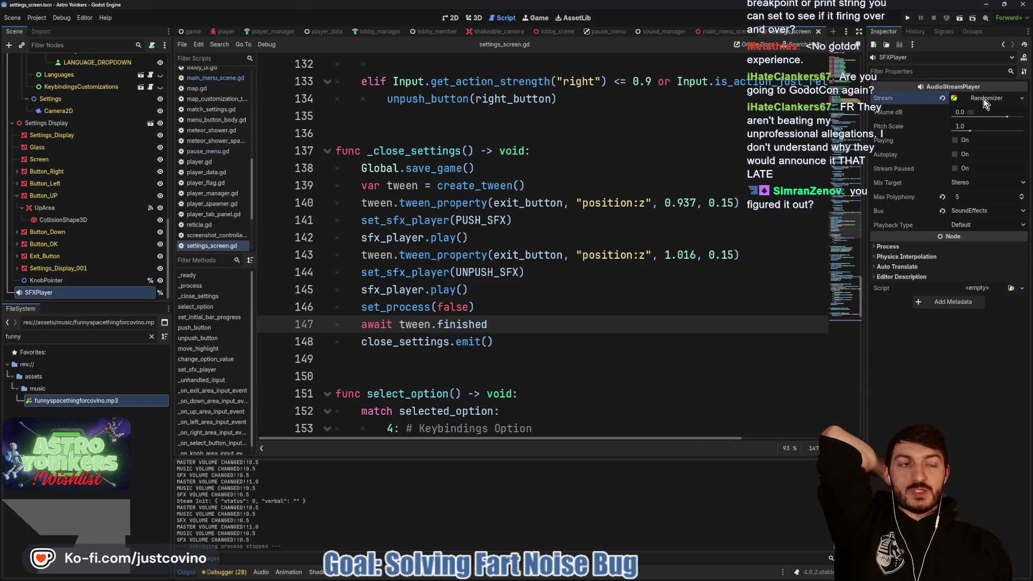
Scroll through settings_screen.gd and select lines 73–74 that push the select button.
scroll(468, 280, "up", 3)
scroll(467, 279, "up", 20)
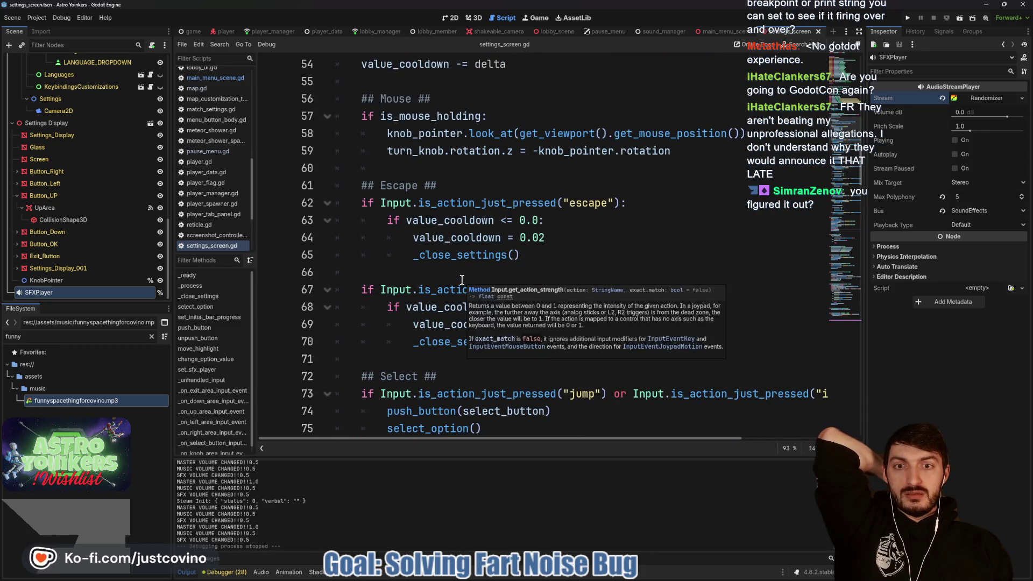
scroll(460, 279, "down", 5)
scroll(429, 262, "up", 8)
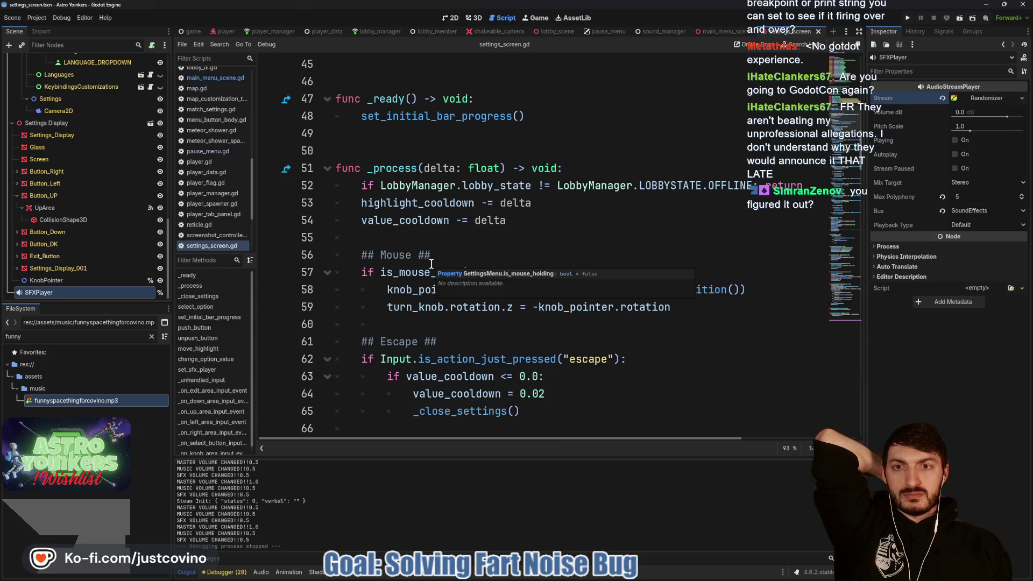
scroll(404, 198, "down", 4)
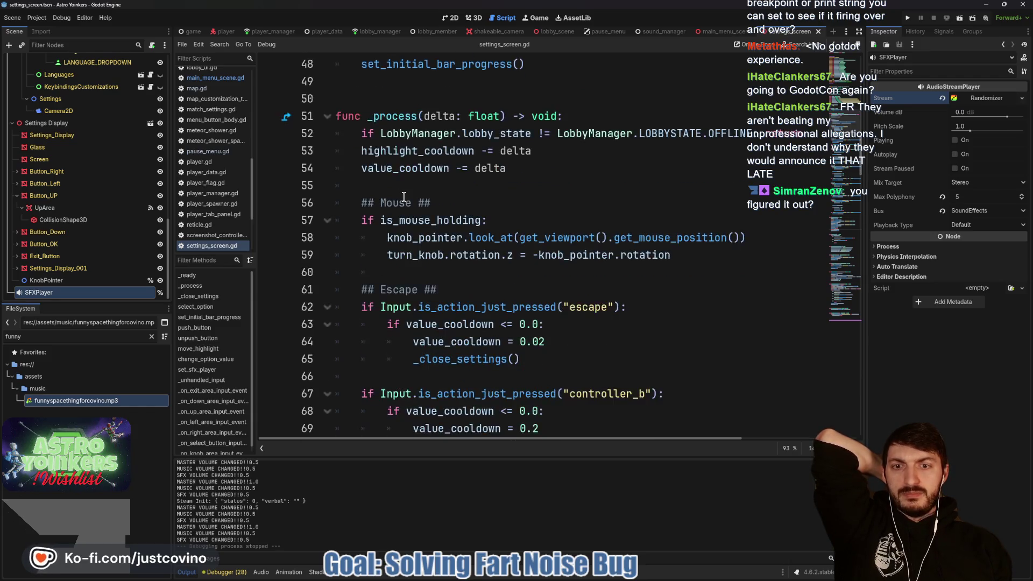
scroll(430, 278, "down", 2)
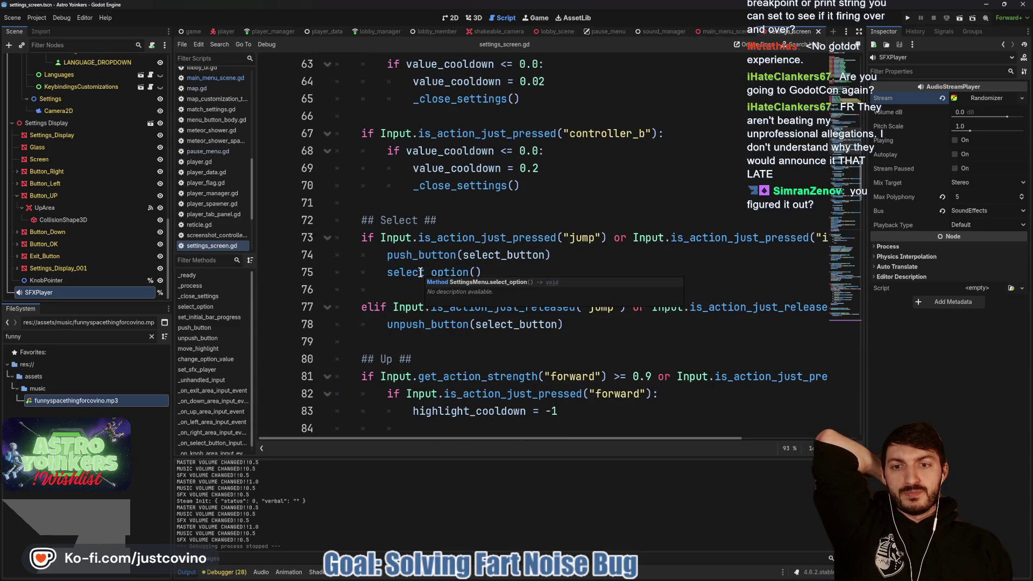
scroll(420, 272, "down", 1)
mouse_move(362, 185)
left_mouse_down()
mouse_move(344, 200)
mouse_move(552, 203)
left_mouse_up()
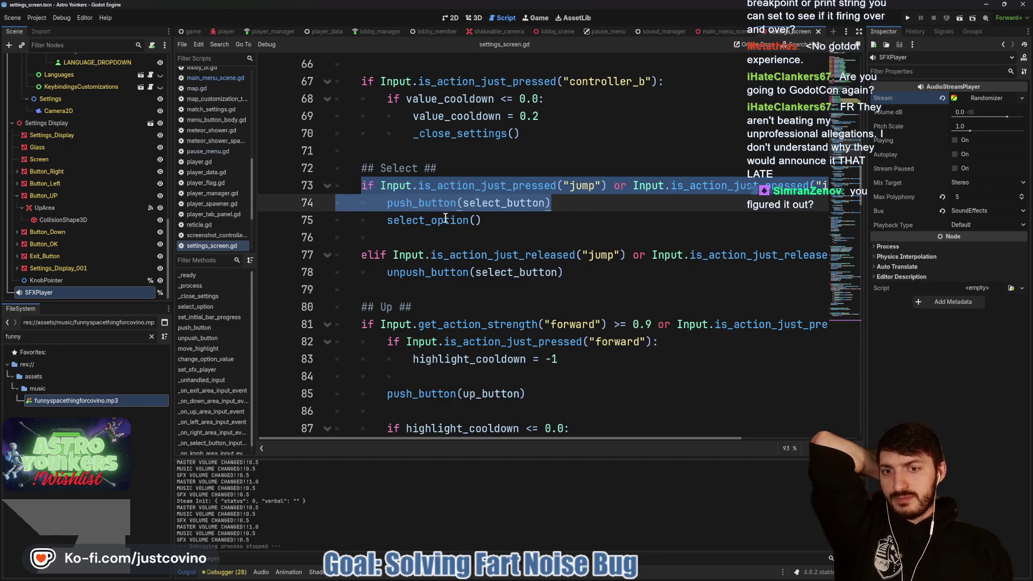
Scroll down to push_button and place the cursor after its sfx_player.play() call.
scroll(446, 221, "down", 5)
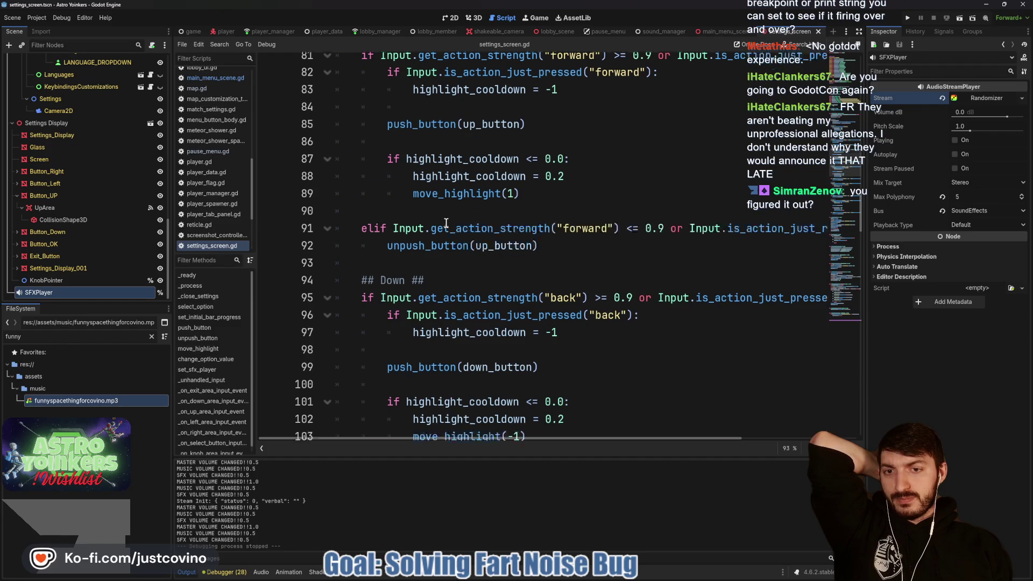
scroll(446, 222, "down", 3)
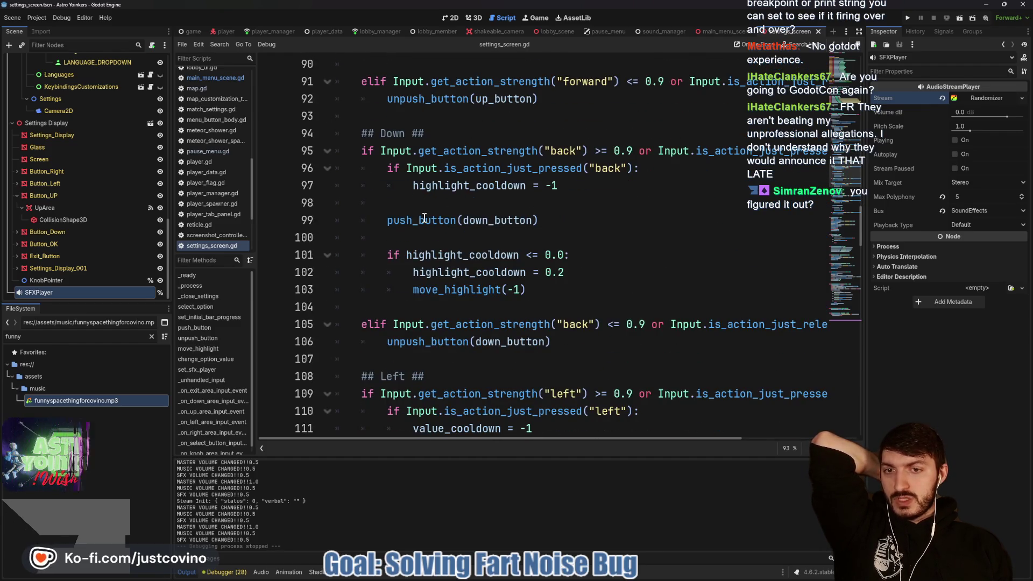
scroll(425, 218, "down", 4)
scroll(420, 227, "down", 11)
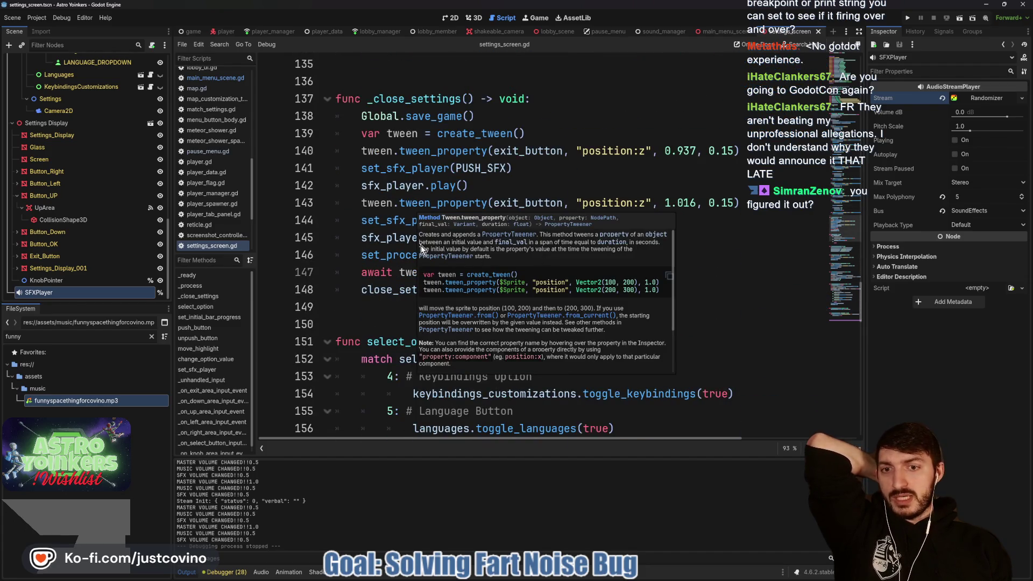
scroll(430, 242, "down", 4)
scroll(496, 233, "down", 3)
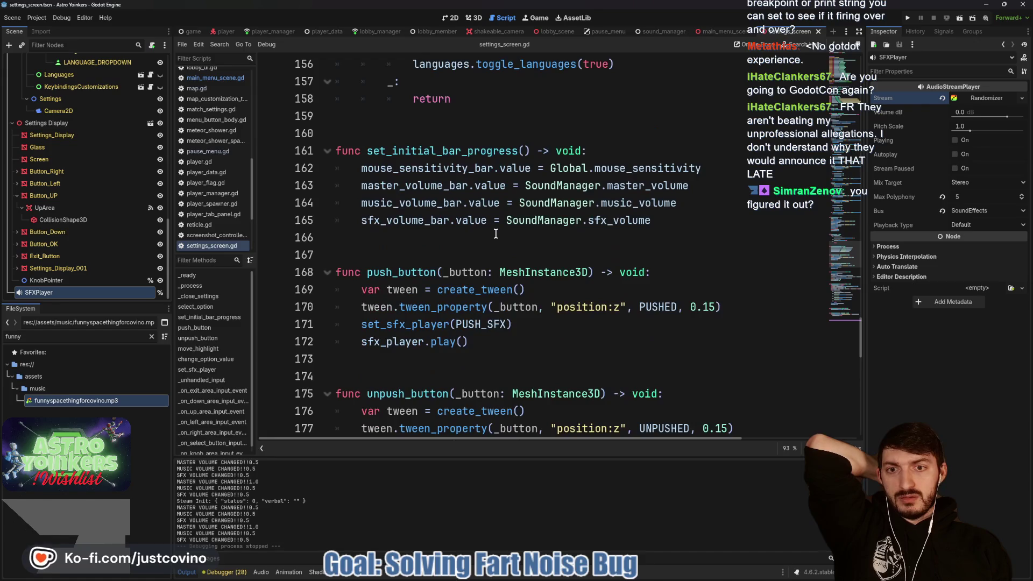
scroll(495, 233, "down", 1)
left_click(496, 289)
Insert print("Button pushed") after line 172 and print("Button Unpushed") after line 180, then save.
key("Return")
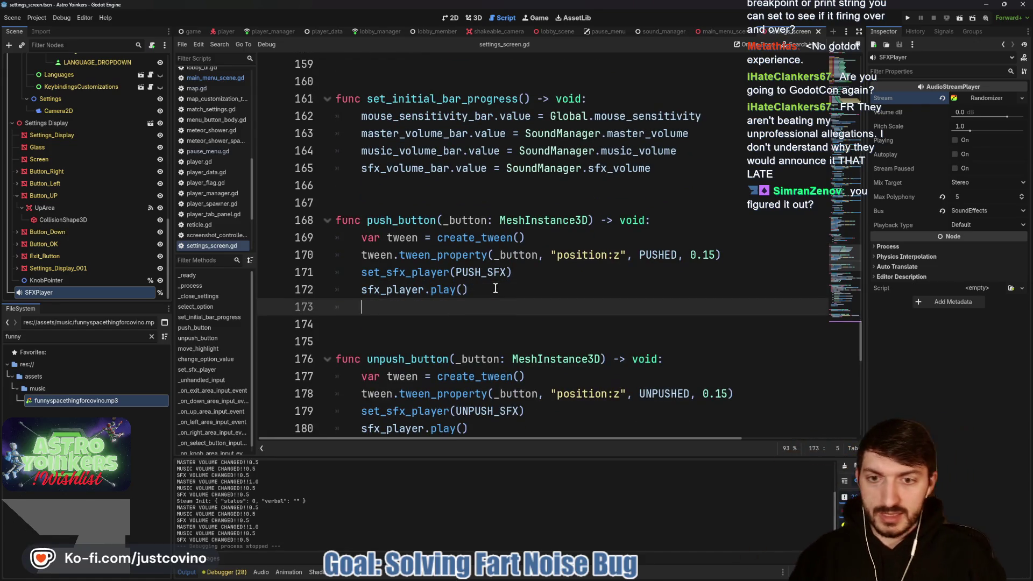
type("print(\"")
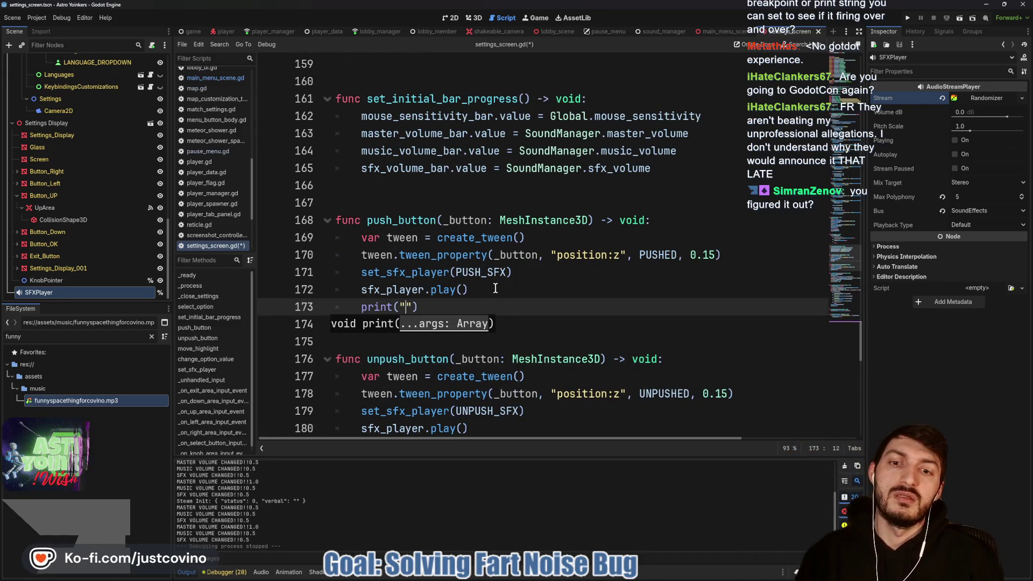
type("Button pushed")
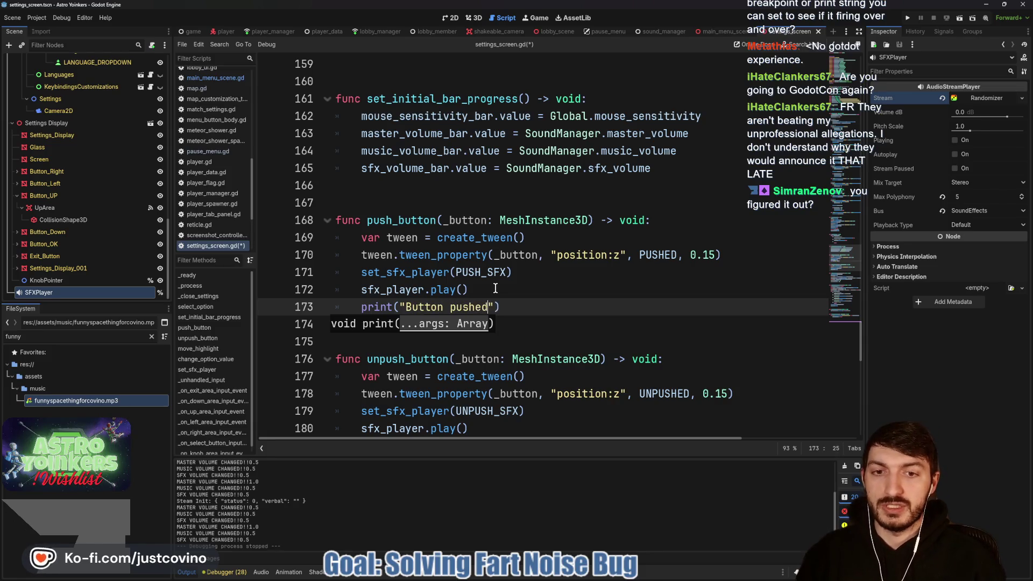
scroll(496, 288, "down", 2)
left_click(443, 336)
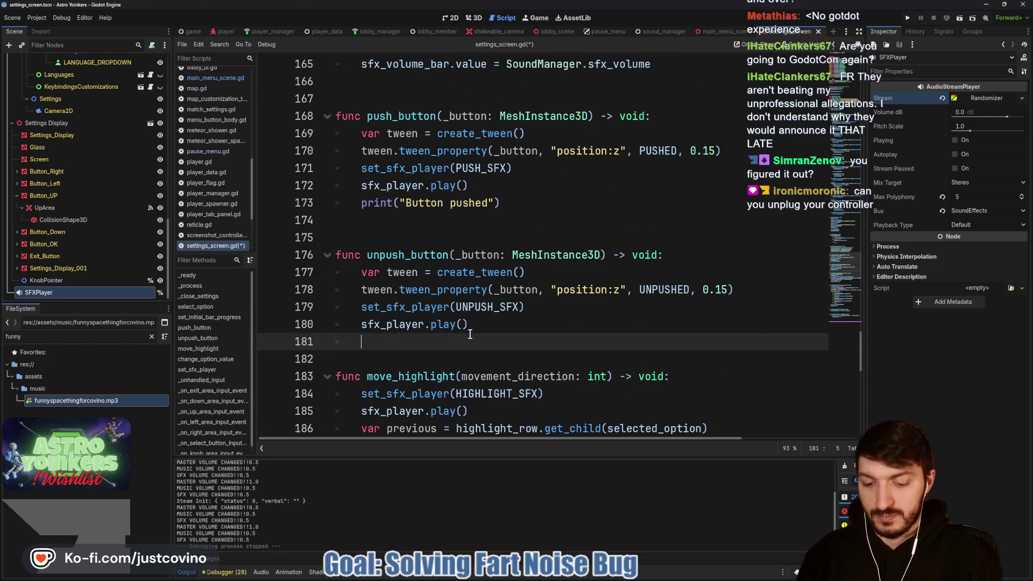
type("print(\"Butto")
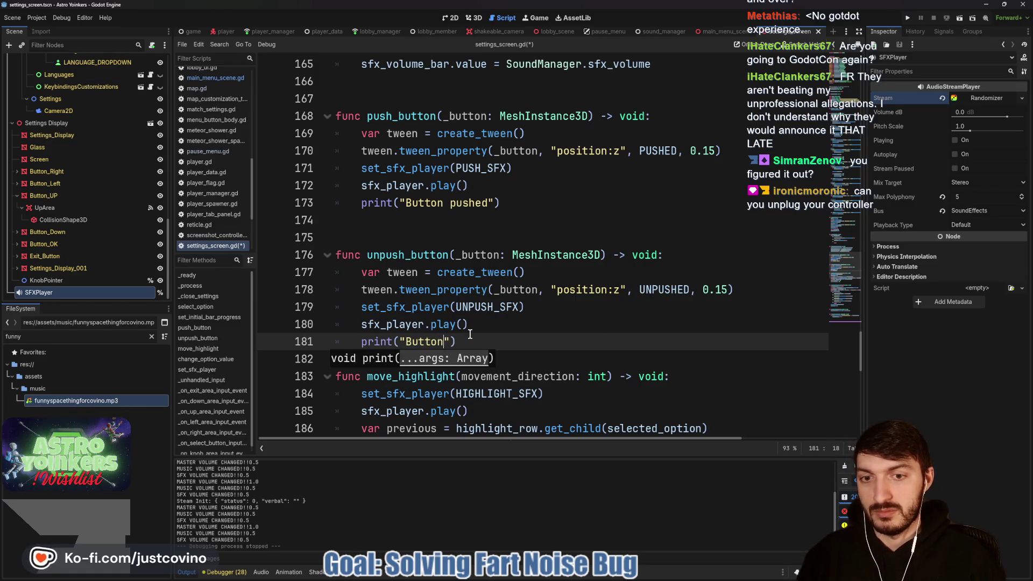
type("n Unpushed")
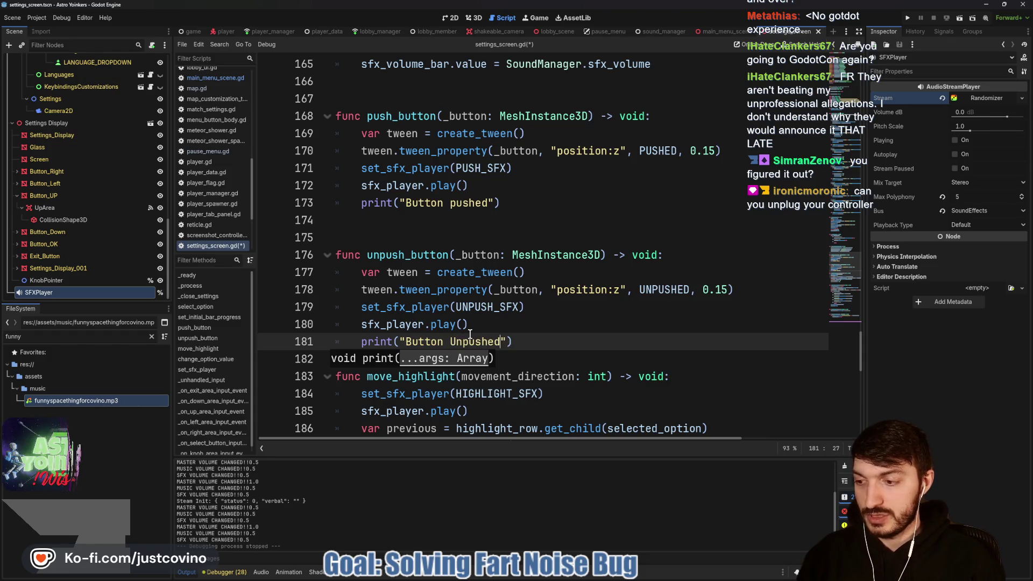
key("ctrl+s")
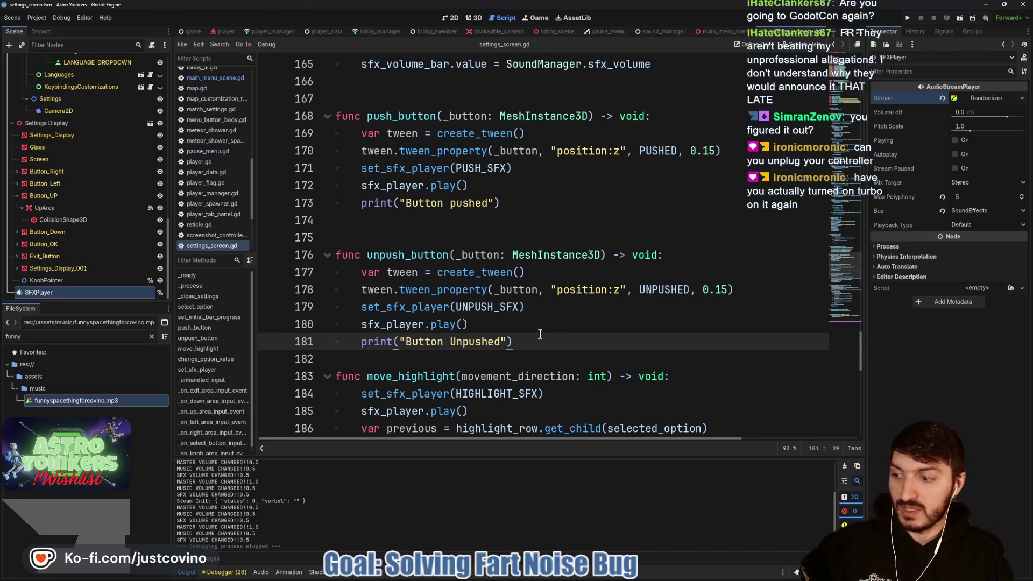
left_click(531, 323)
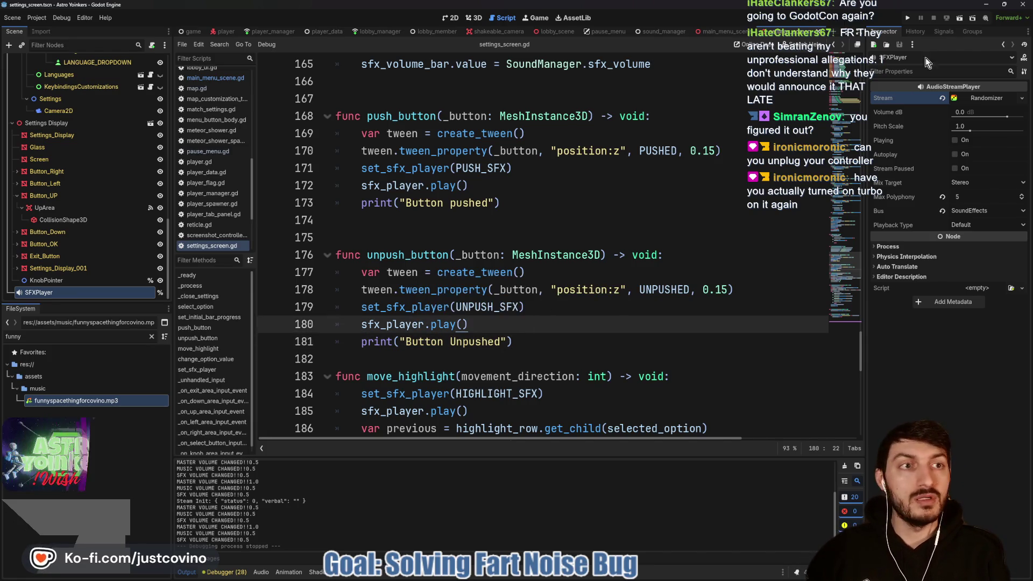
Rerun the game, close the extra window, unmute, open Settings, re-mute, and stop the run.
left_click(907, 19)
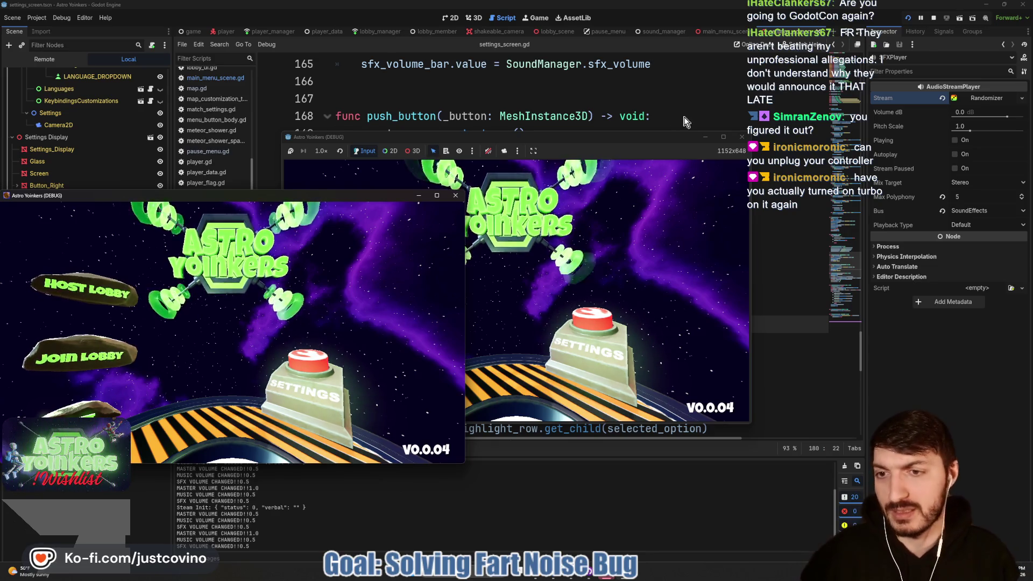
left_click(456, 195)
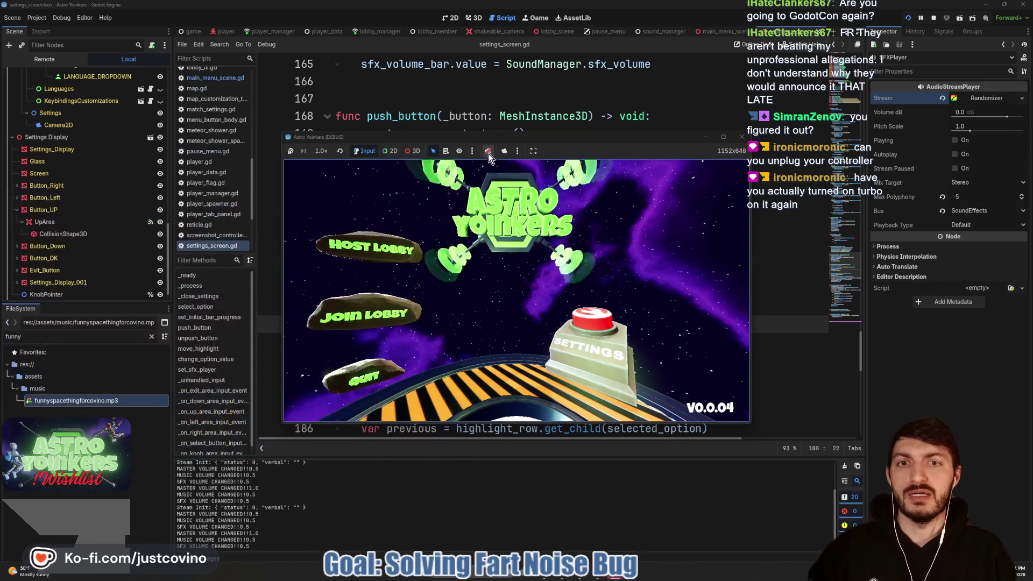
left_click(488, 154)
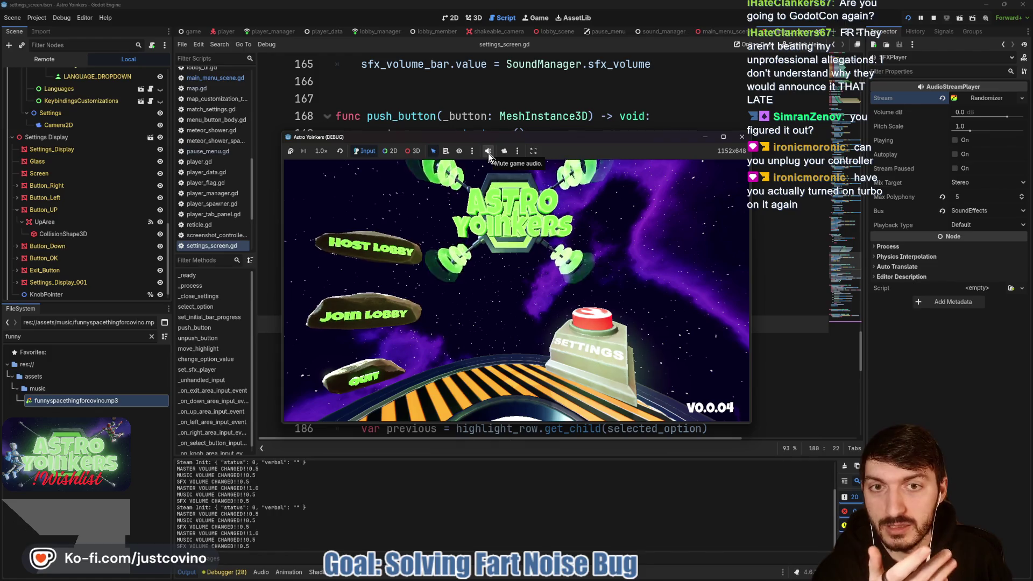
left_click(572, 313)
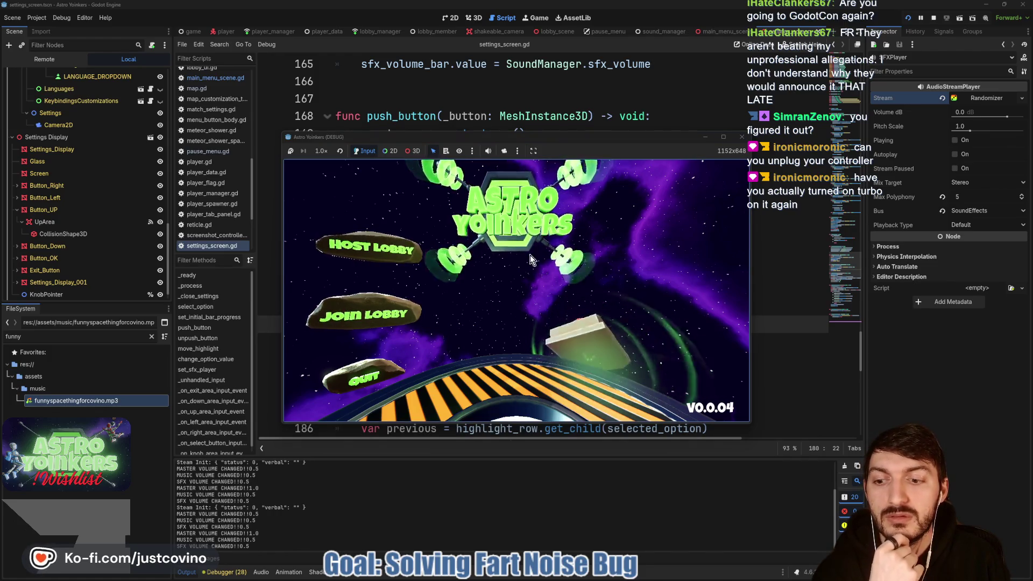
left_click(489, 153)
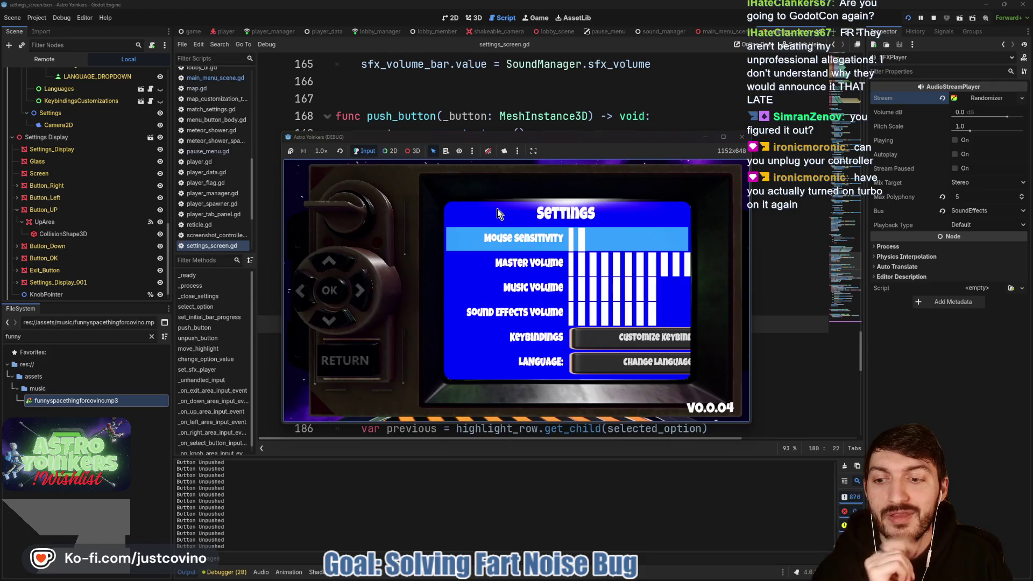
left_click(931, 20)
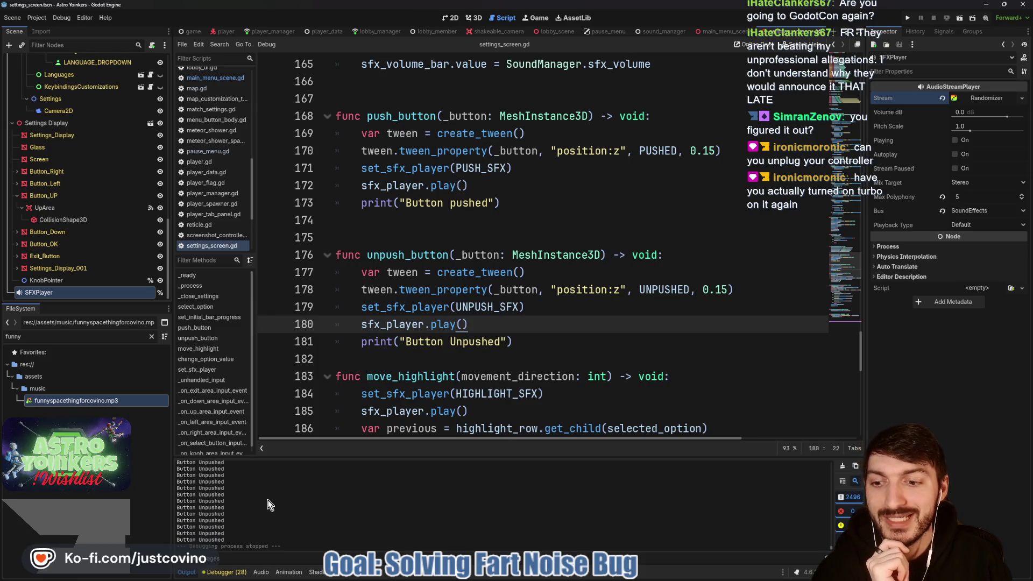
Delete the "Button Unpushed" and "Button pushed" print lines.
left_click(294, 347)
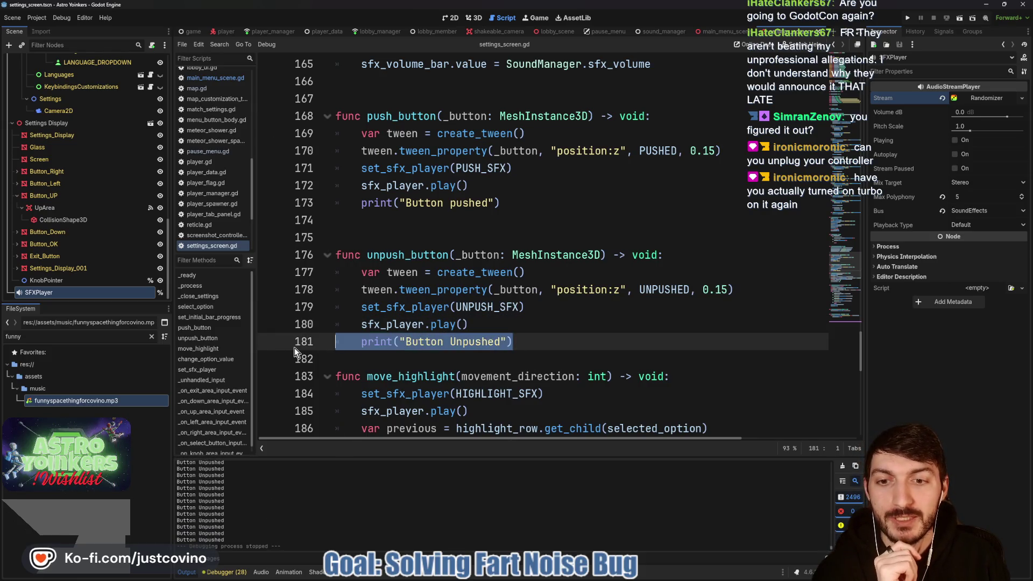
key("BackSpace")
key("BackSpace")
scroll(295, 347, "down", 2)
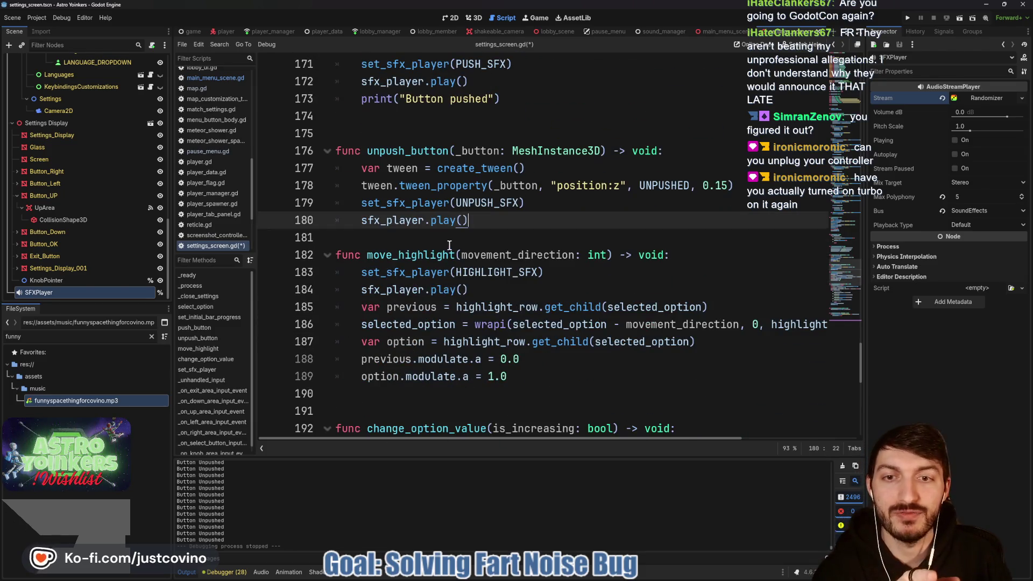
scroll(449, 245, "up", 2)
left_click_drag(500, 202, 336, 202)
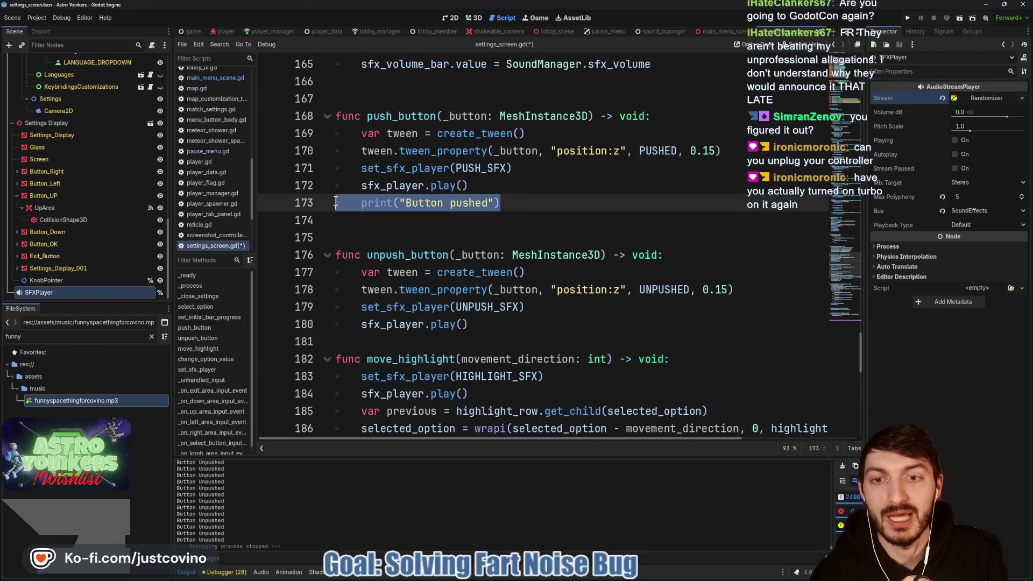
key("BackSpace")
key("BackSpace")
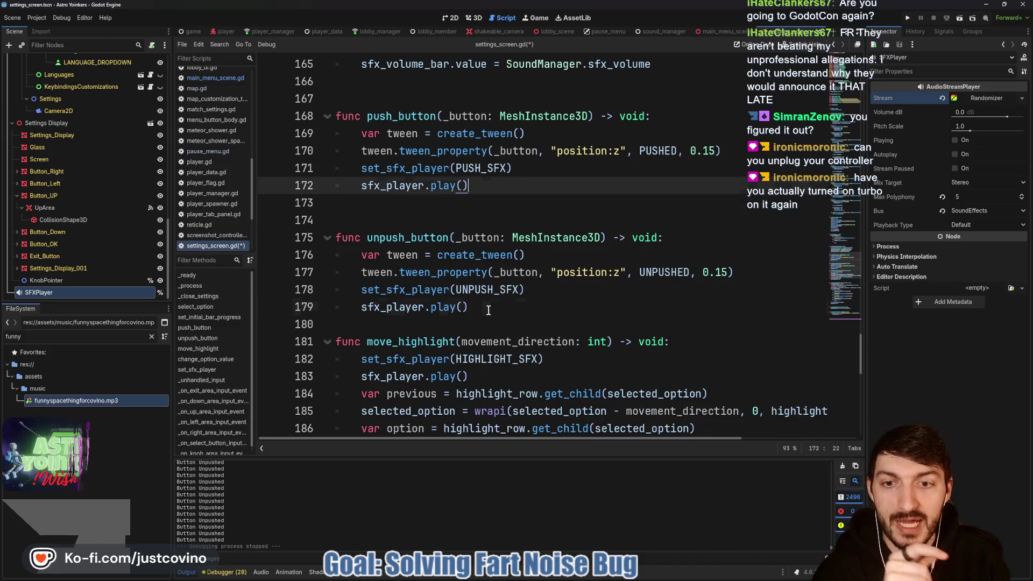
Add print("Button Unpushed") on a new line after unpush_button's sfx_player.play() call.
left_click(488, 307)
key("Return")
type("print(\"B")
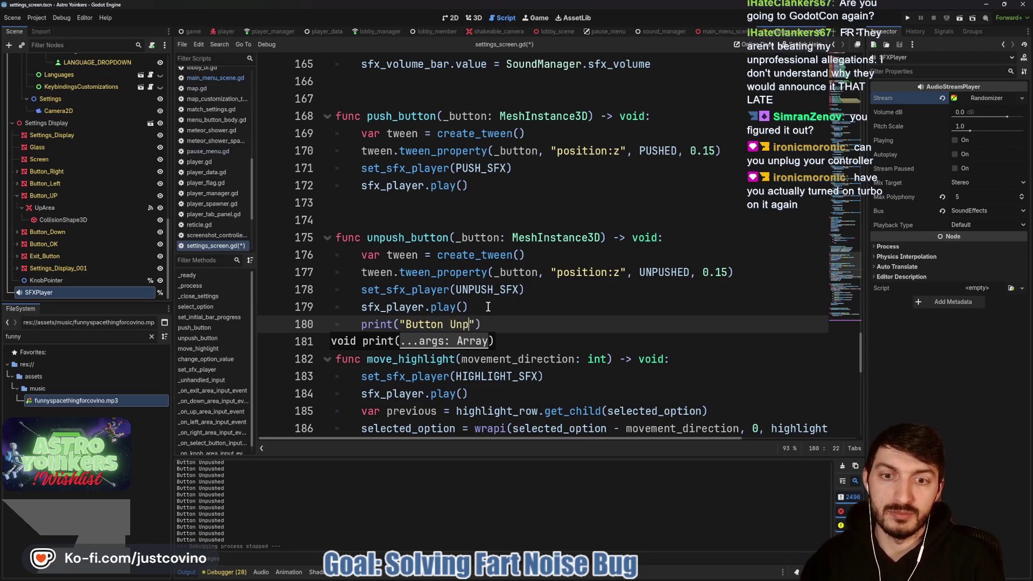
type("utton Unpushed")
left_click(544, 345)
key("Return")
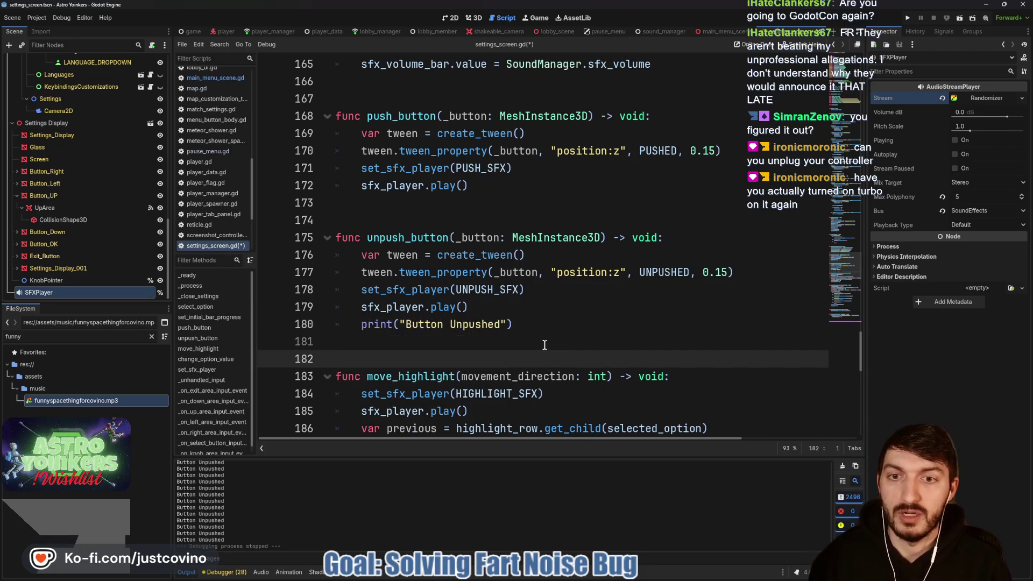
Search the script for unpush_button with Ctrl+F and step back through the matches.
left_click(409, 238)
double_click(381, 238)
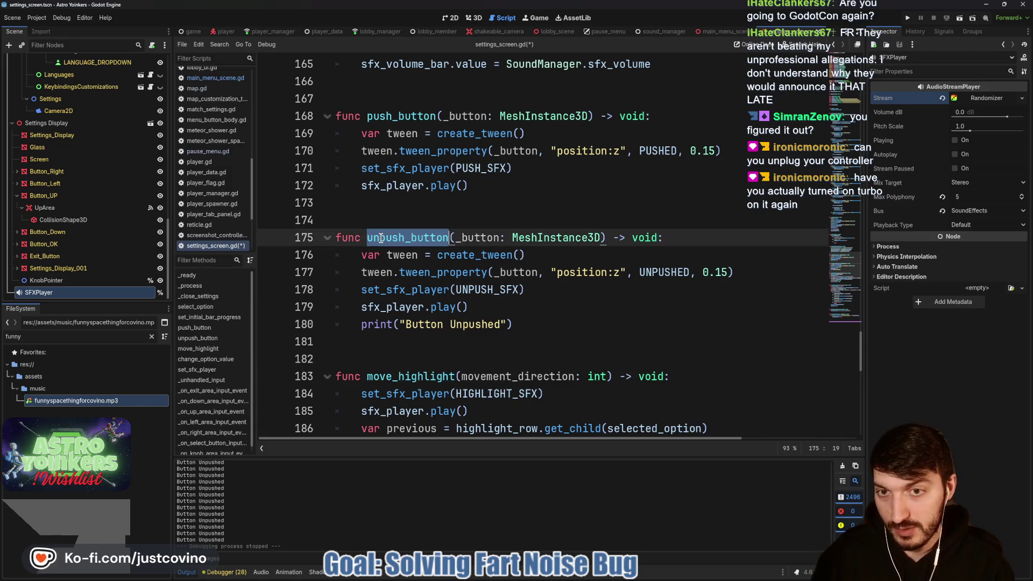
key("ctrl+f")
left_click(730, 447)
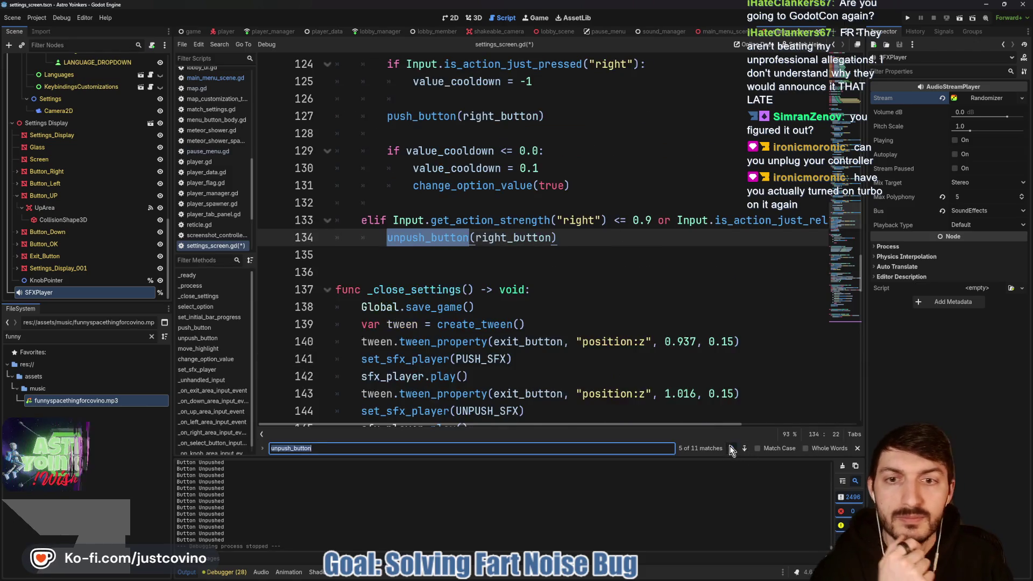
Step through the unpush_button matches from the first call through the function definition.
left_click(730, 447)
left_click(731, 447)
left_click(730, 448)
left_click(730, 448)
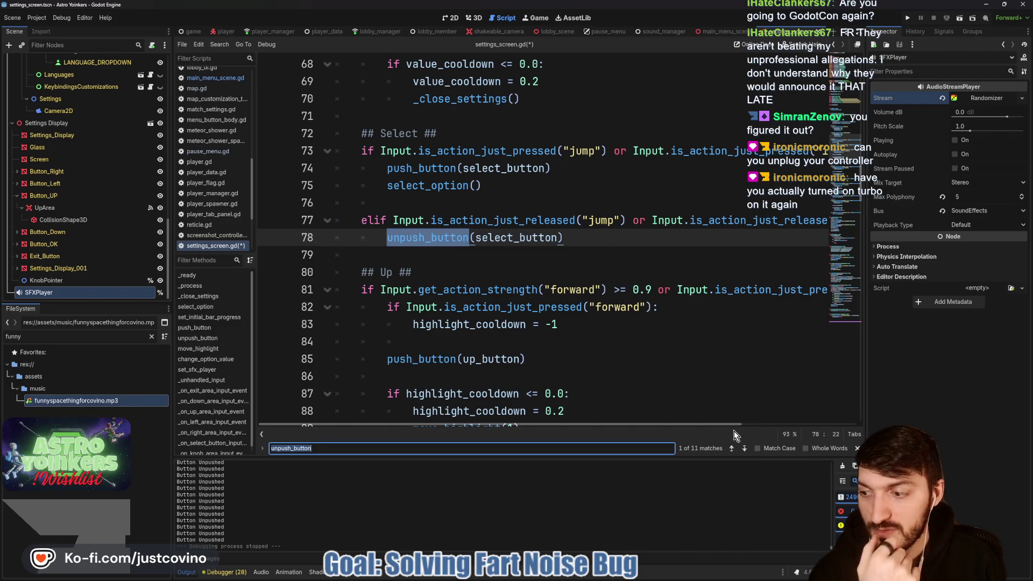
scroll(674, 355, "up", 3)
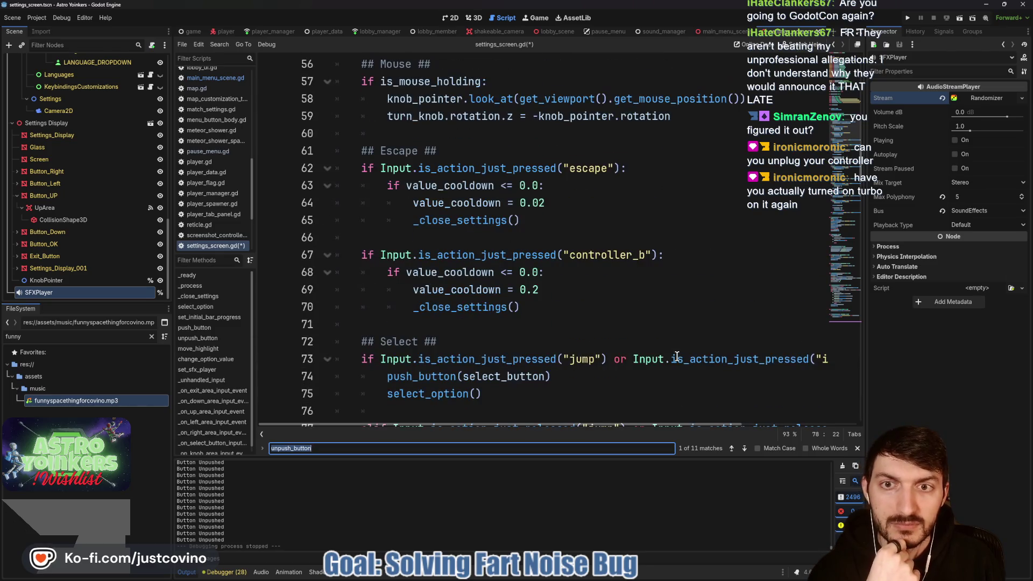
scroll(674, 355, "down", 3)
key("Return")
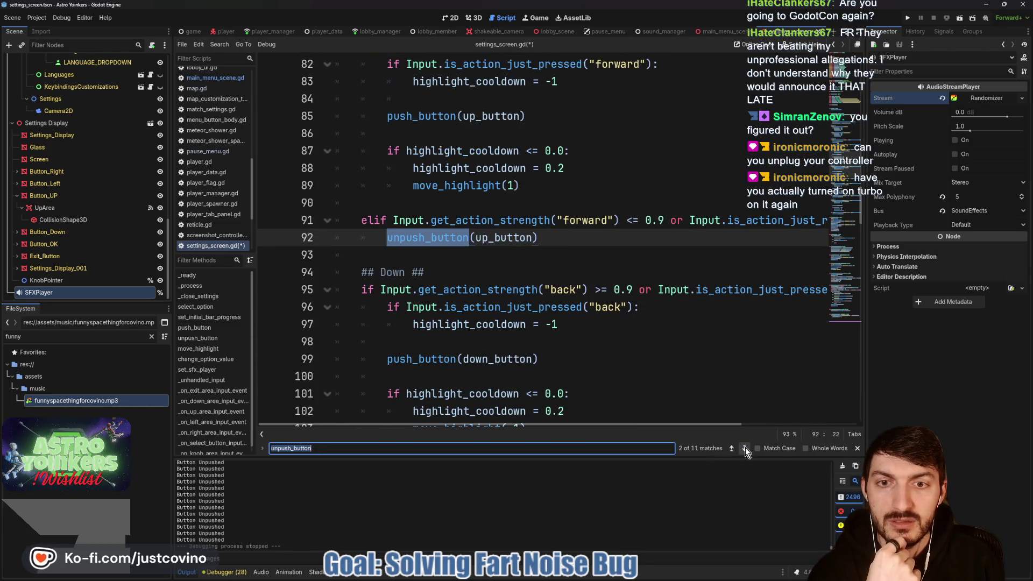
scroll(670, 322, "right", 5)
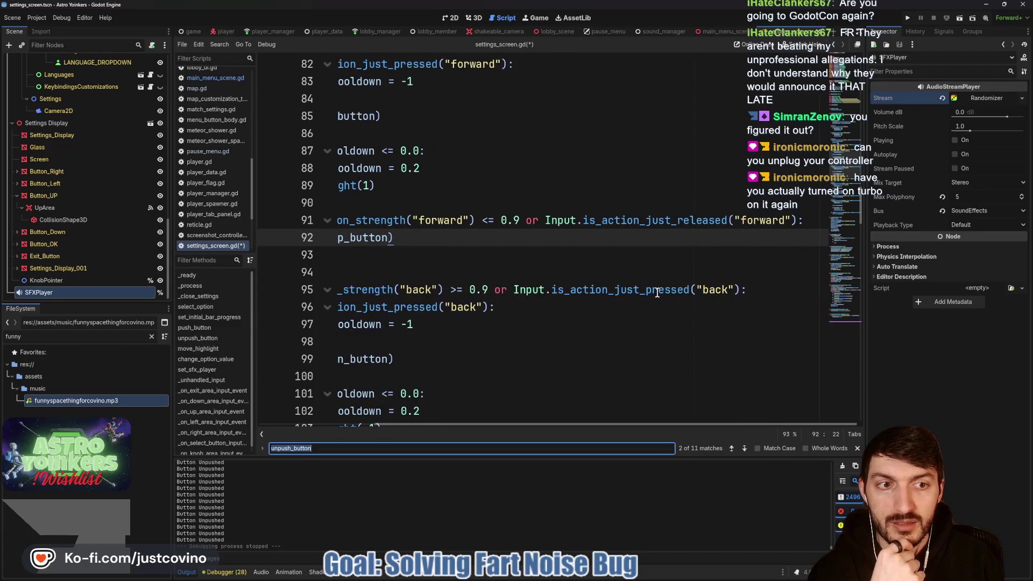
scroll(656, 292, "left", 5)
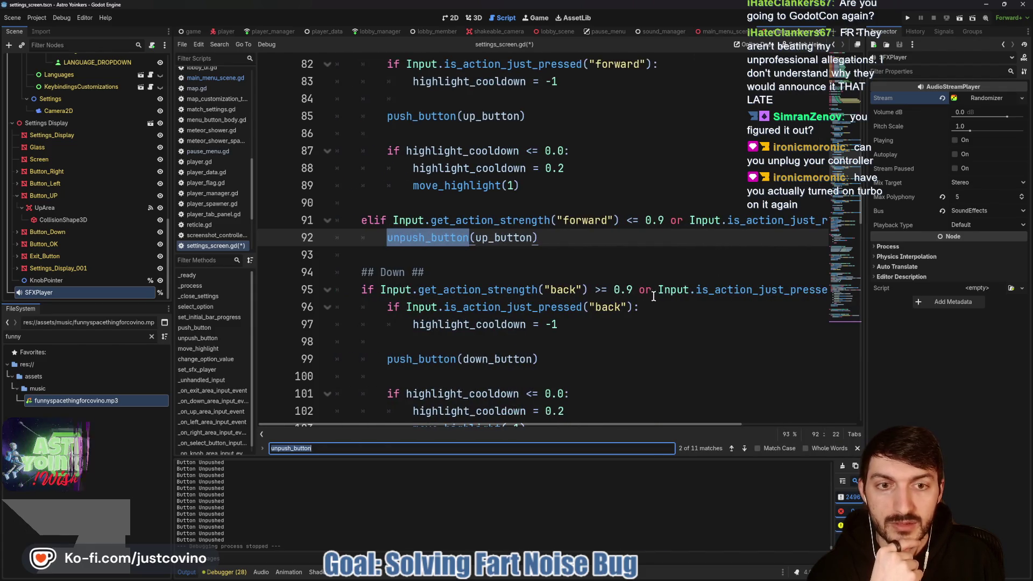
left_click(745, 450)
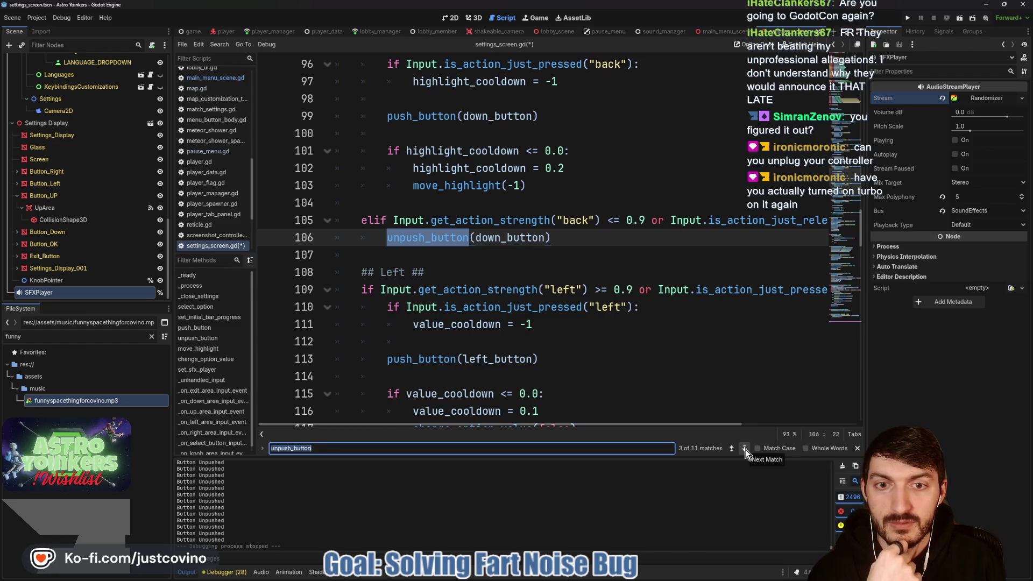
left_click(745, 449)
left_click(745, 449)
left_click(745, 450)
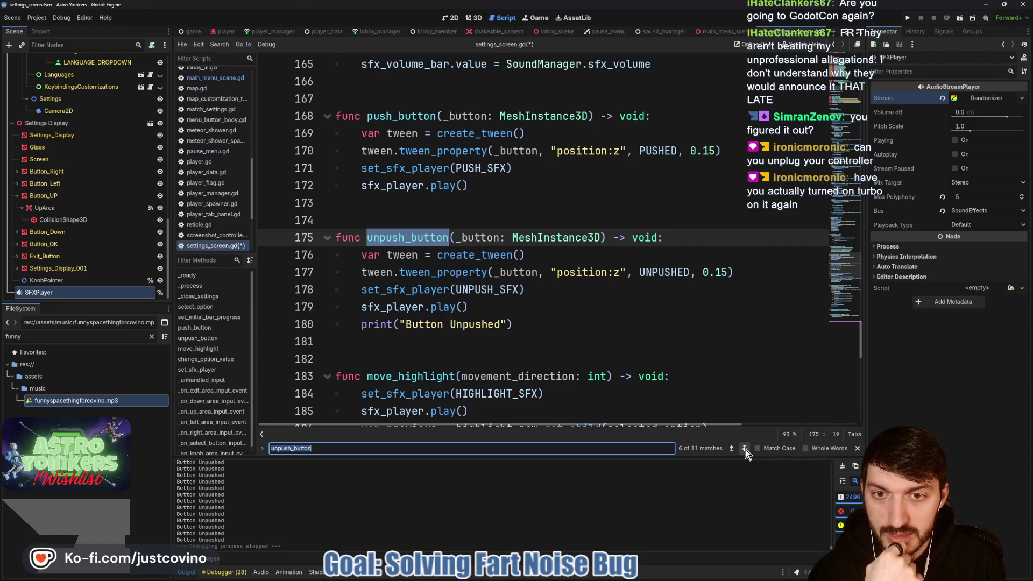
left_click(745, 450)
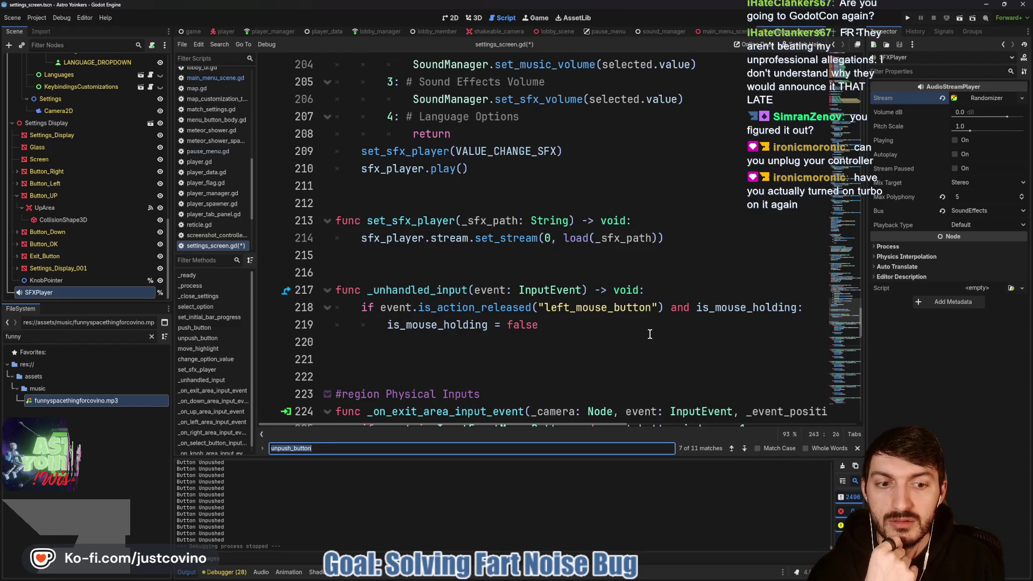
Continue through the remaining unpush_button calls, including line 243, until the search wraps to 1 of 11.
scroll(645, 335, "down", 1)
scroll(645, 335, "down", 5)
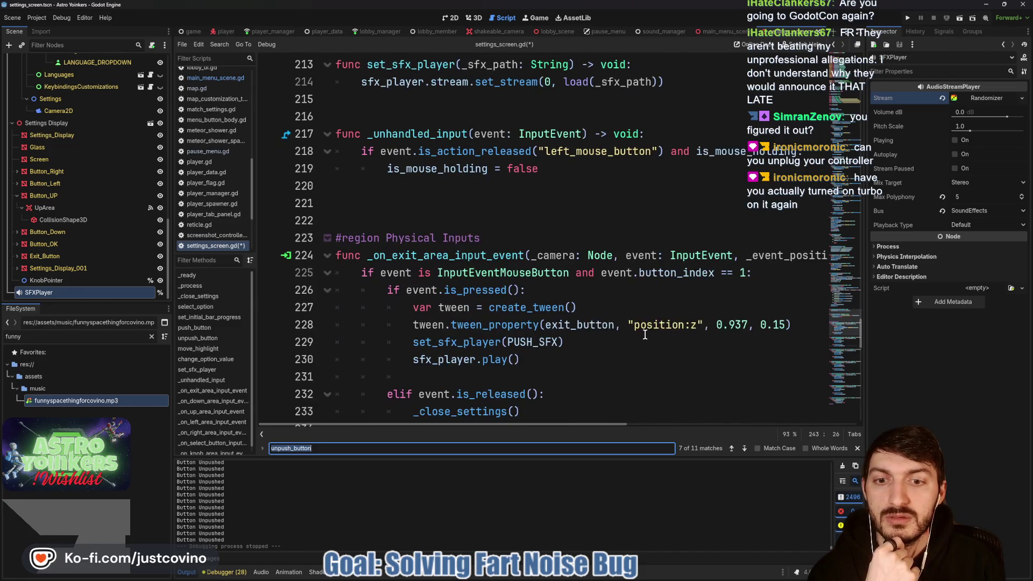
scroll(645, 345, "up", 5)
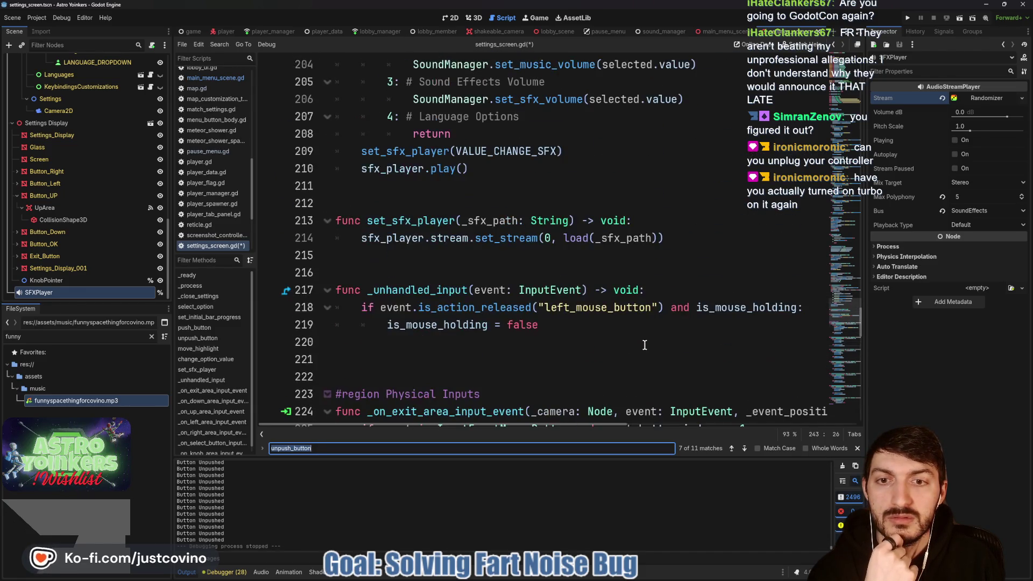
left_click(736, 448)
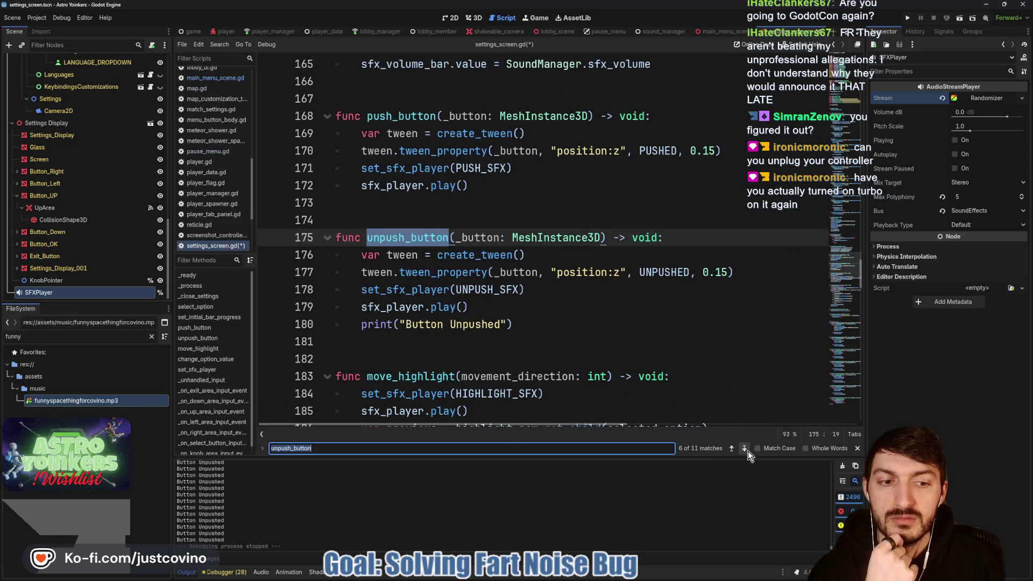
left_click(745, 448)
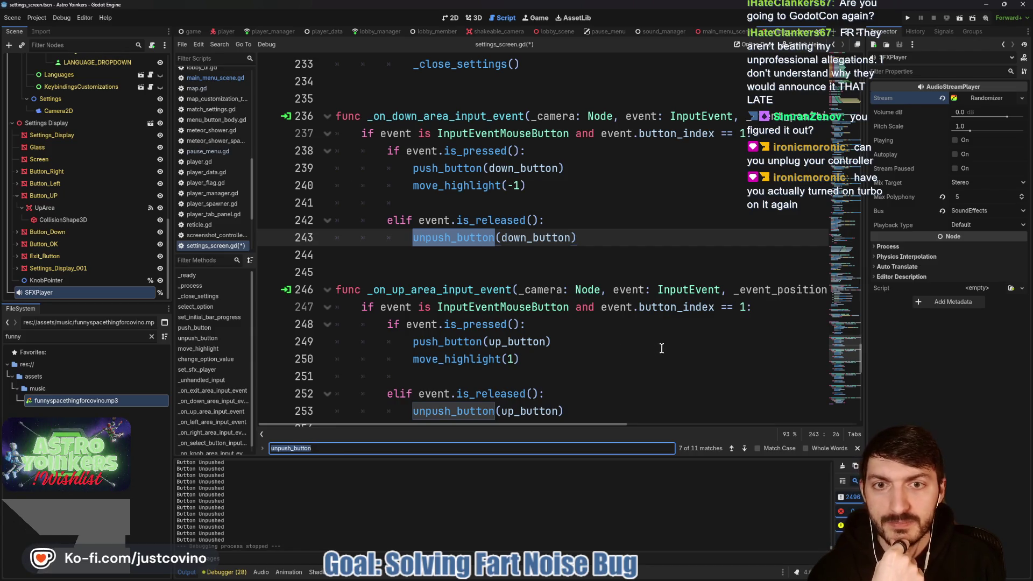
left_click(743, 449)
left_click(742, 449)
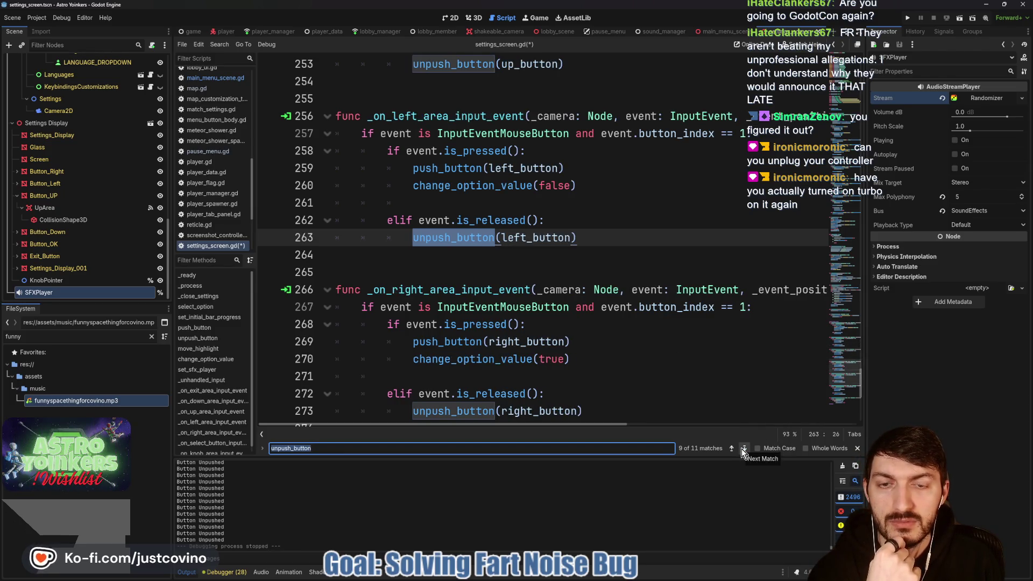
left_click(742, 449)
left_click(742, 449)
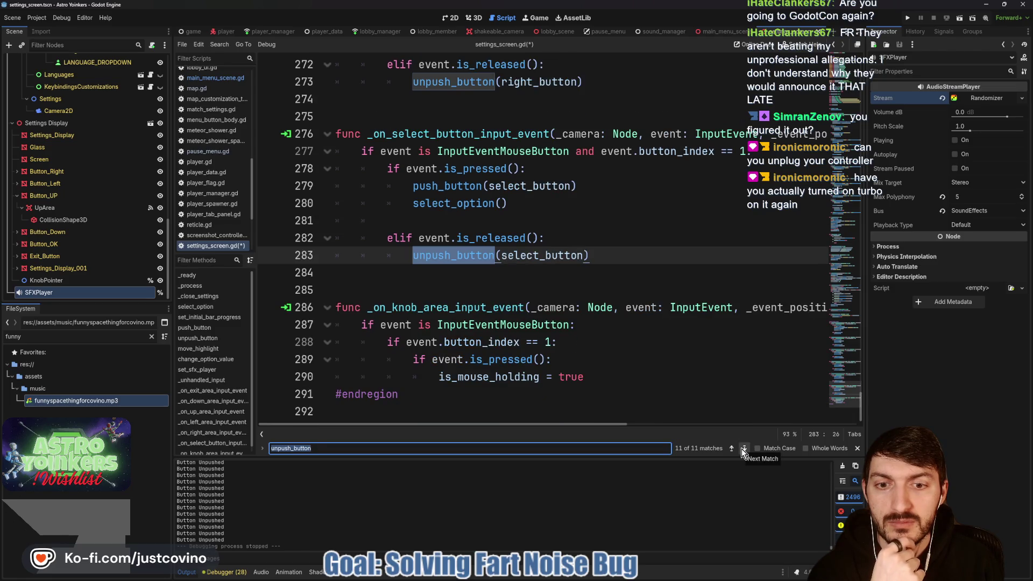
left_click(741, 449)
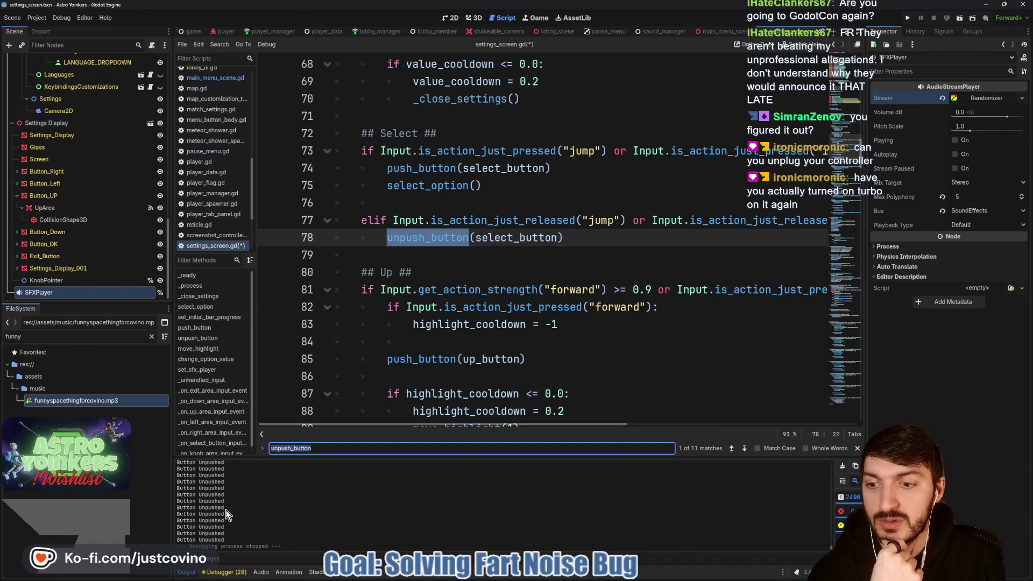
scroll(421, 318, "up", 9)
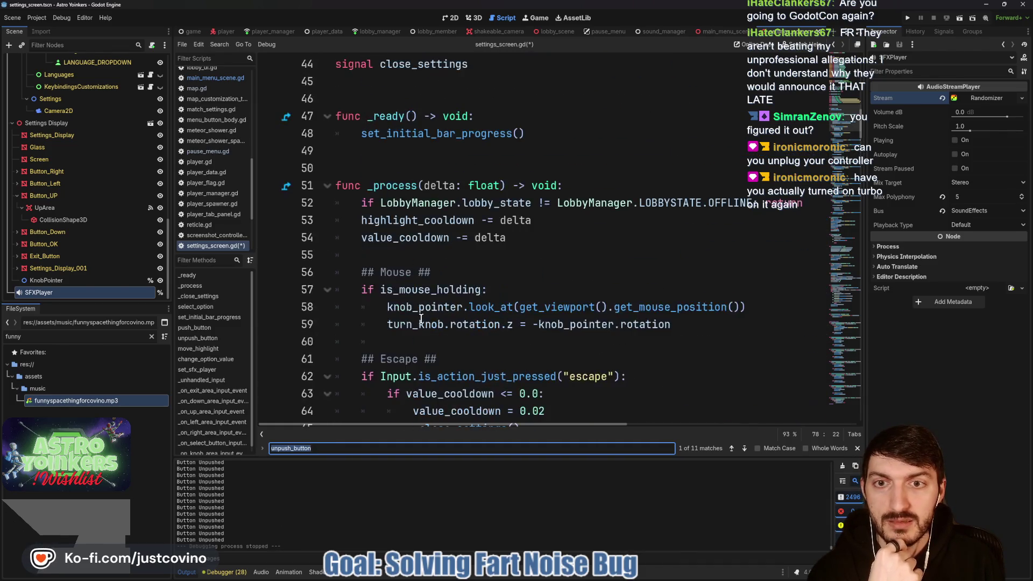
scroll(421, 319, "down", 2)
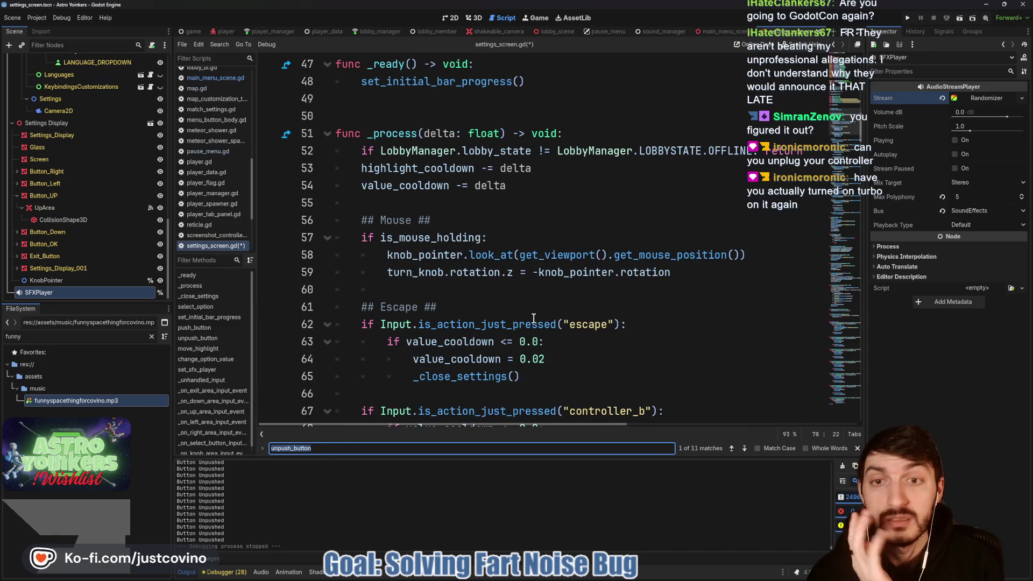
scroll(533, 319, "down", 5)
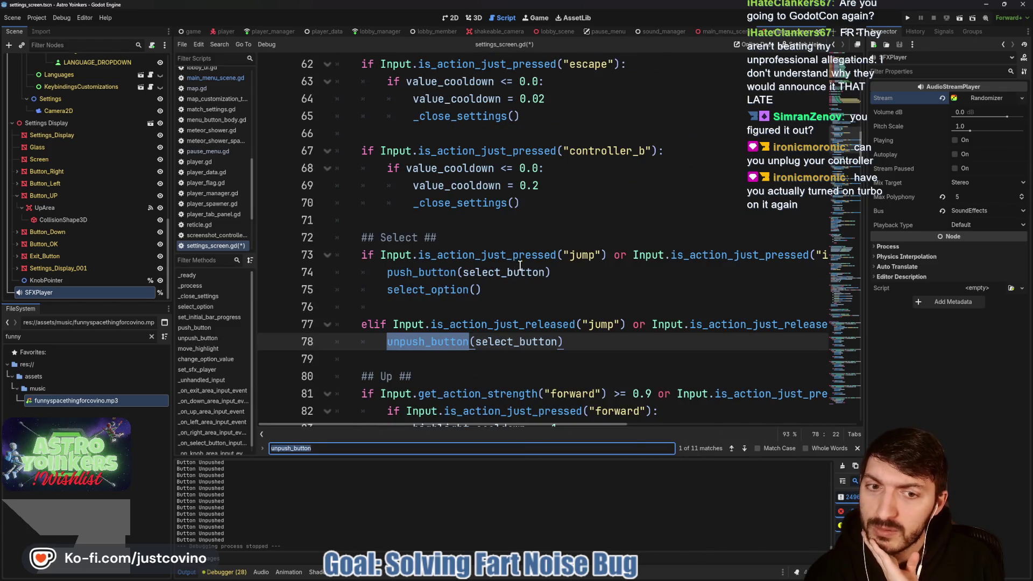
mouse_move(490, 321)
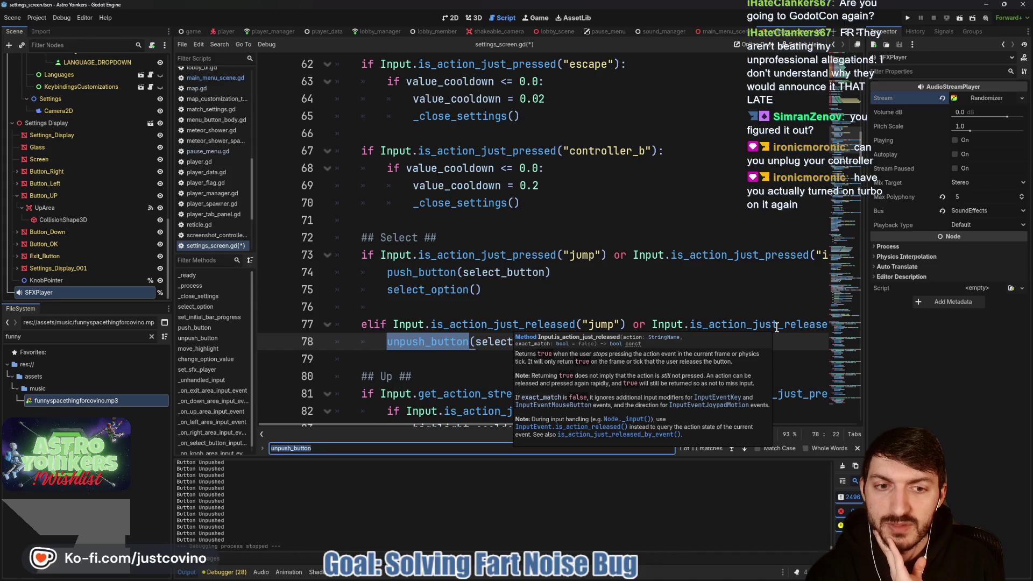
scroll(655, 319, "down", 2)
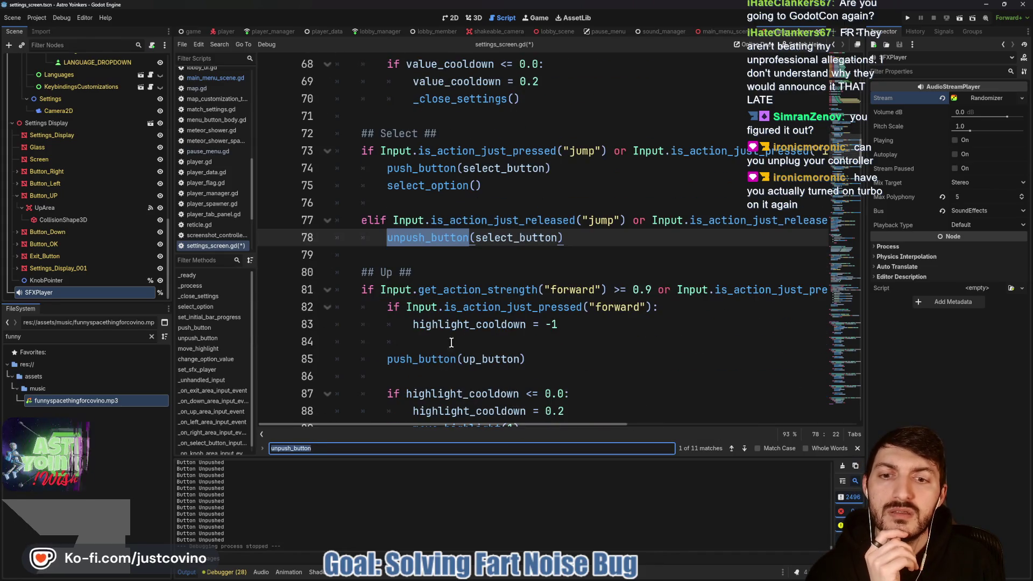
scroll(414, 364, "down", 3)
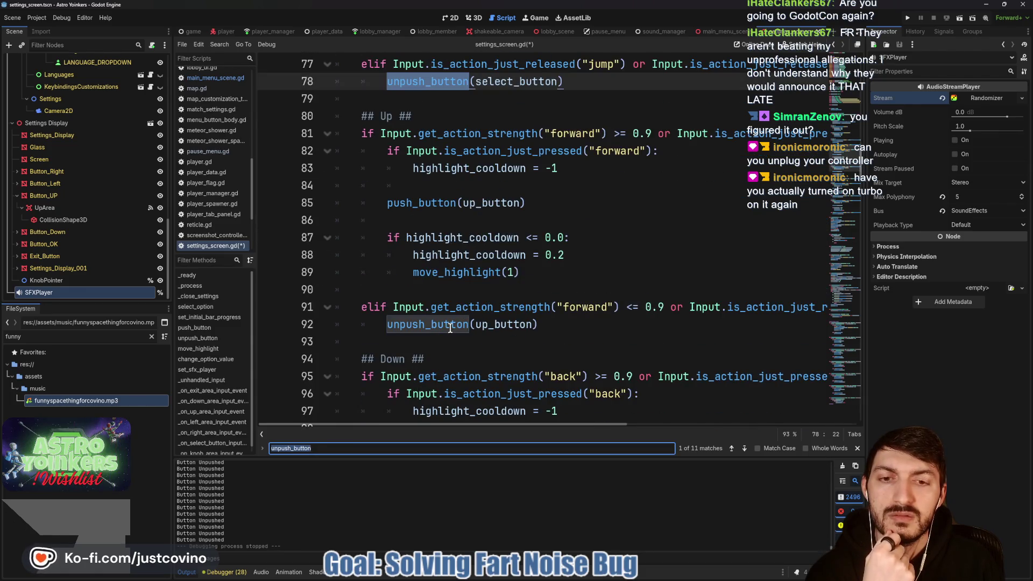
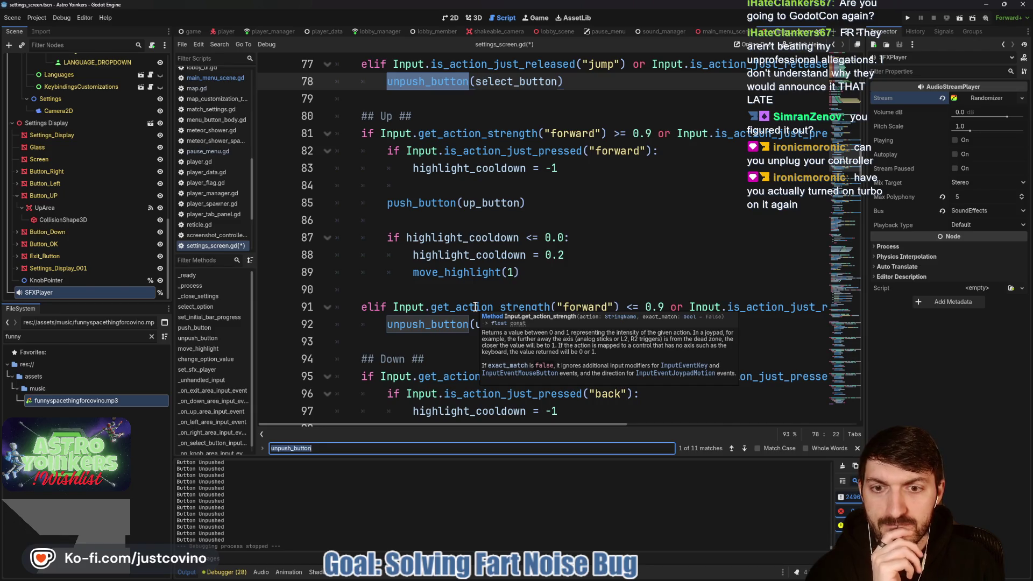
Append 'and Input.get_action_strength() != 0.0' to the release condition after the 0.9 threshold.
scroll(475, 307, "up", 7)
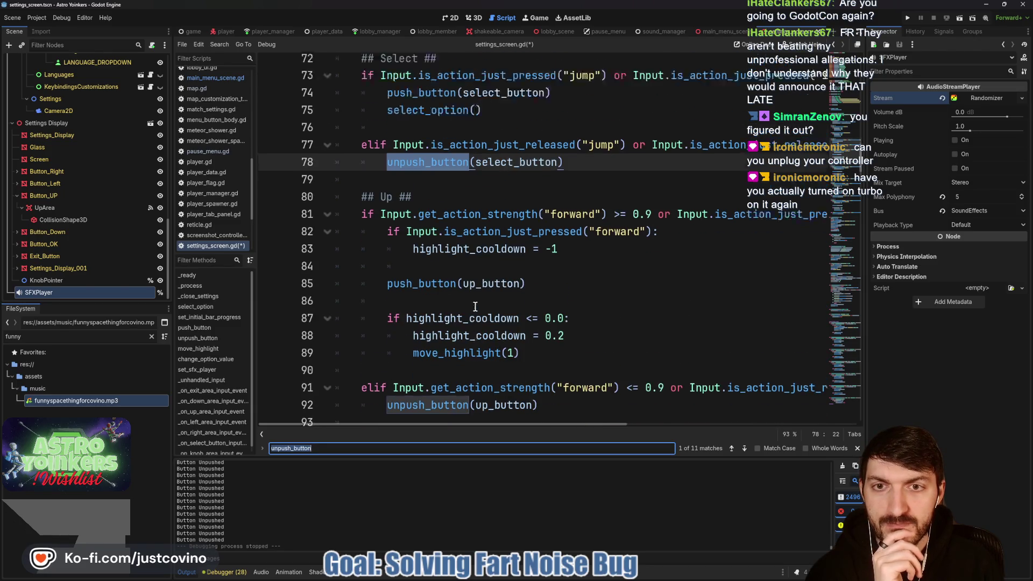
scroll(475, 306, "up", 5)
scroll(538, 301, "down", 8)
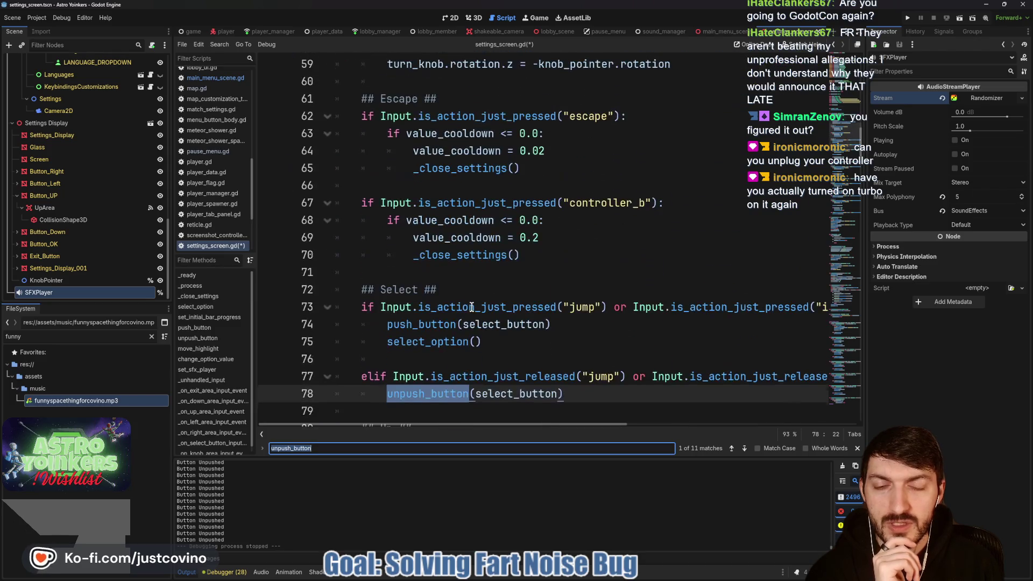
left_click(593, 293)
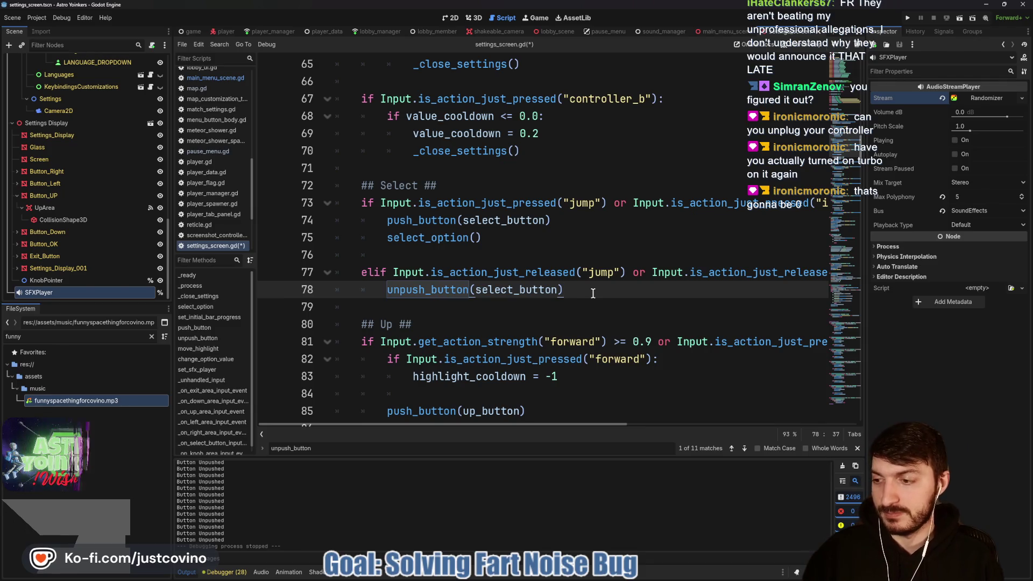
scroll(594, 299, "down", 4)
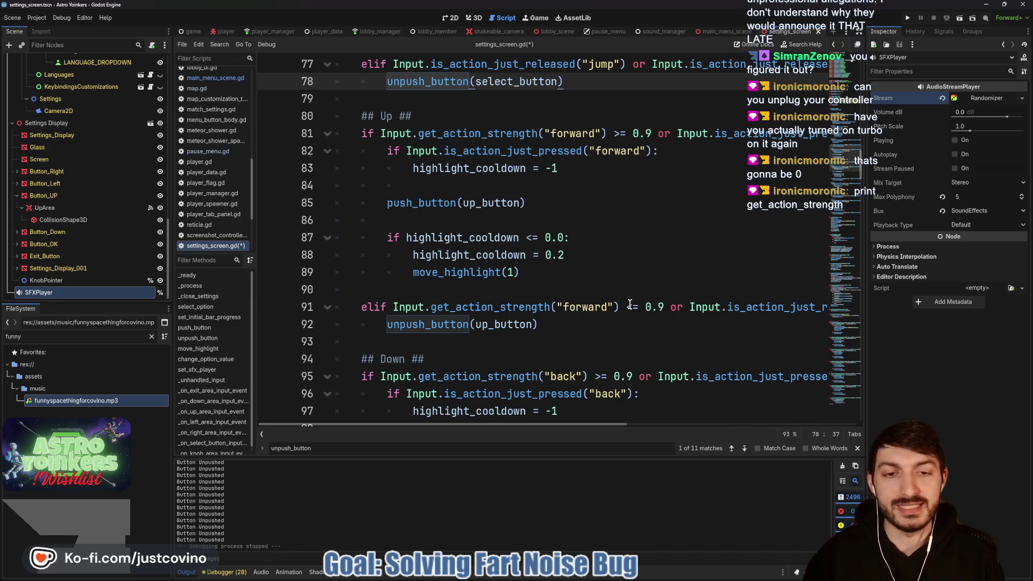
scroll(630, 305, "down", 1)
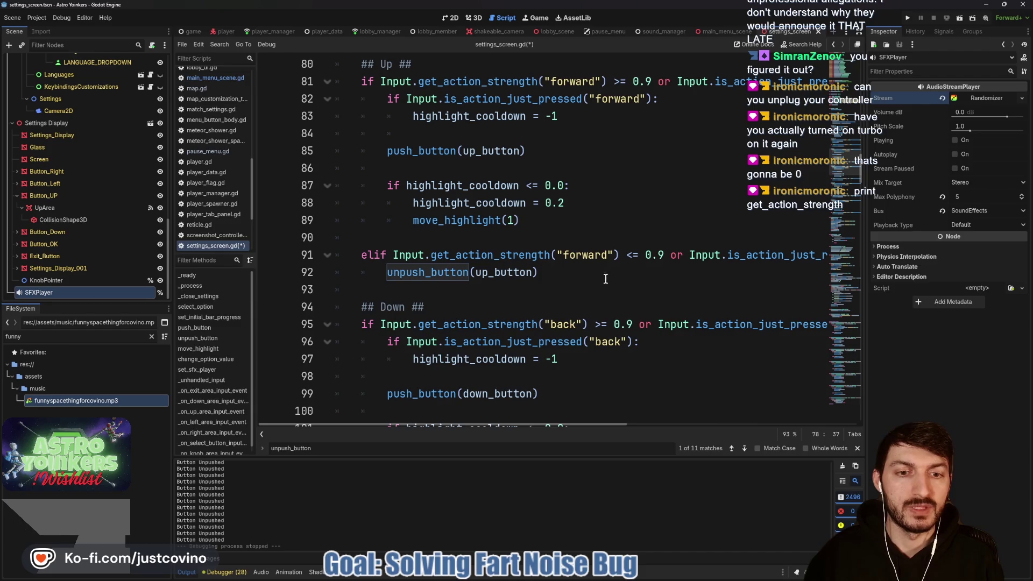
left_click(627, 257)
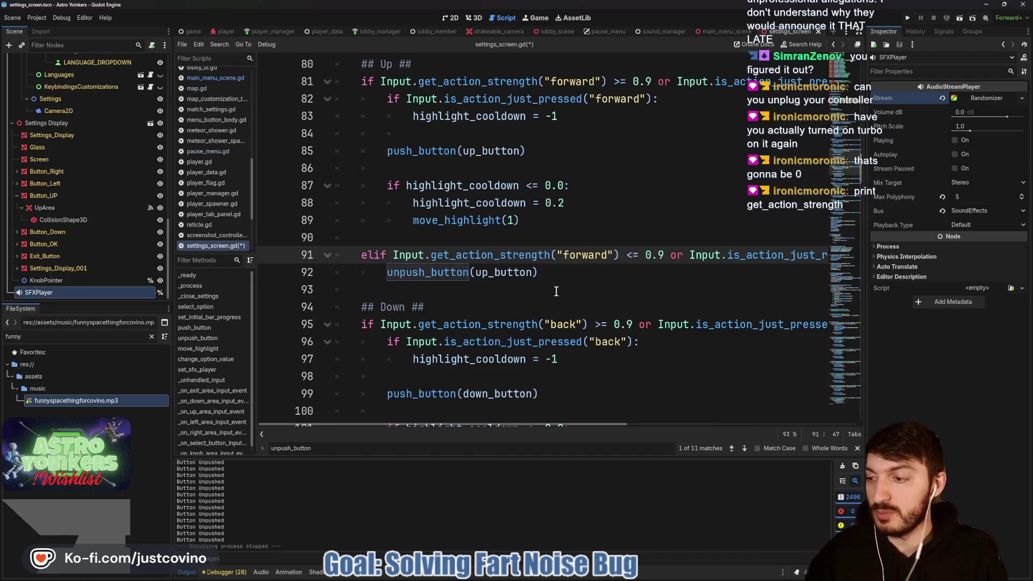
scroll(556, 291, "down", 2)
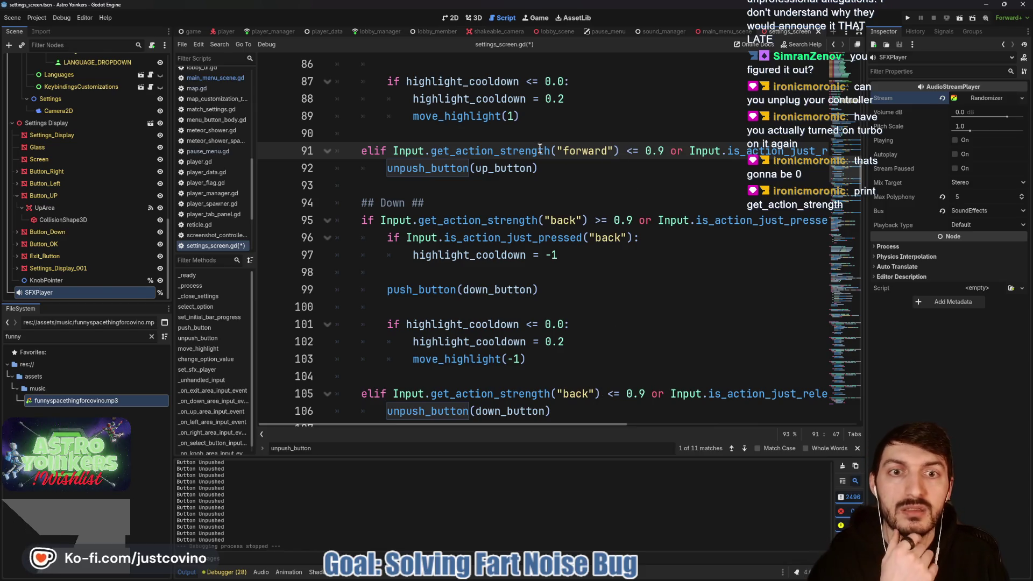
mouse_move(527, 151)
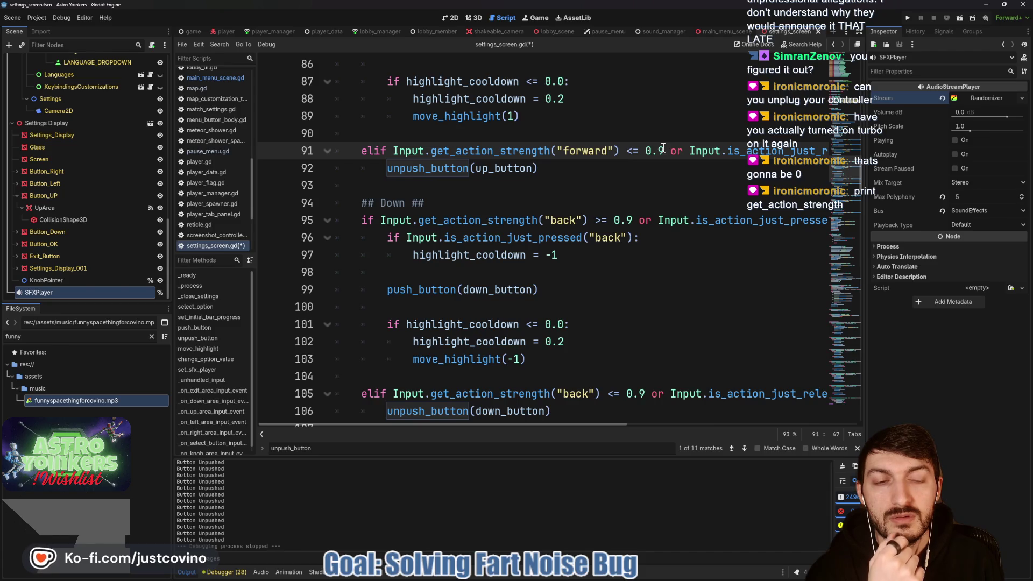
left_click(664, 150)
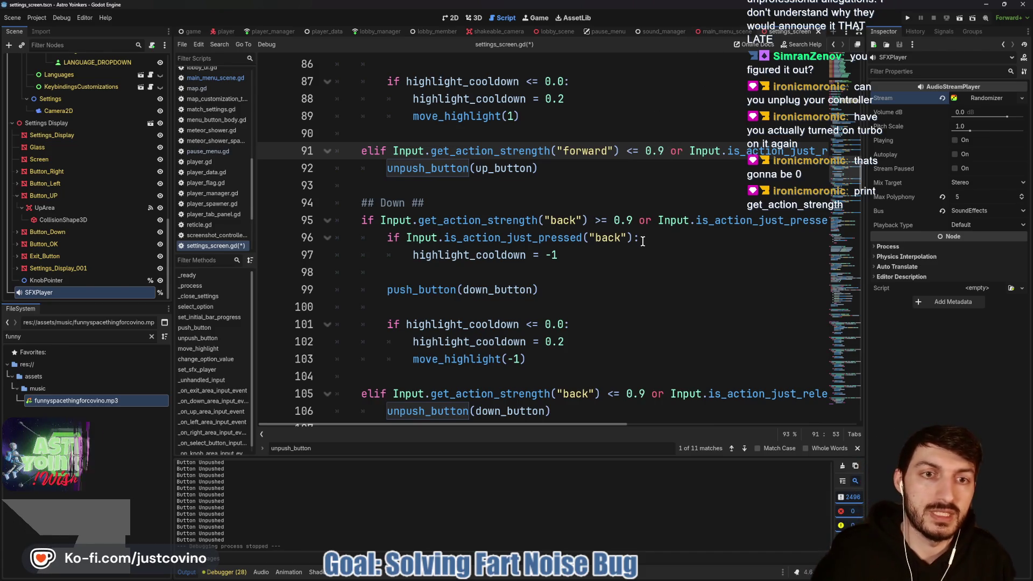
scroll(624, 284, "down", 1)
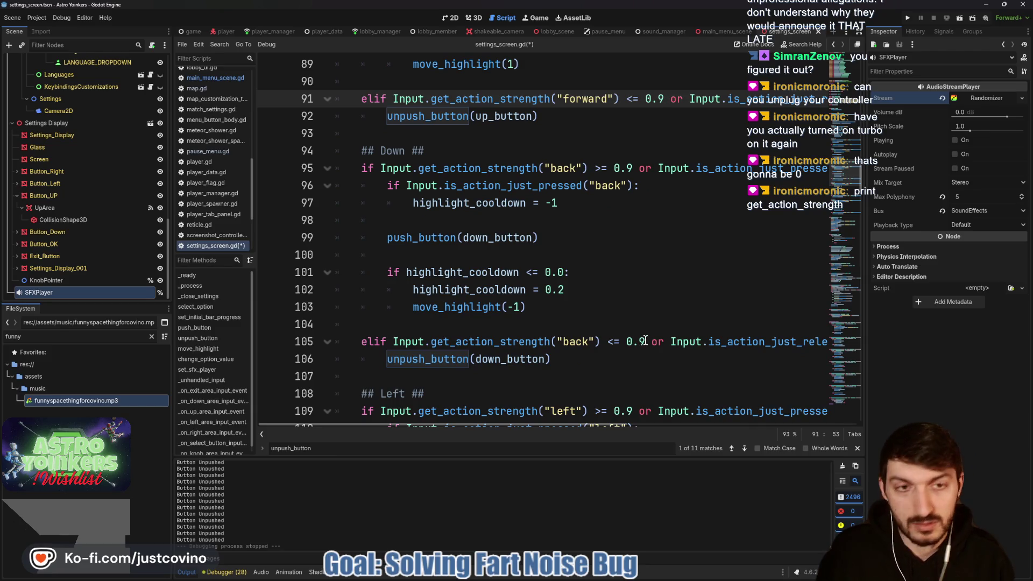
scroll(655, 278, "down", 5)
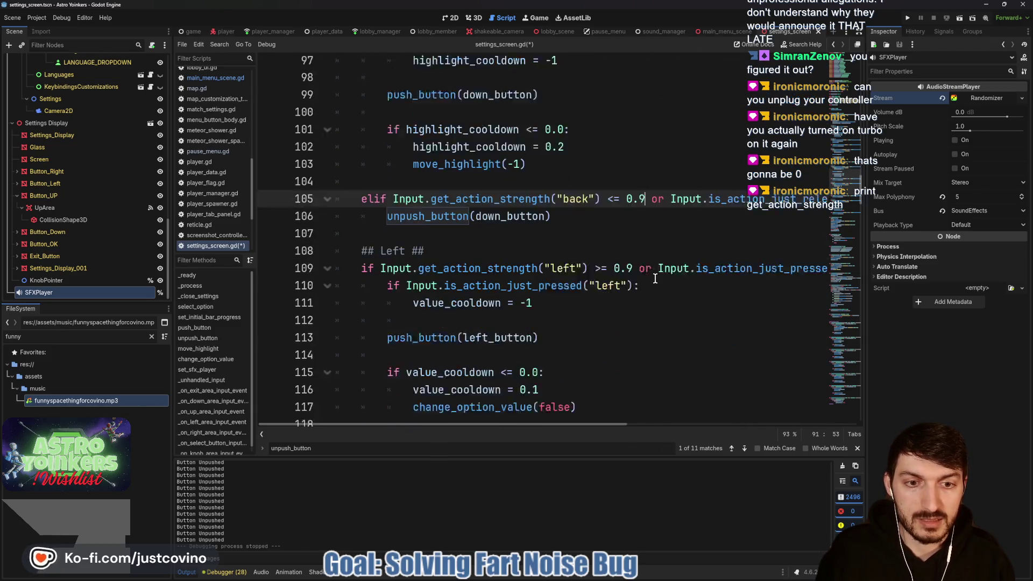
scroll(656, 278, "down", 1)
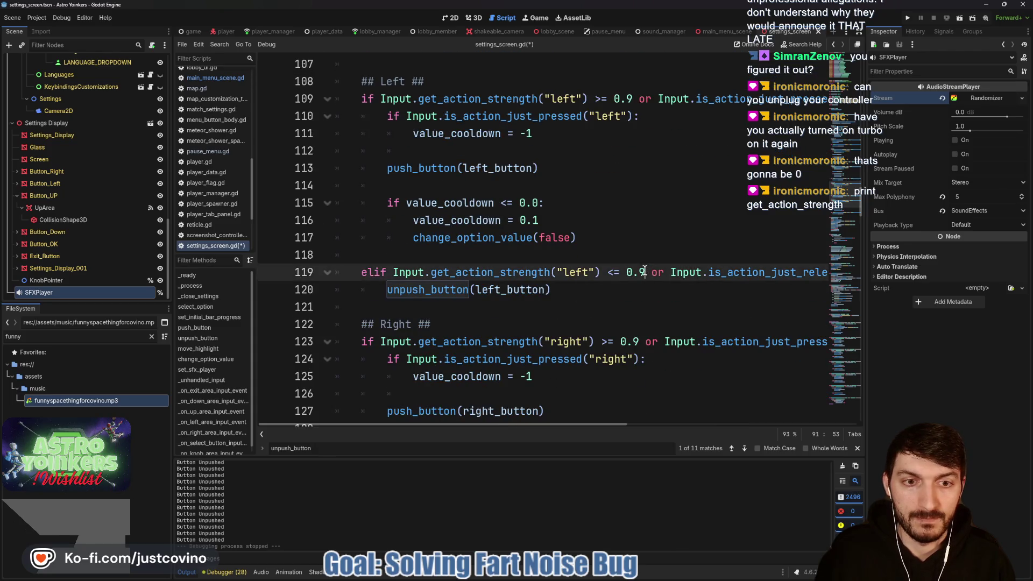
scroll(639, 336, "down", 4)
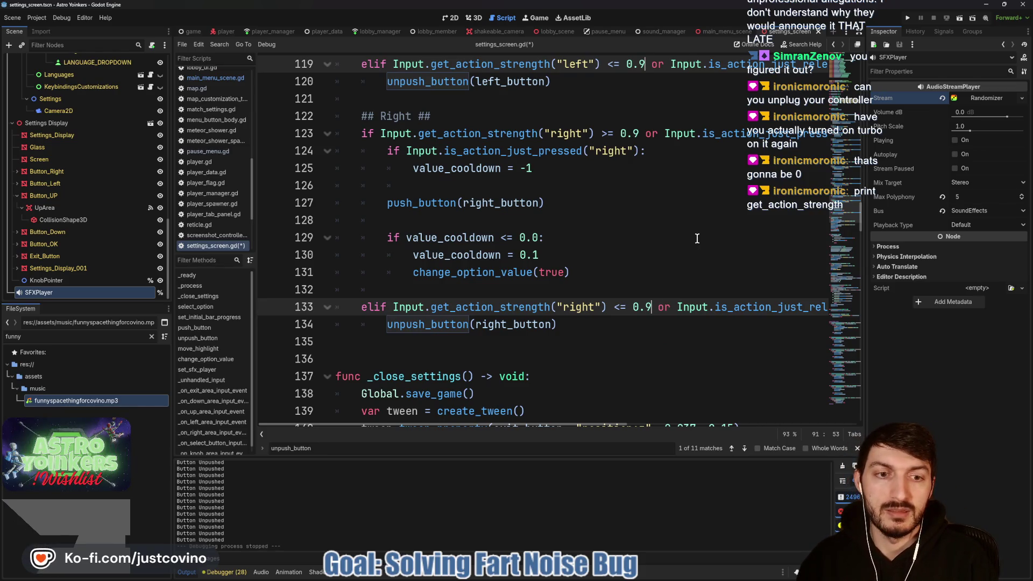
type("and Input")
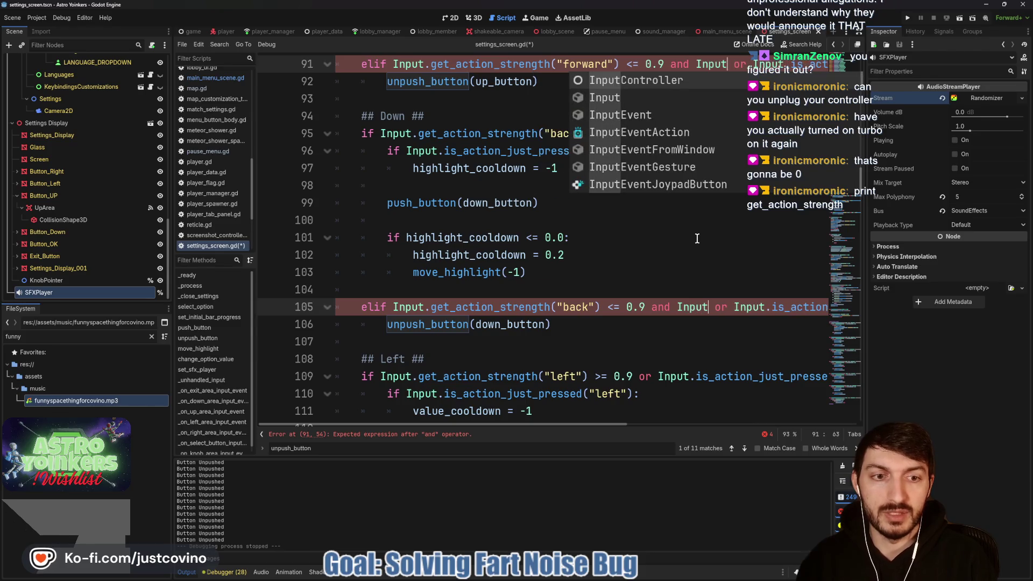
type(".get_action_s")
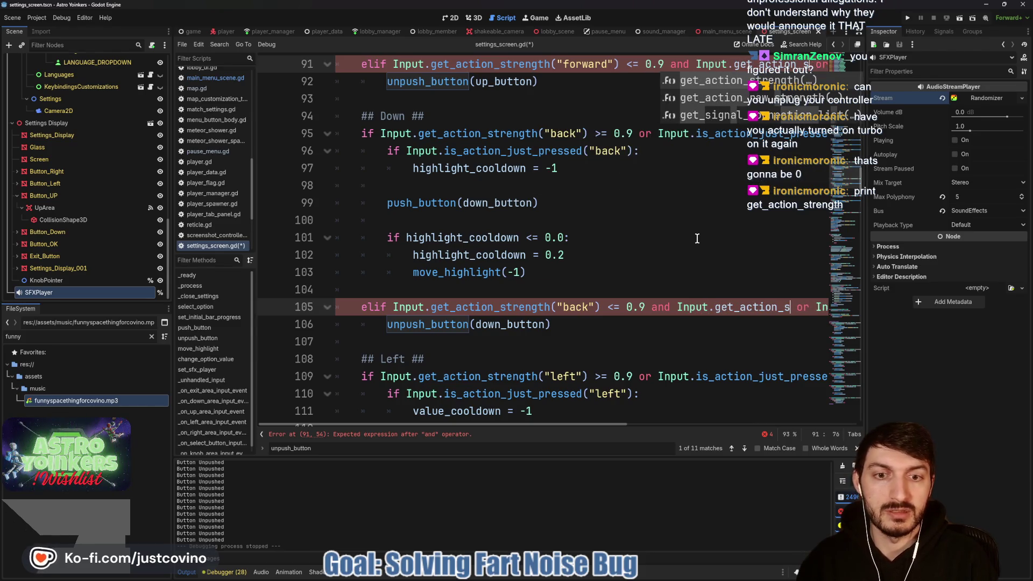
type("tre")
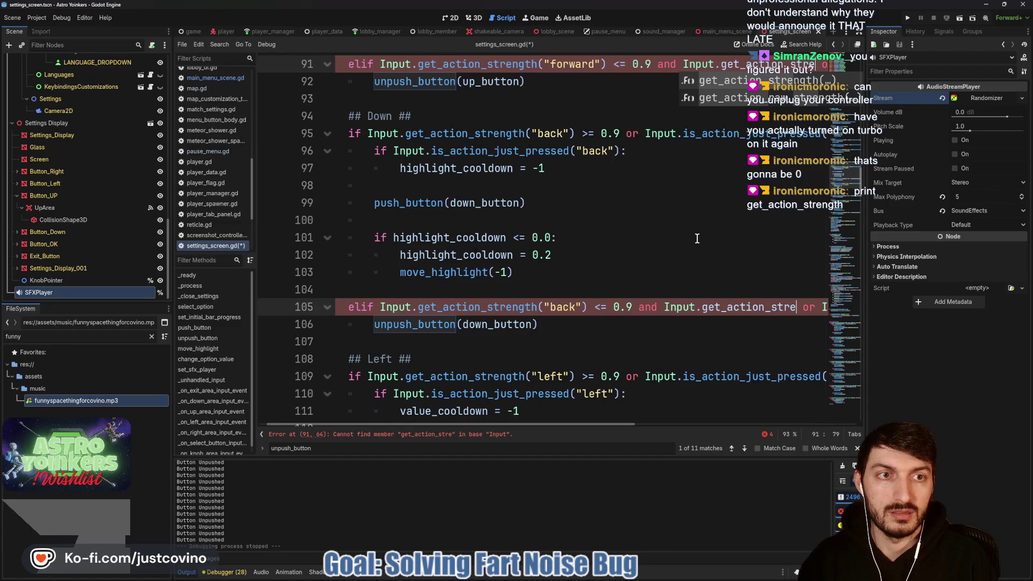
key("Return")
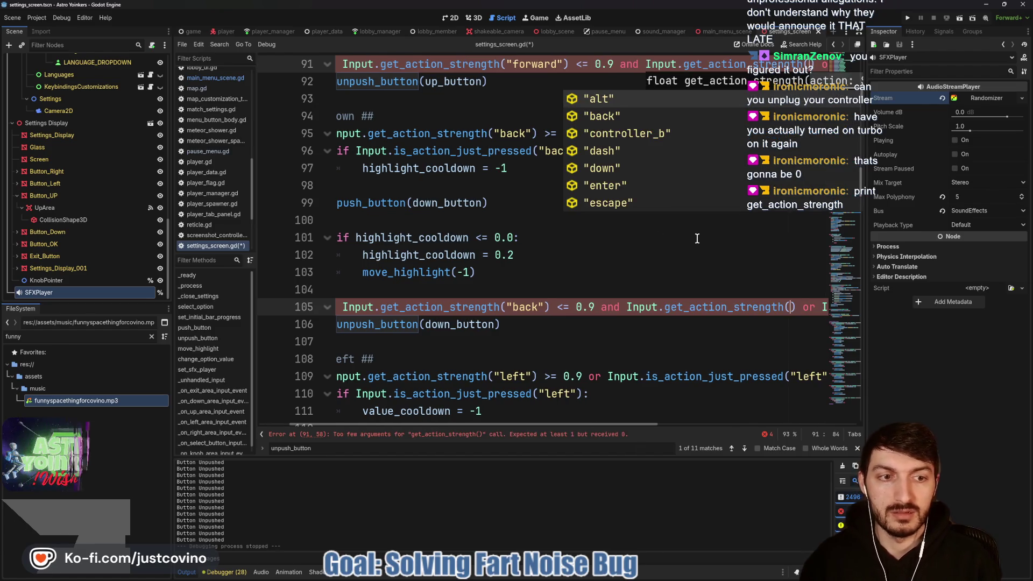
key("Right")
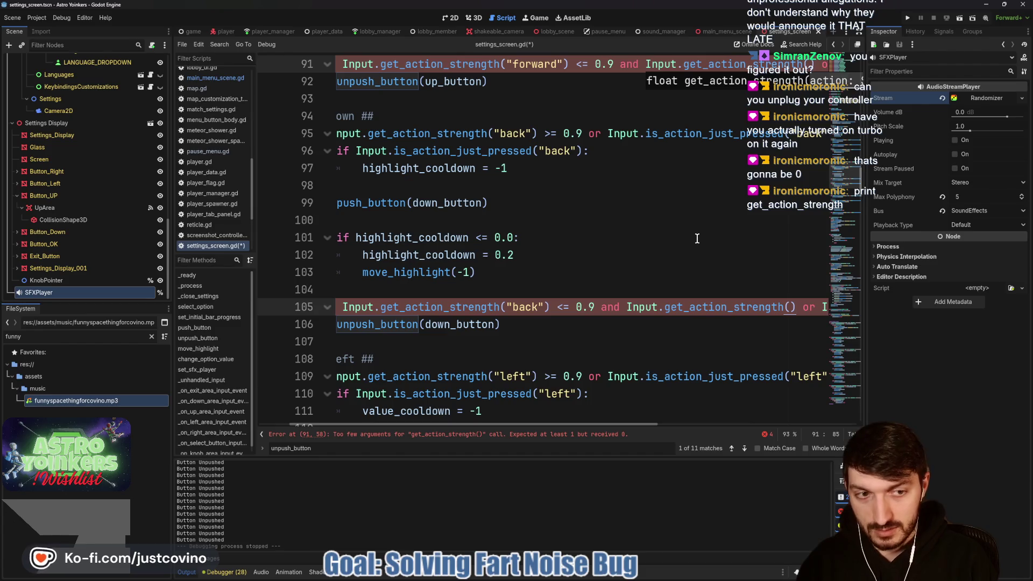
type("!=")
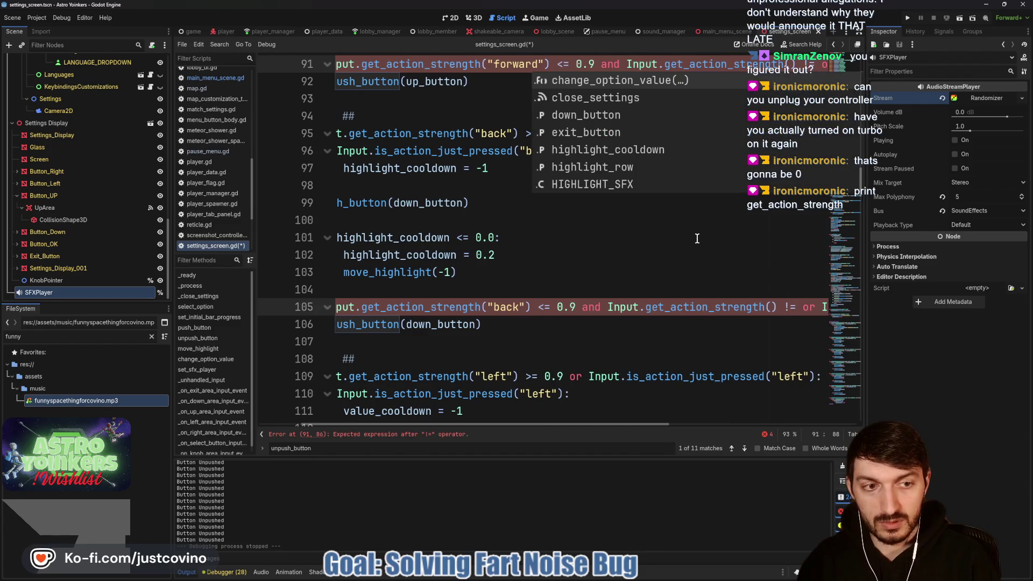
type(" 0.0")
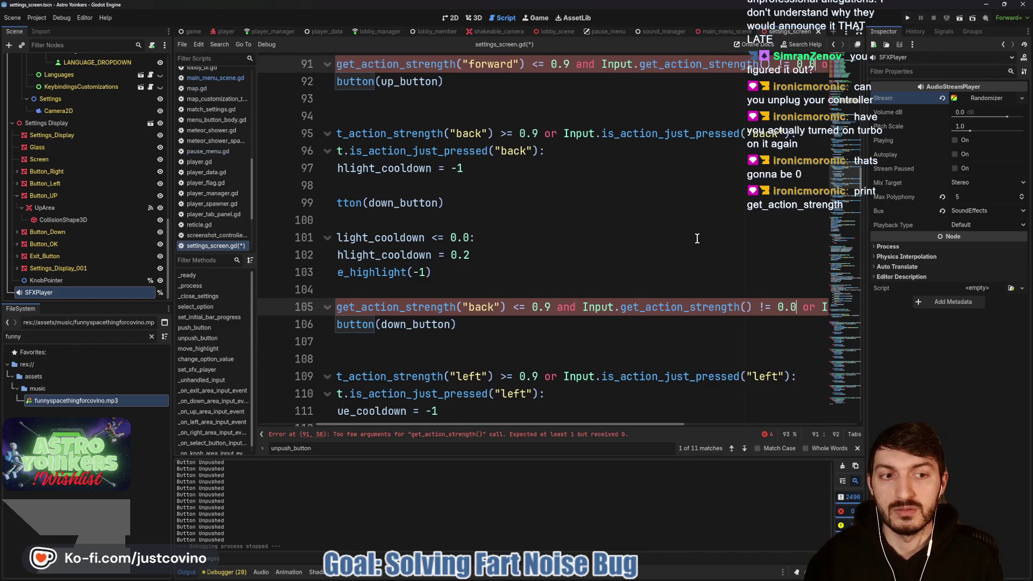
Fill the empty get_action_strength arguments with "back" on line 105 and "forward" on line 91.
left_click(744, 307)
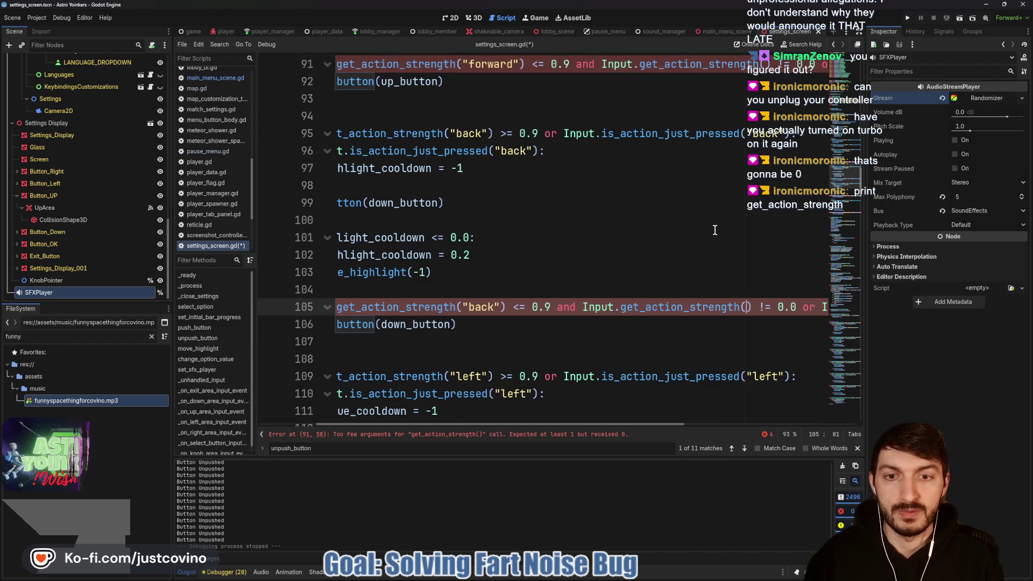
type("\"back")
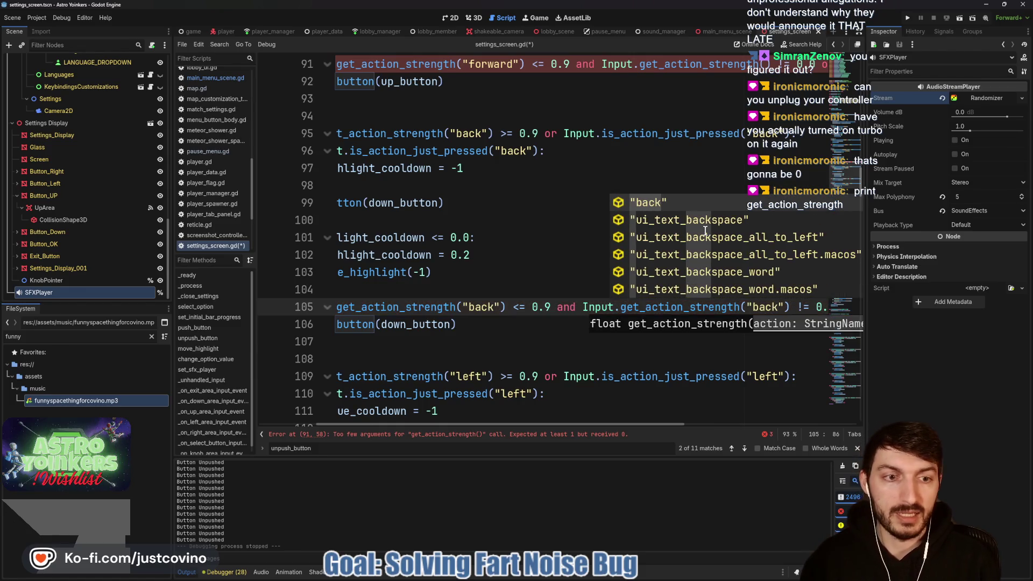
scroll(691, 154, "up", 2)
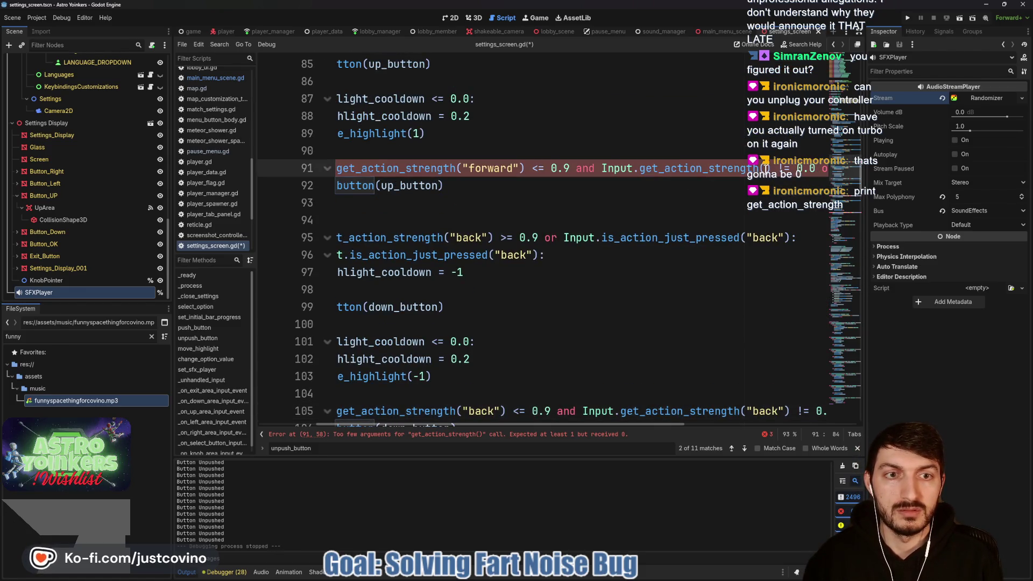
left_click(764, 169)
type("\"fo")
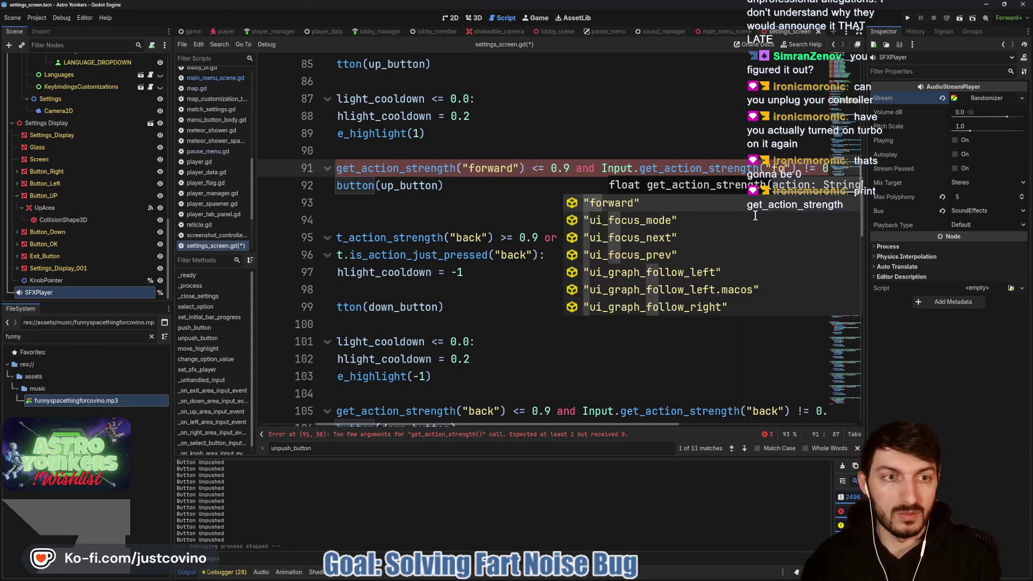
key("Return")
Pass "left" to get_action_strength on line 119 and "right" on line 133.
scroll(593, 236, "up", 4)
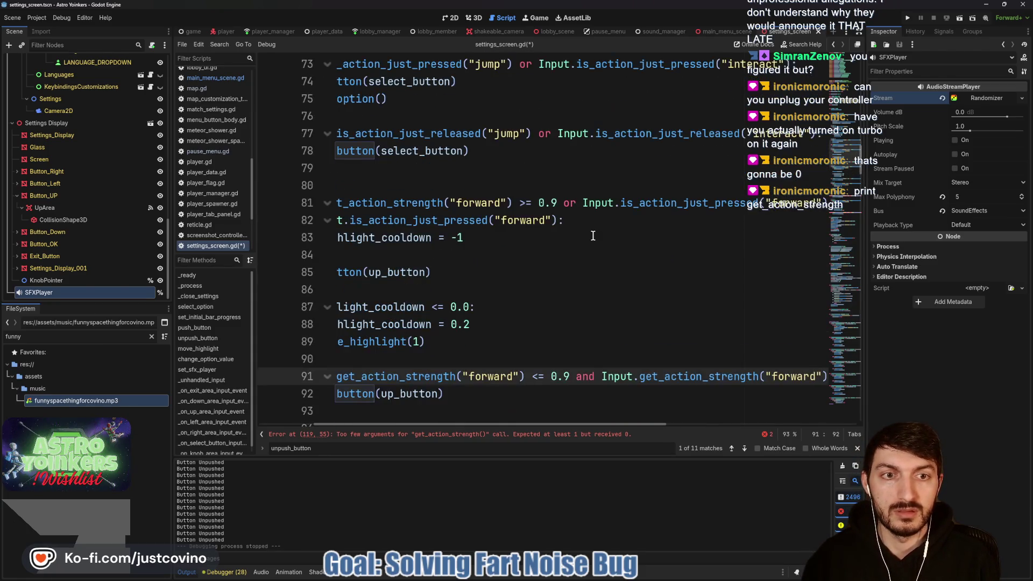
scroll(603, 244, "left", 3)
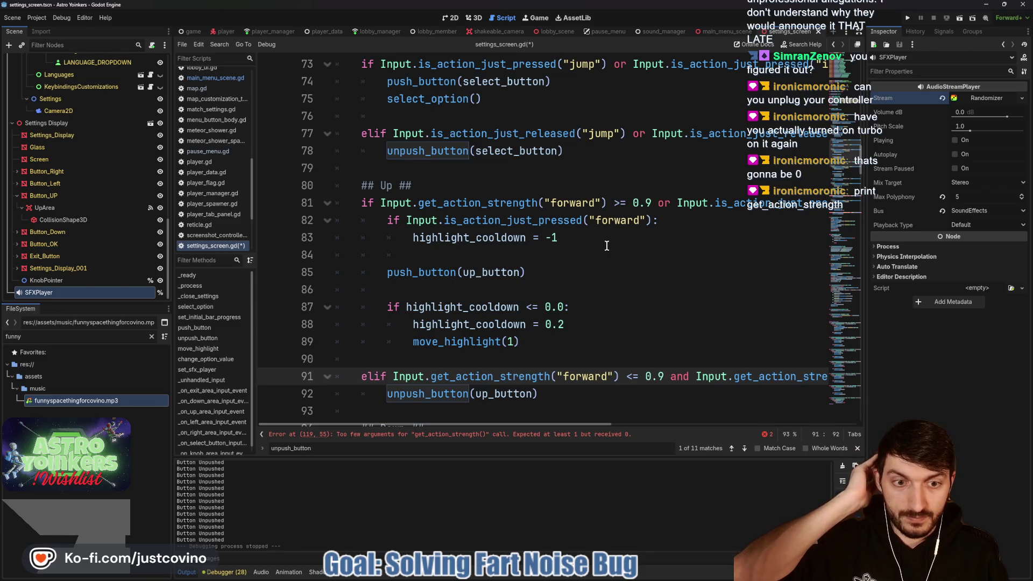
scroll(606, 245, "down", 4)
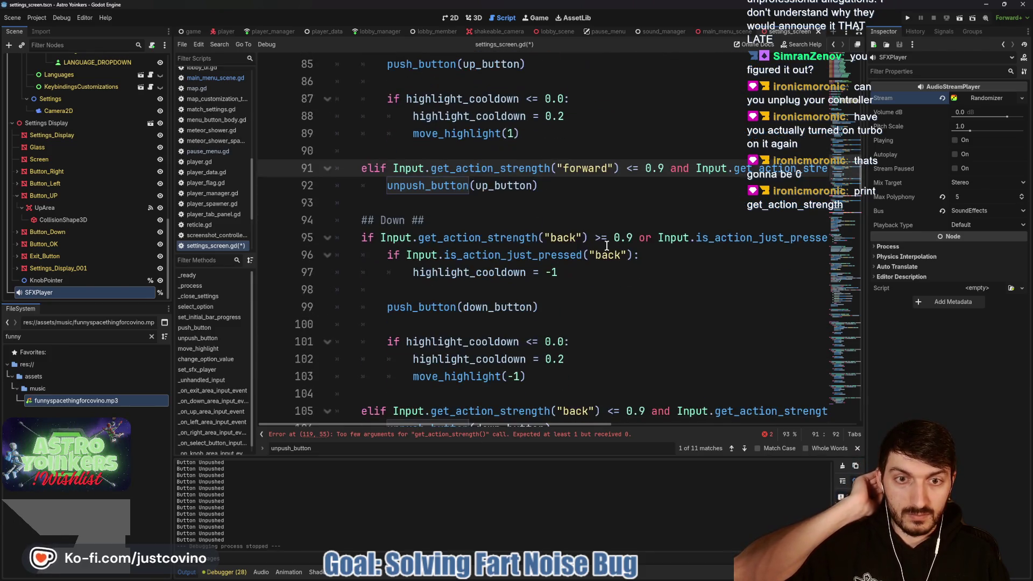
scroll(606, 245, "down", 2)
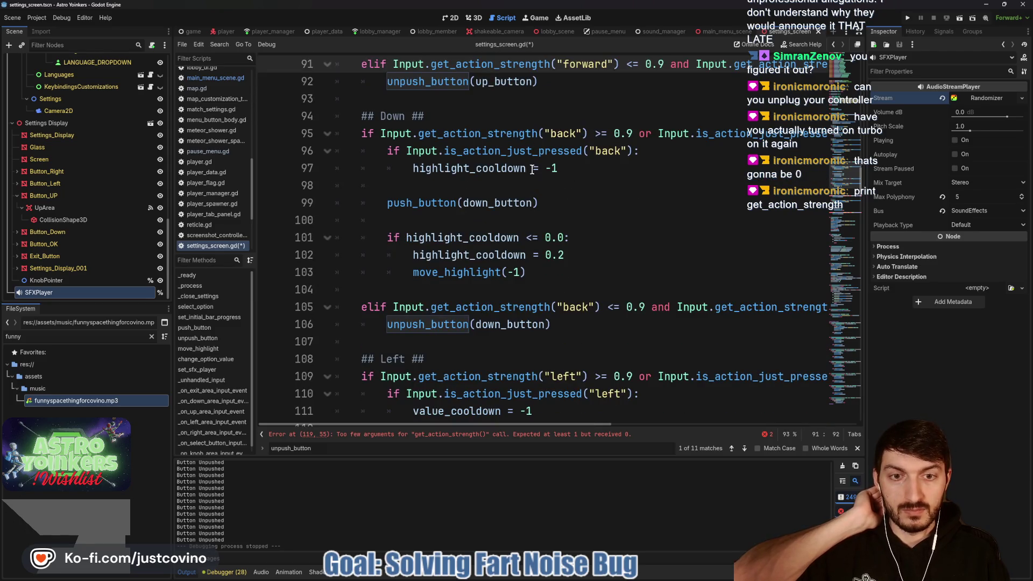
scroll(510, 293, "down", 4)
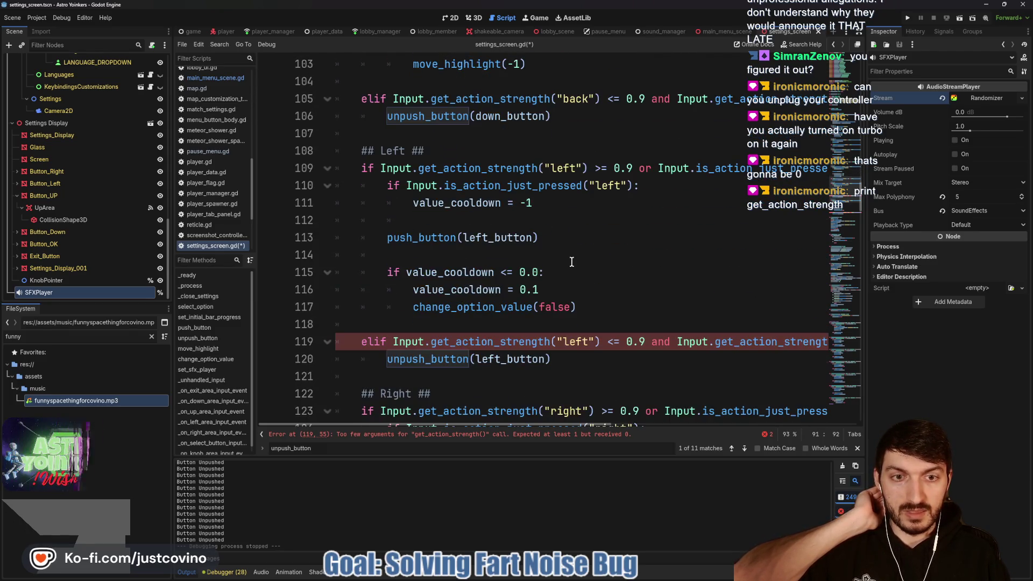
scroll(708, 177, "right", 3)
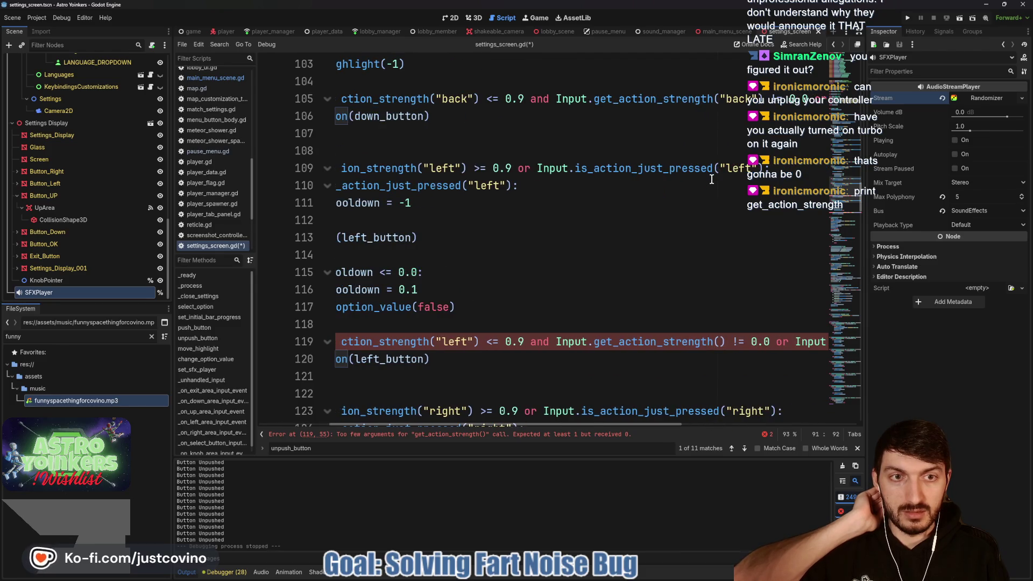
scroll(667, 186, "left", 3)
scroll(648, 177, "down", 1)
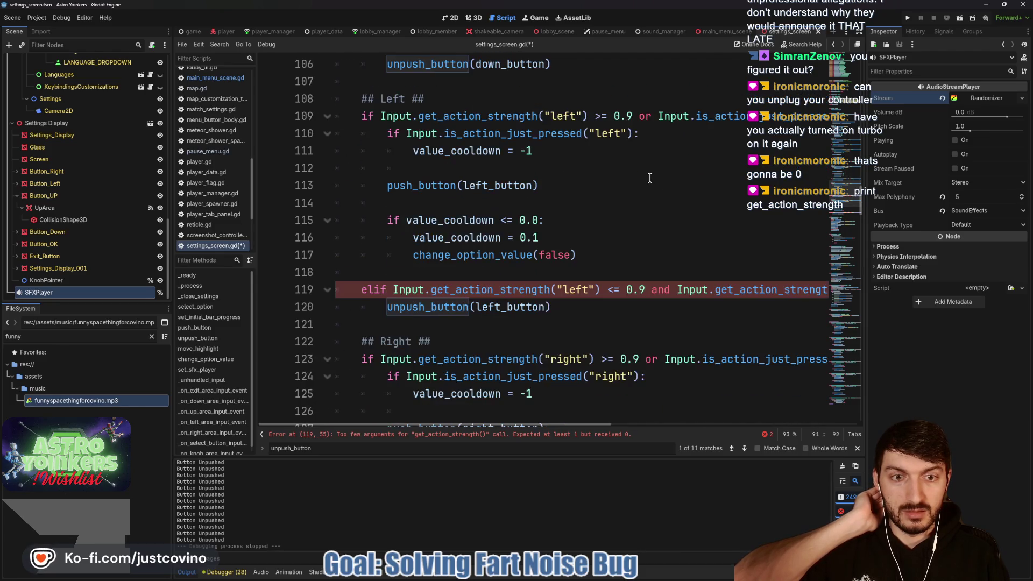
scroll(710, 293, "right", 2)
left_click(760, 289)
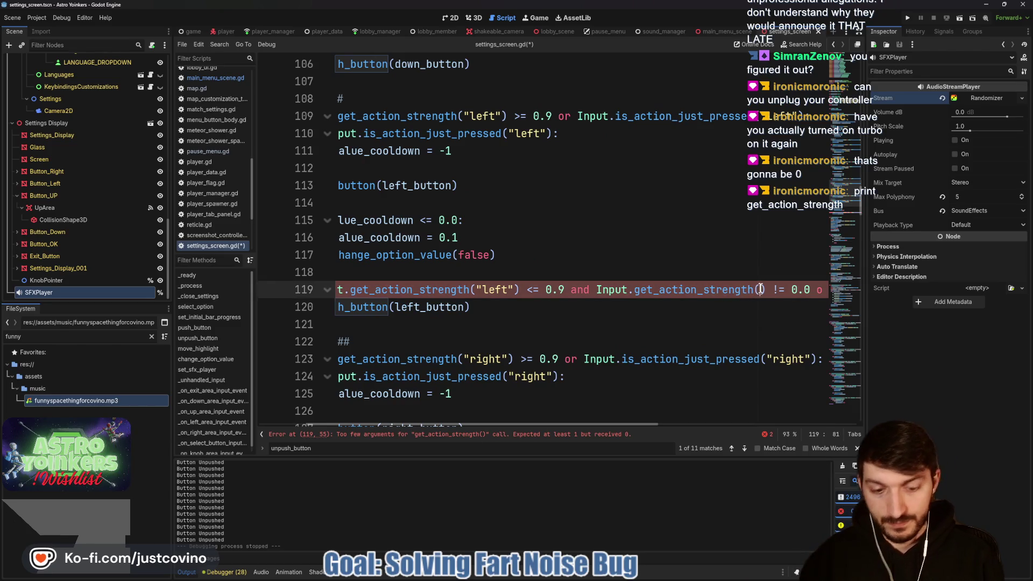
type("\"left")
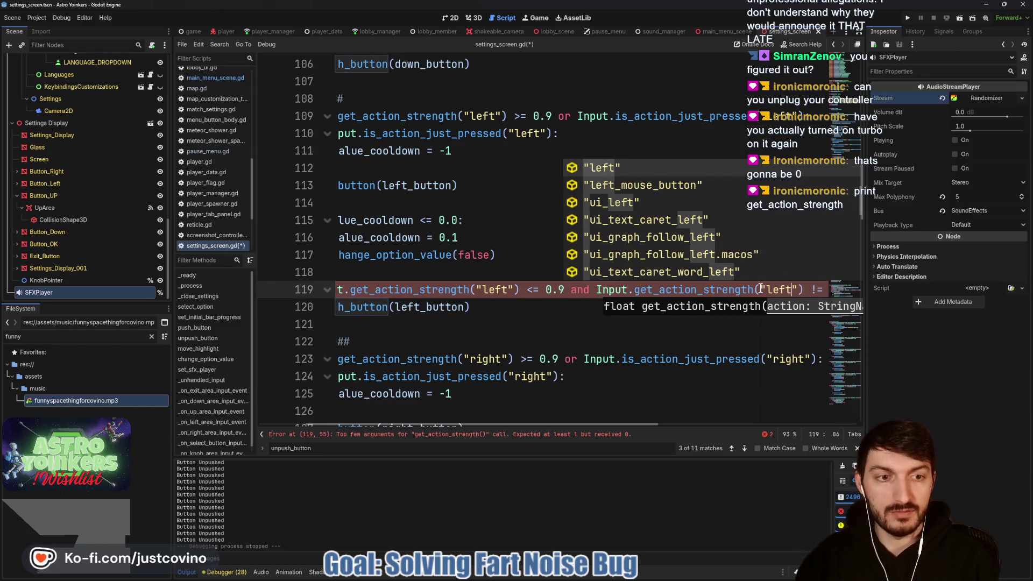
scroll(560, 334, "down", 2)
scroll(560, 328, "left", 2)
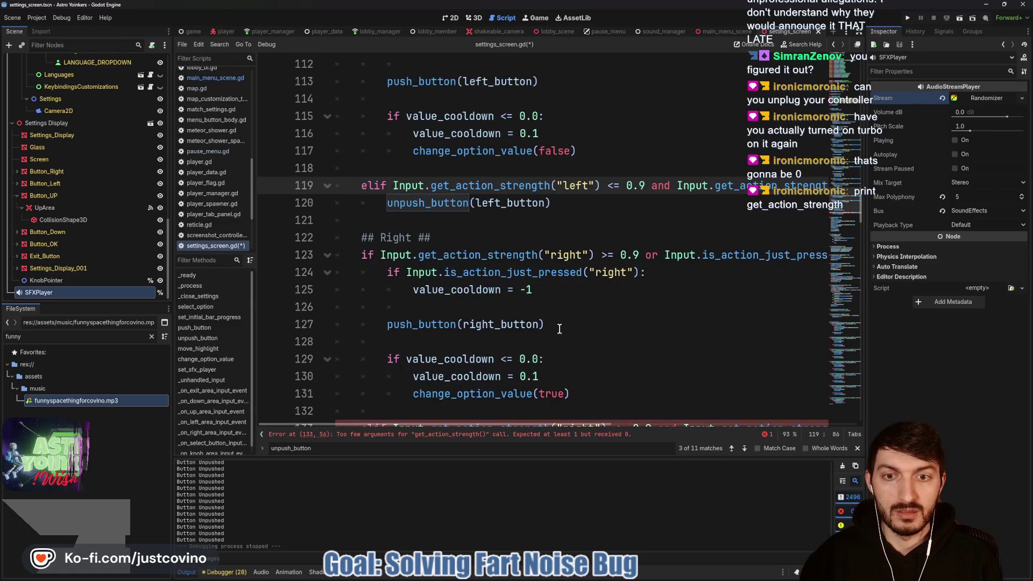
scroll(609, 260, "down", 2)
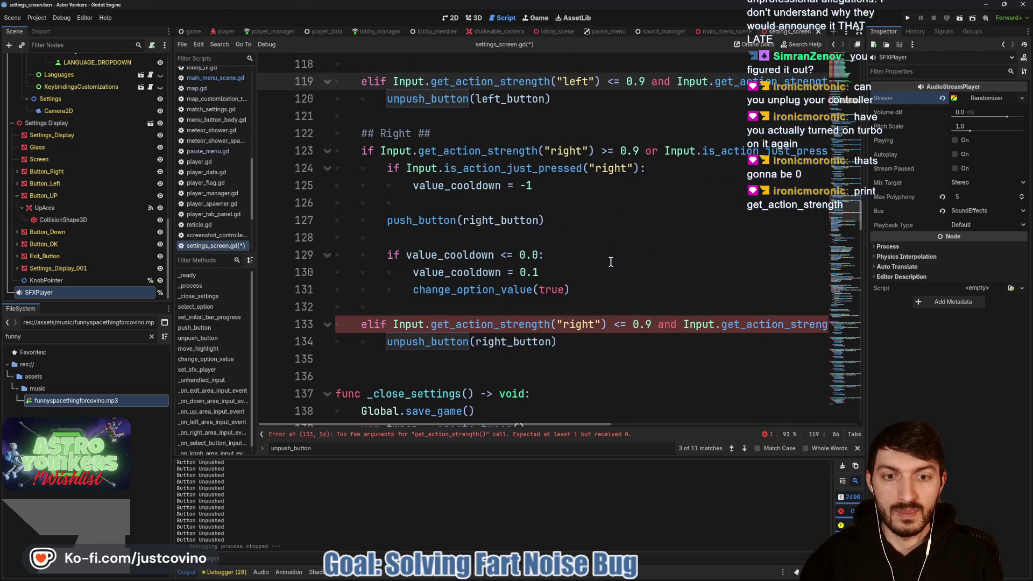
scroll(653, 327, "right", 2)
left_click(721, 325)
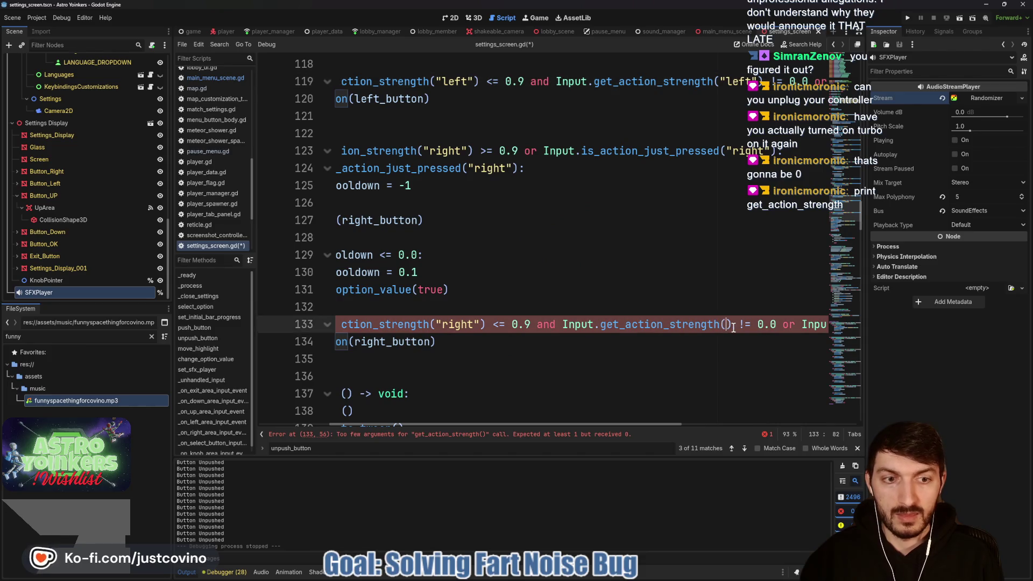
type("\"right")
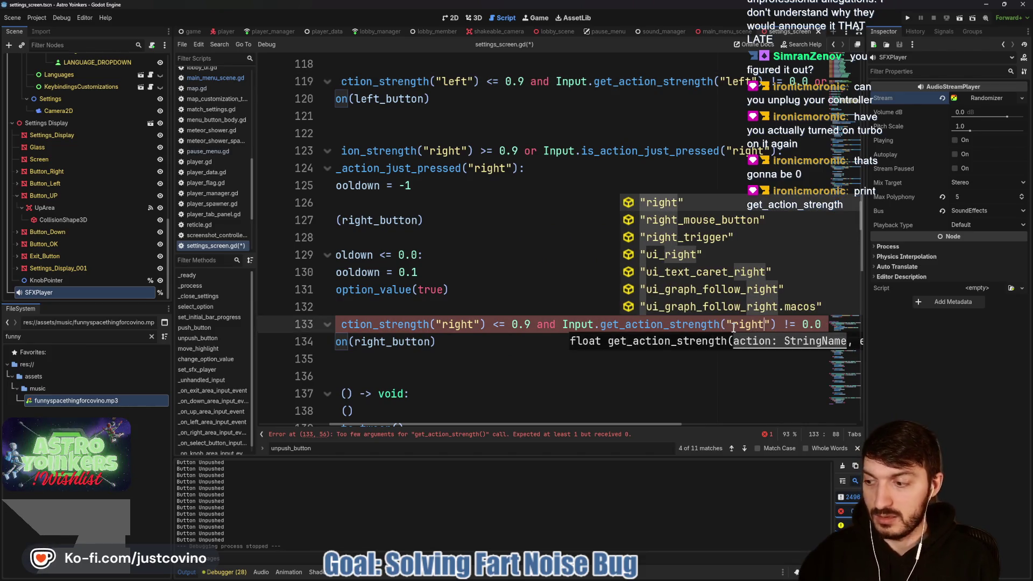
Save the edited script and start a debug run of the project.
scroll(563, 345, "left", 2)
left_click(563, 345)
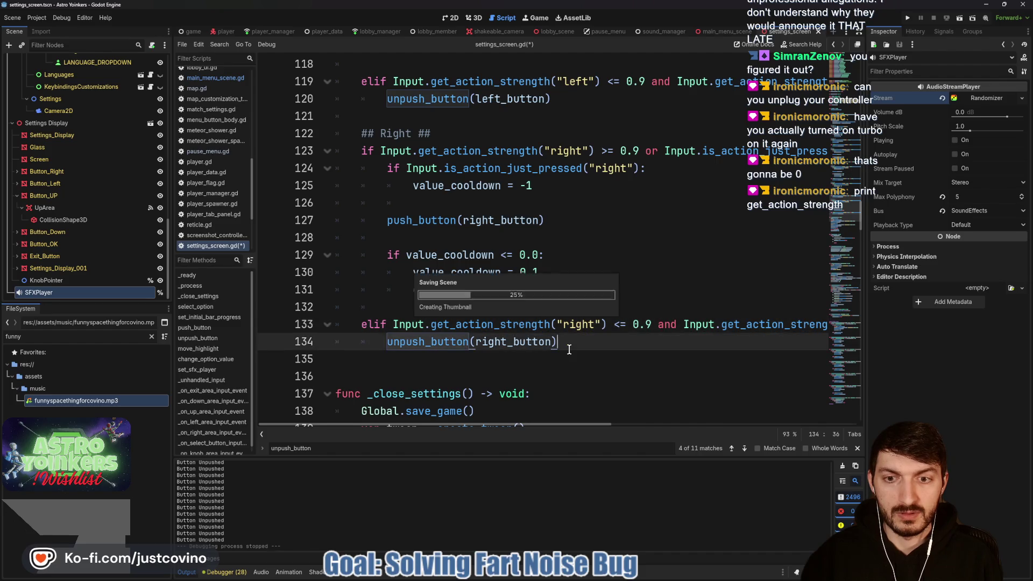
key("ctrl+s")
left_click(907, 21)
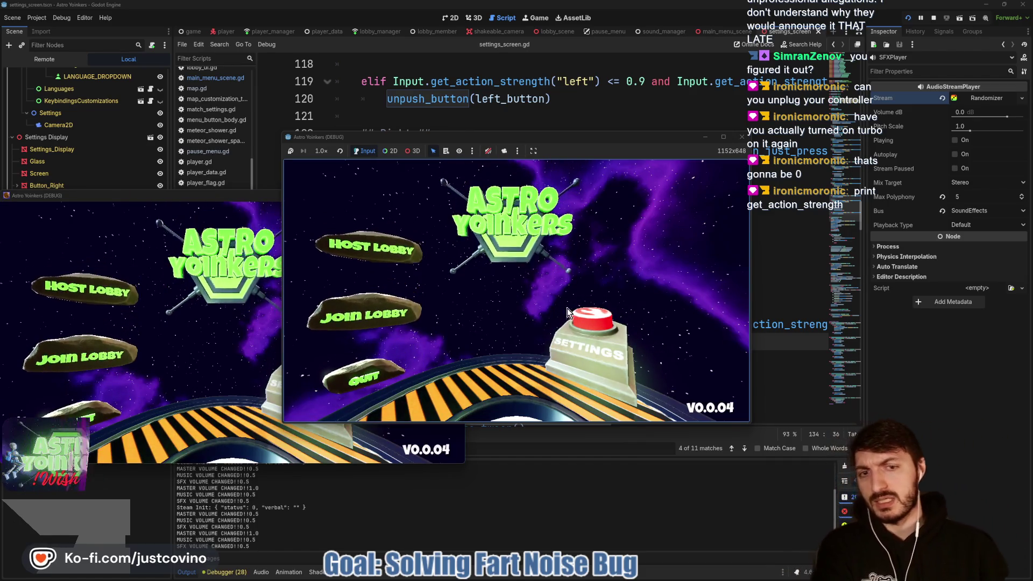
Open the game's Settings screen and close the extra debug game window.
left_click(592, 334)
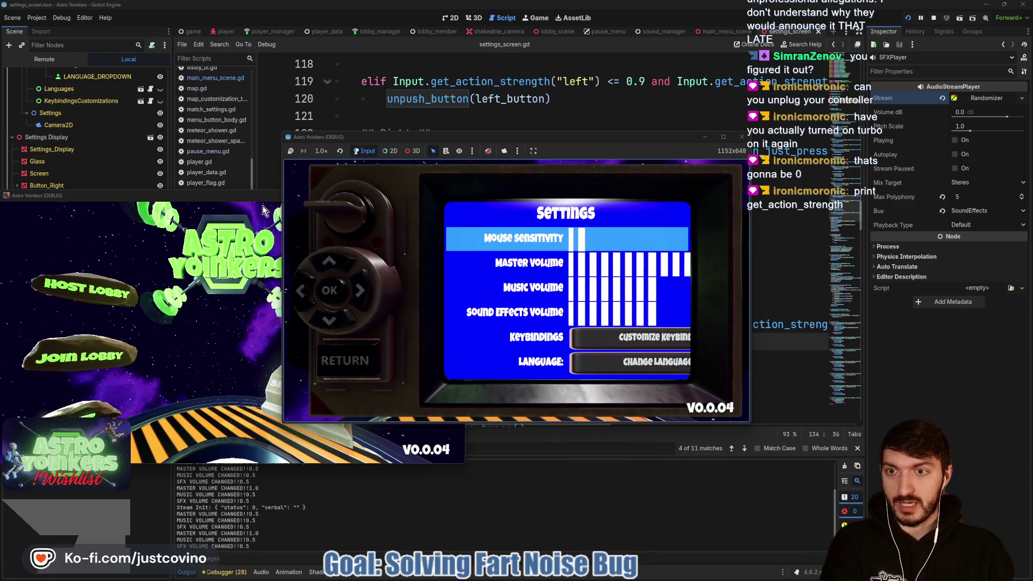
left_click(277, 196)
left_click(455, 197)
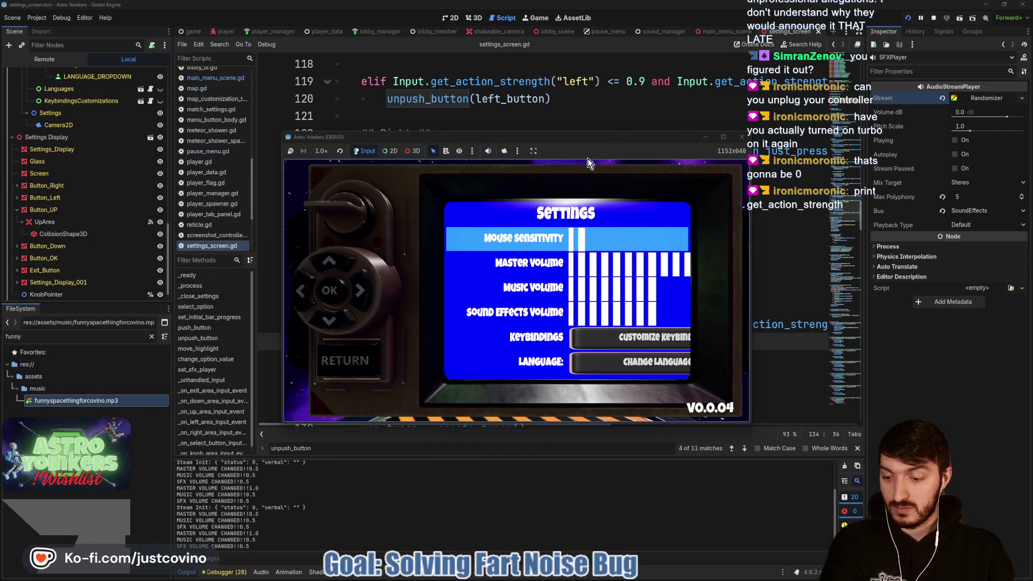
Lower Master Volume to about 0.69, return to the main menu, and stop the game.
key("Down")
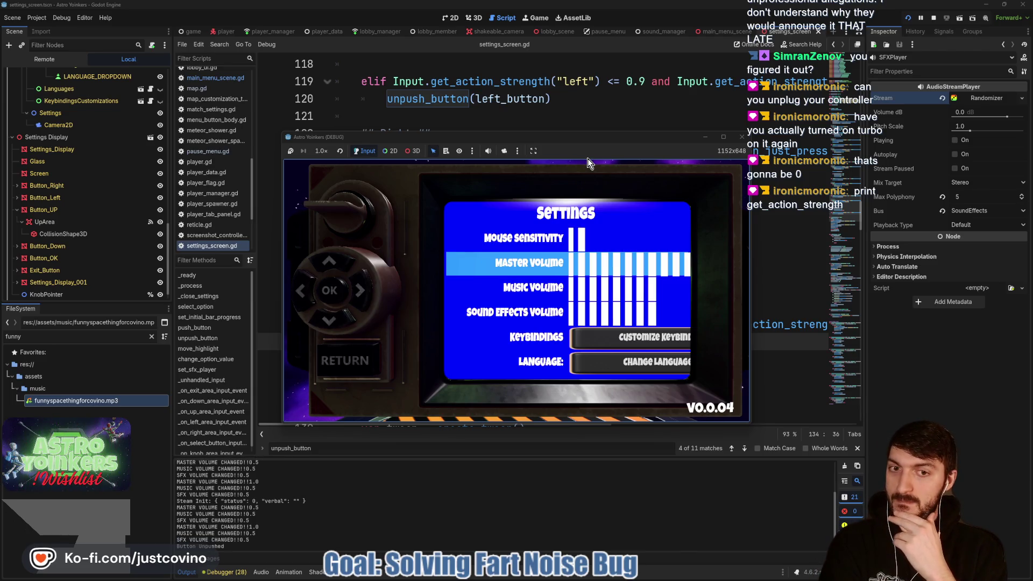
key("Up")
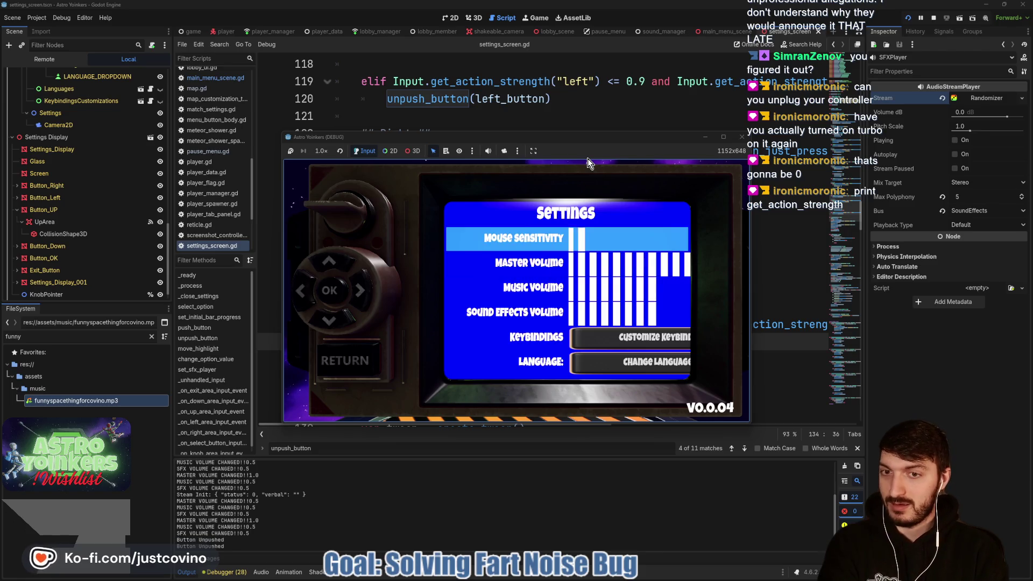
key("Down")
key("Up")
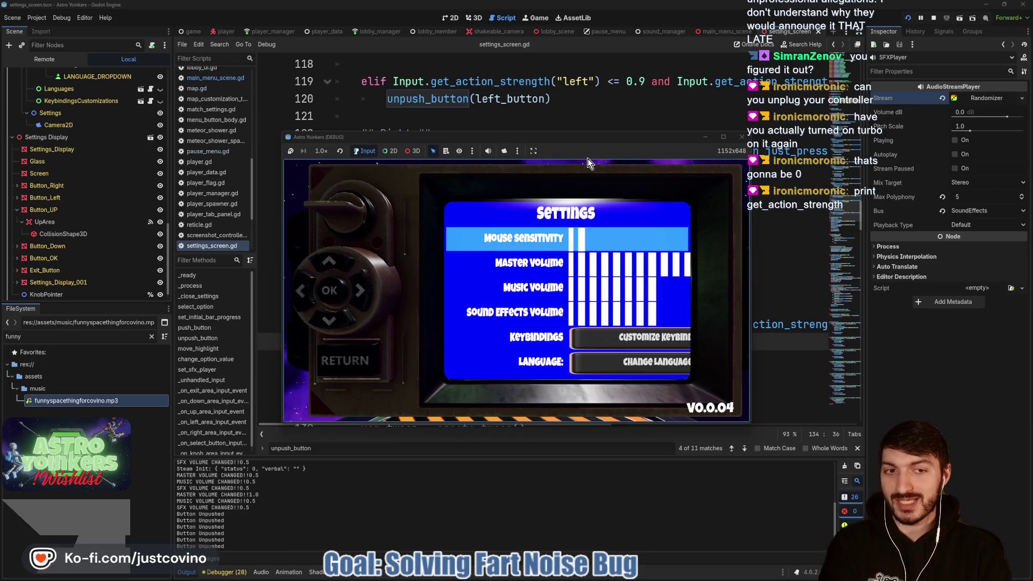
key("Down")
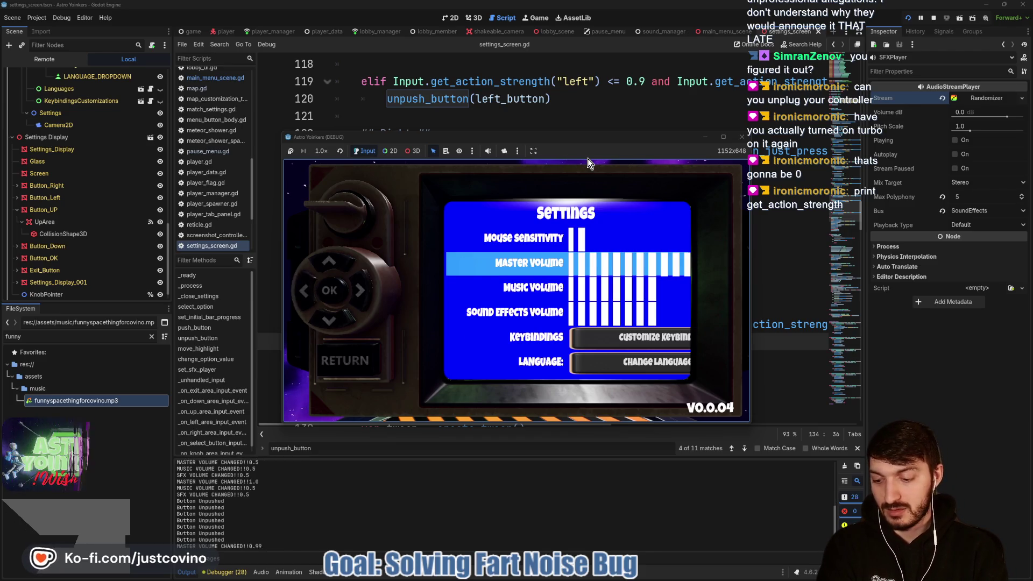
key("Left")
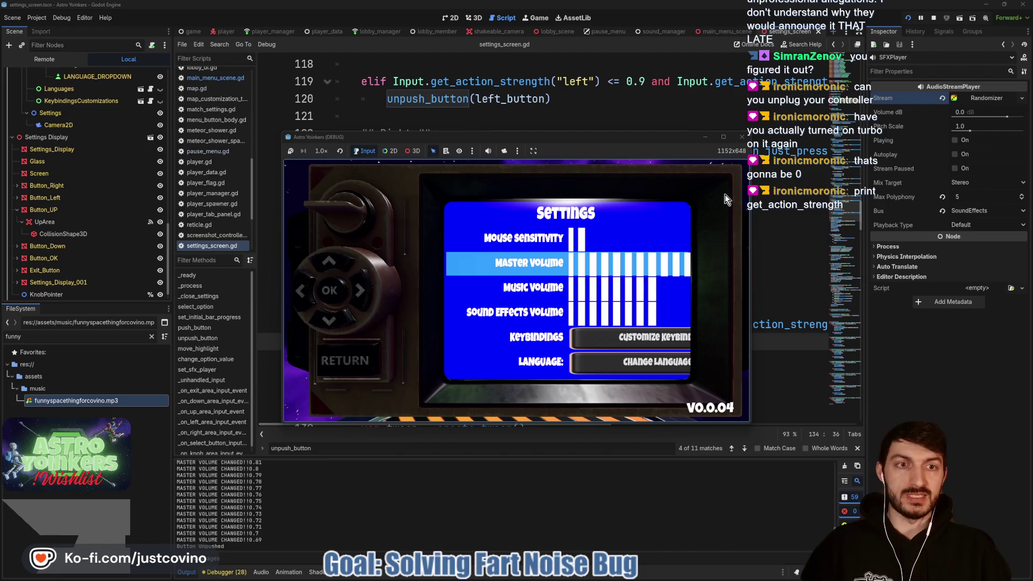
key("Escape")
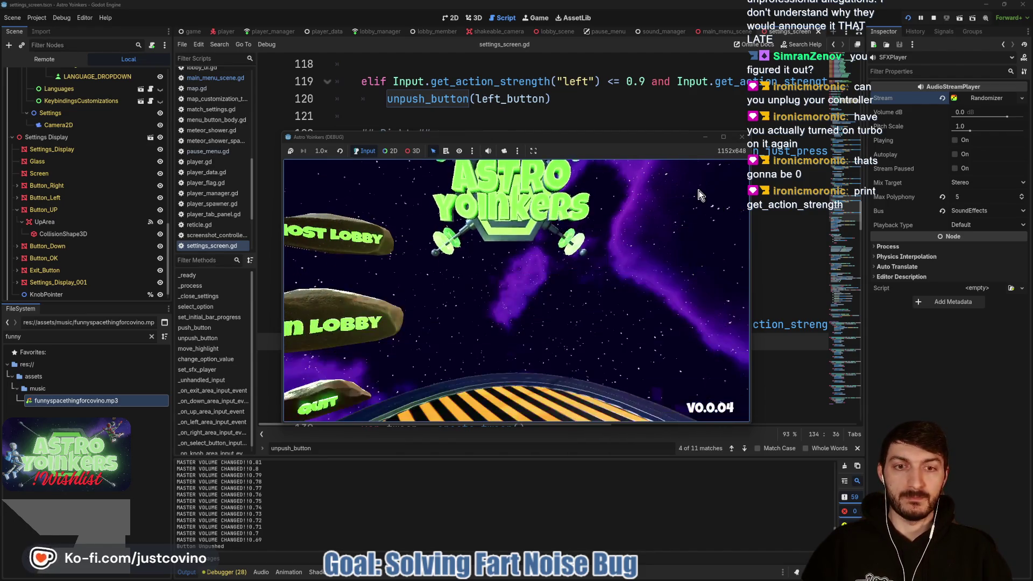
left_click(933, 18)
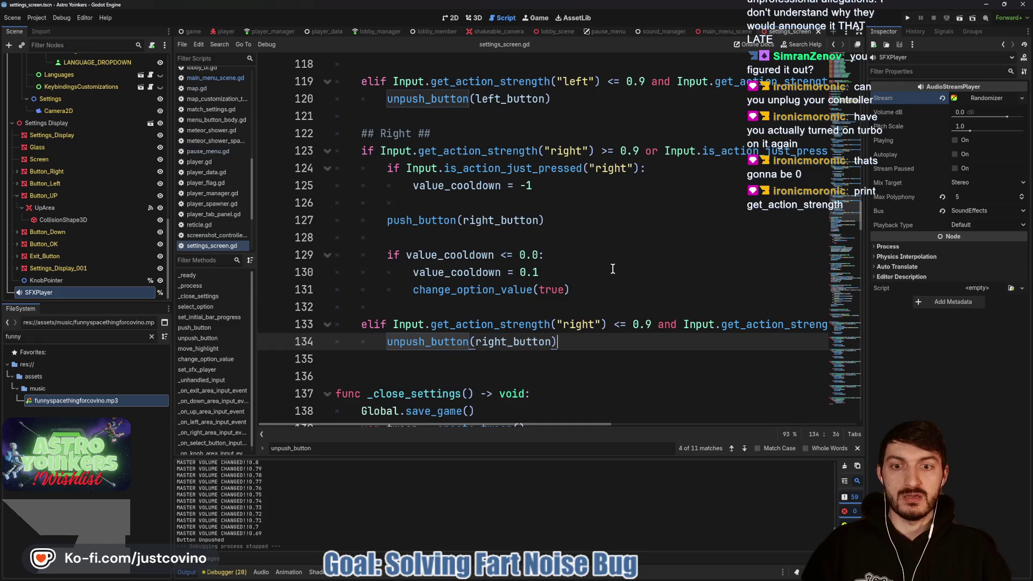
Scroll settings_screen.gd back to the Right release check on lines 133–134.
scroll(613, 268, "down", 3)
scroll(612, 268, "down", 3)
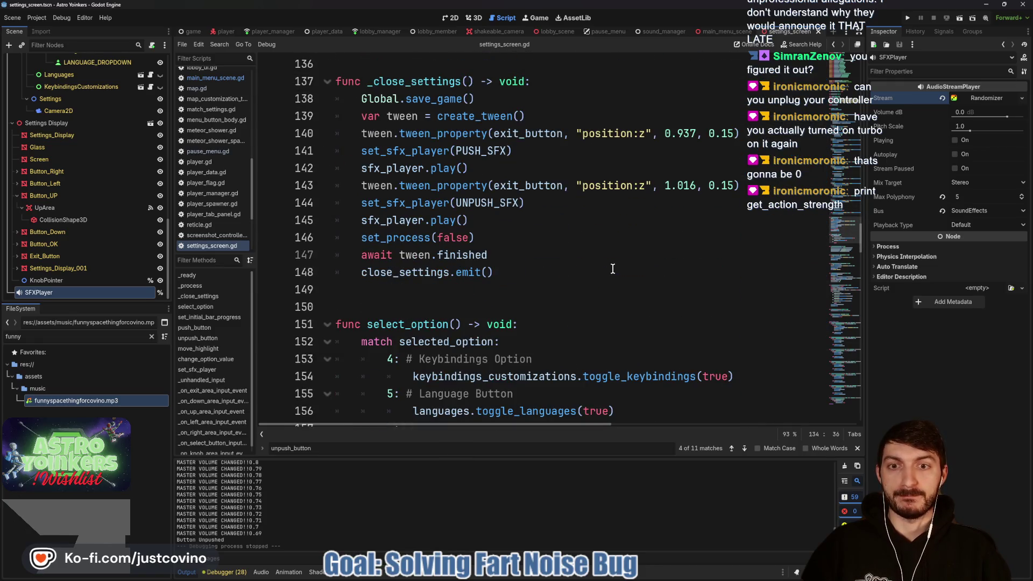
scroll(613, 269, "down", 5)
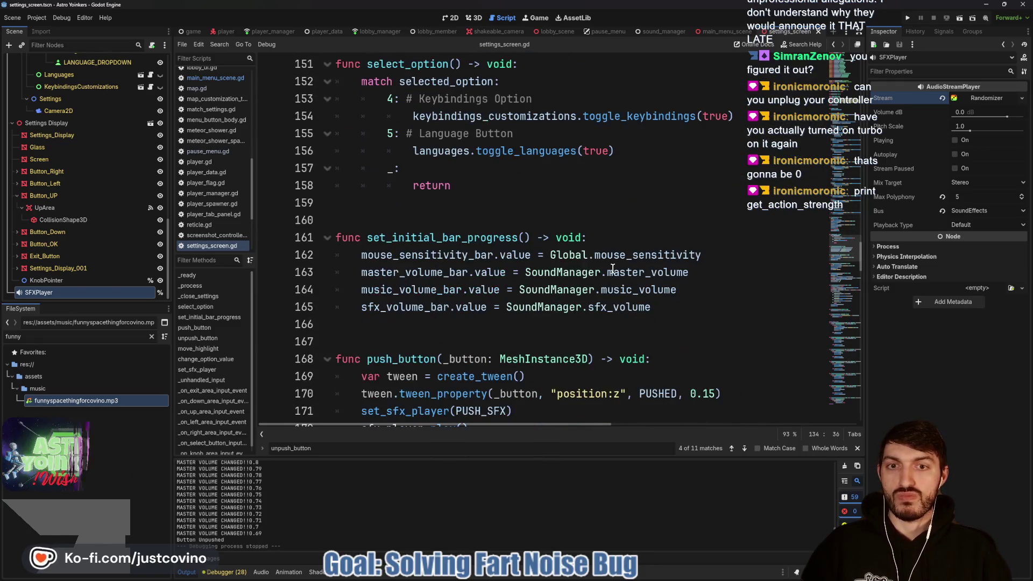
scroll(608, 266, "up", 10)
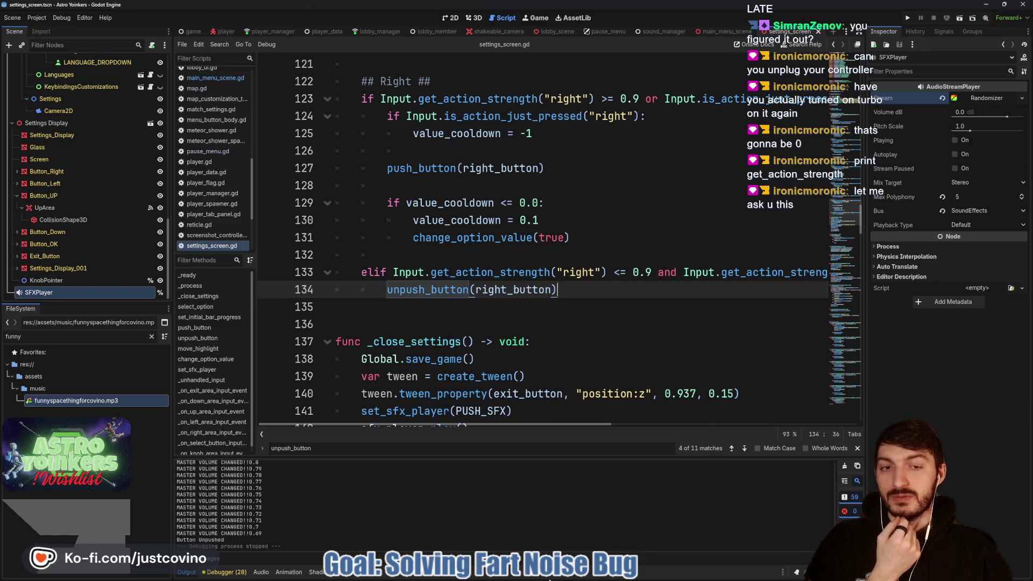
Enter 'Fixed Config Initial Settings' as the commit summary for the 11 changed files.
left_click(595, 577)
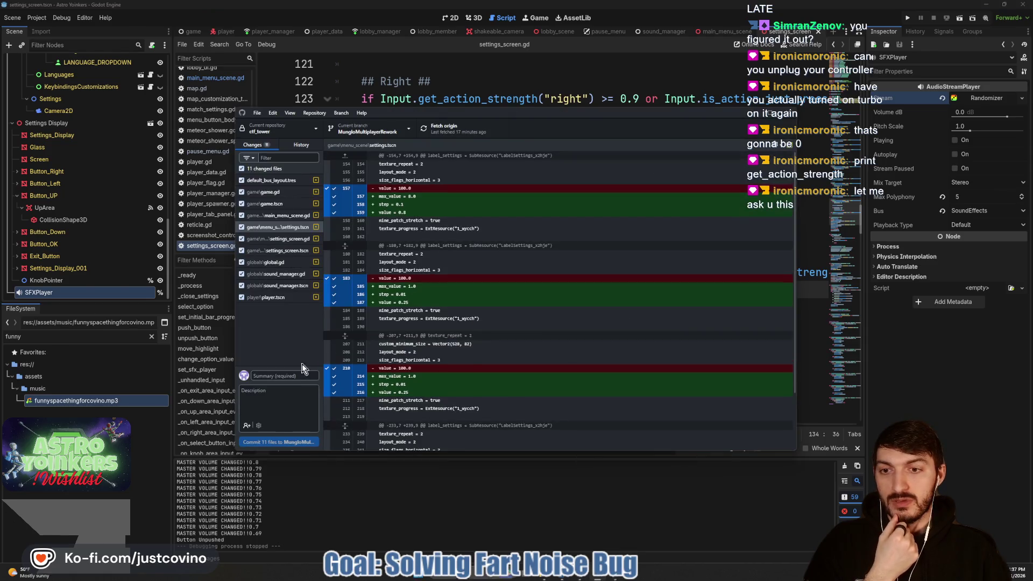
left_click(292, 375)
type("Sou")
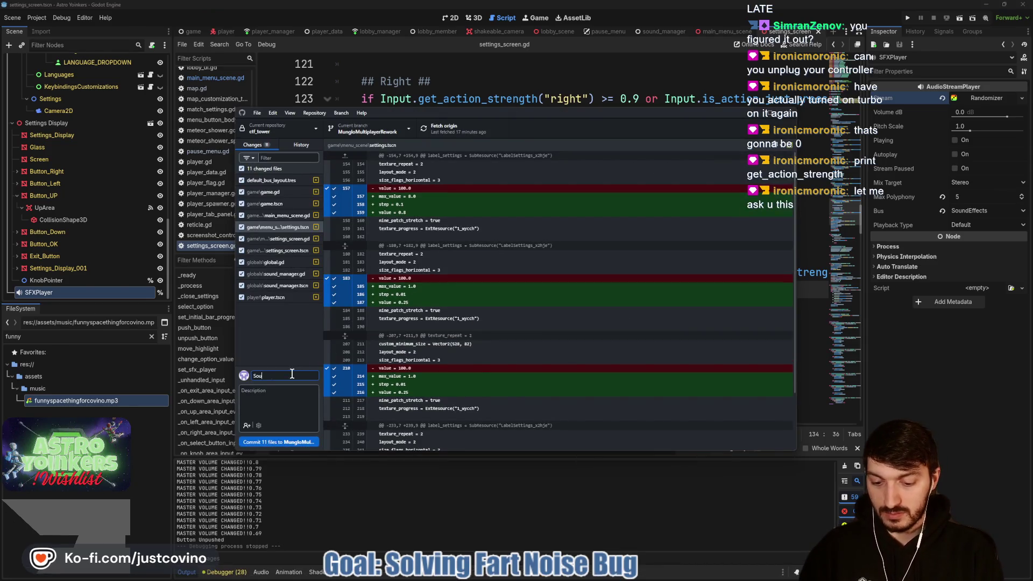
key("BackSpace")
key("BackSpace")
key("BackSpace")
type("Fixed Config")
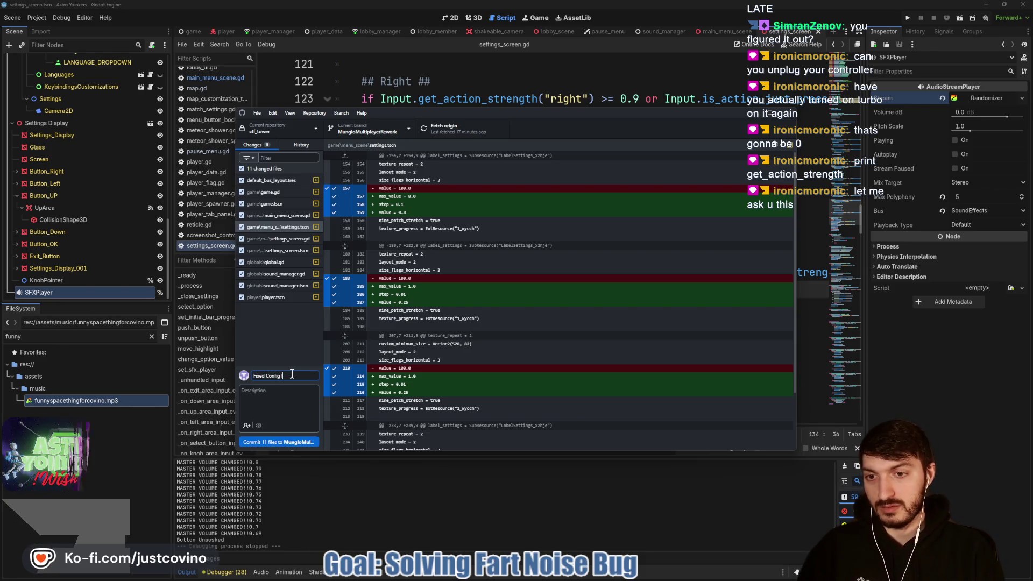
type(" Initial Settings.")
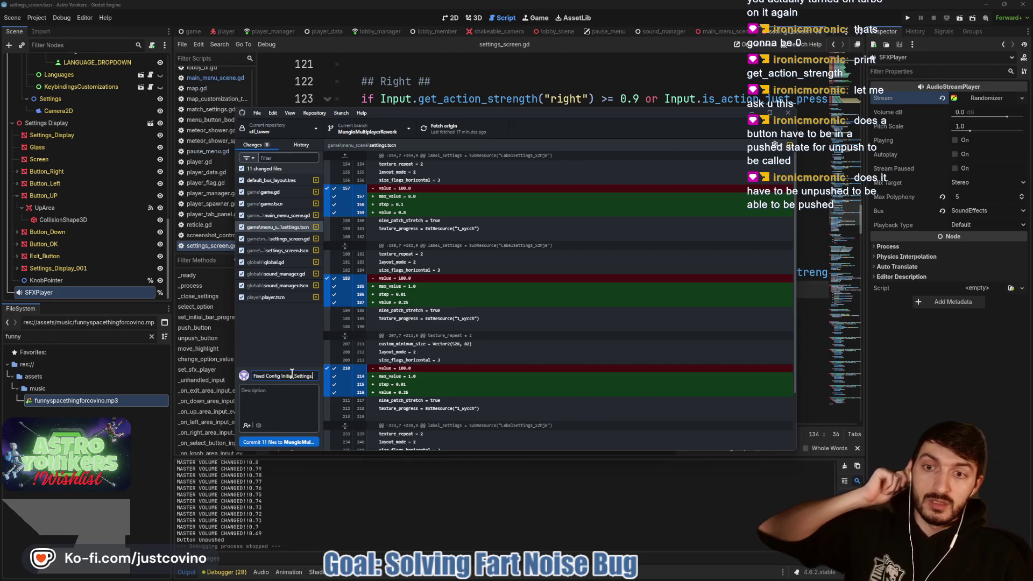
left_click(446, 95)
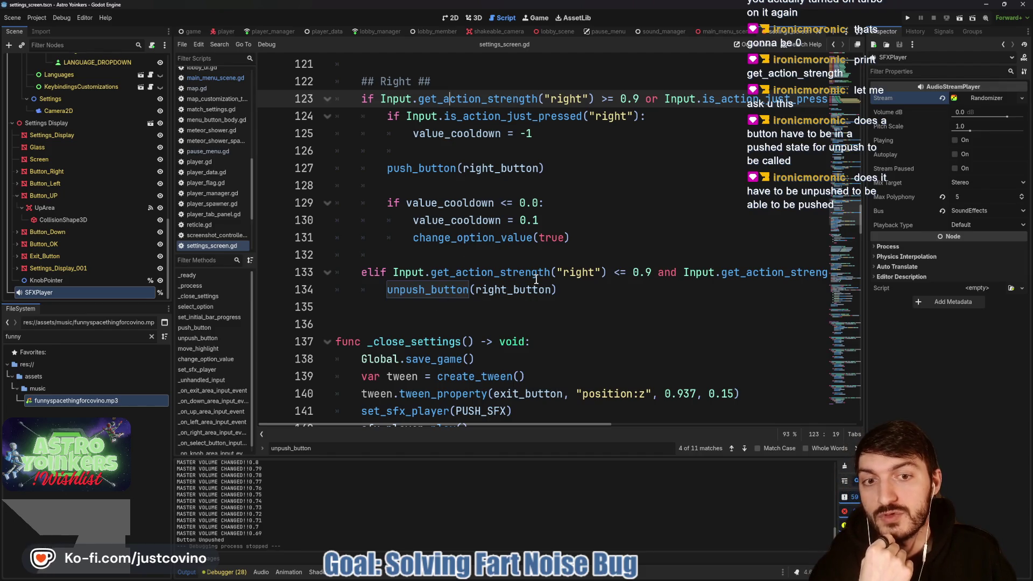
Show settings_screen.tscn in 3D and annotate the d-pad, RETURN button and MOUSE_SENSITIVITY row.
mouse_move(535, 278)
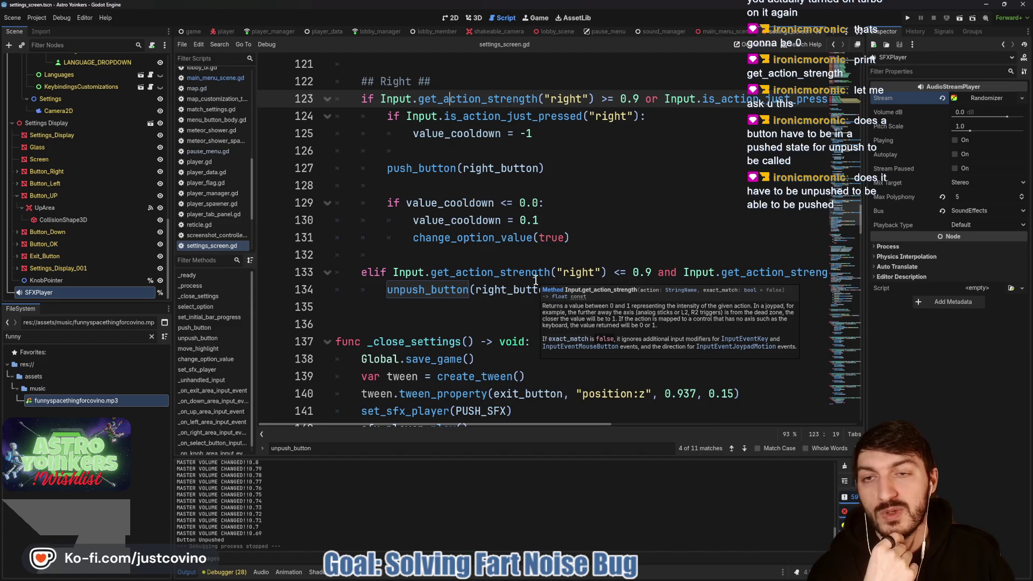
left_click(473, 17)
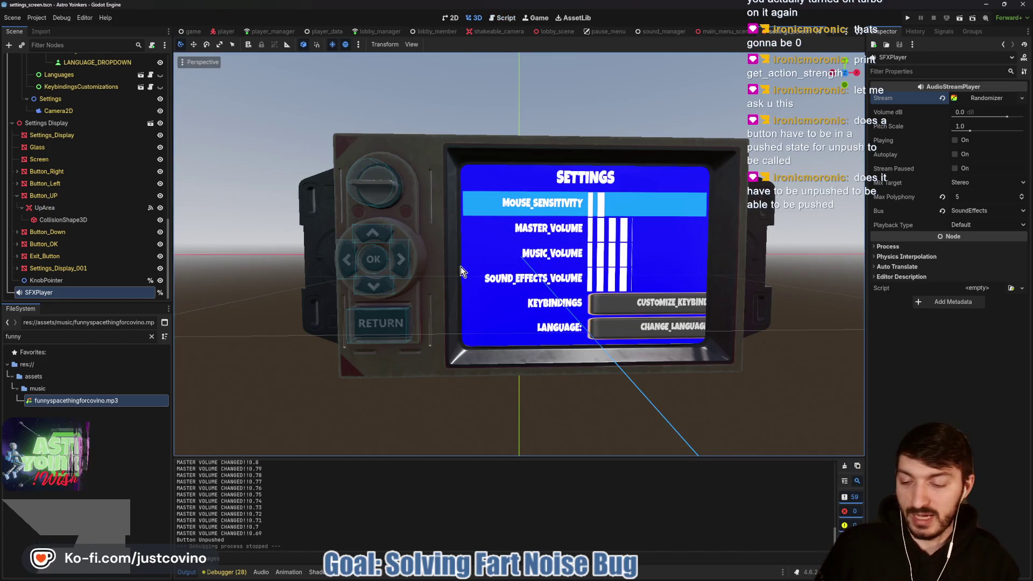
mouse_move(300, 233)
left_mouse_down()
mouse_move(403, 210)
mouse_move(417, 358)
mouse_move(386, 207)
left_mouse_up()
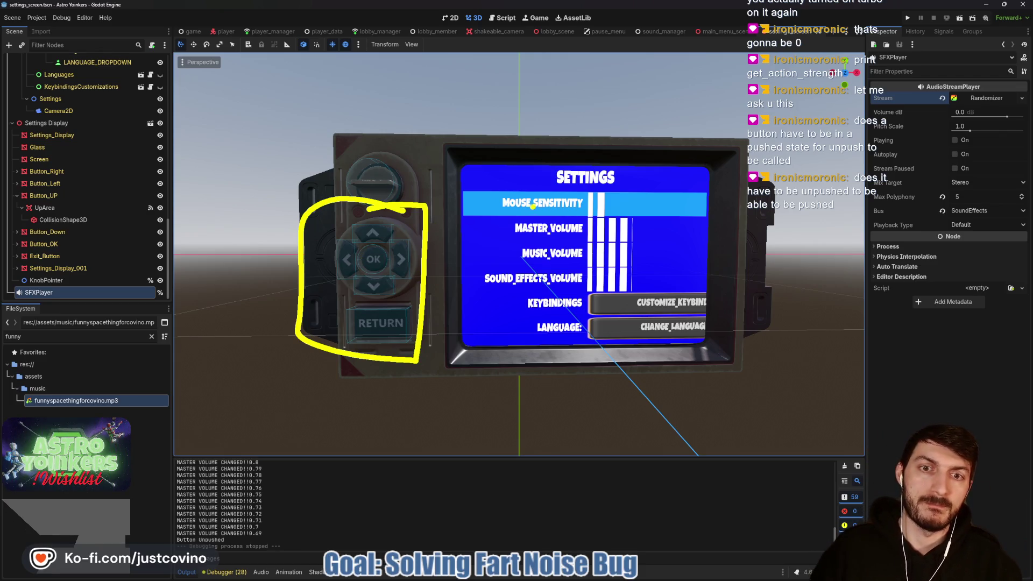
mouse_move(616, 189)
left_mouse_down()
mouse_move(464, 186)
mouse_move(482, 221)
mouse_move(654, 184)
left_mouse_up()
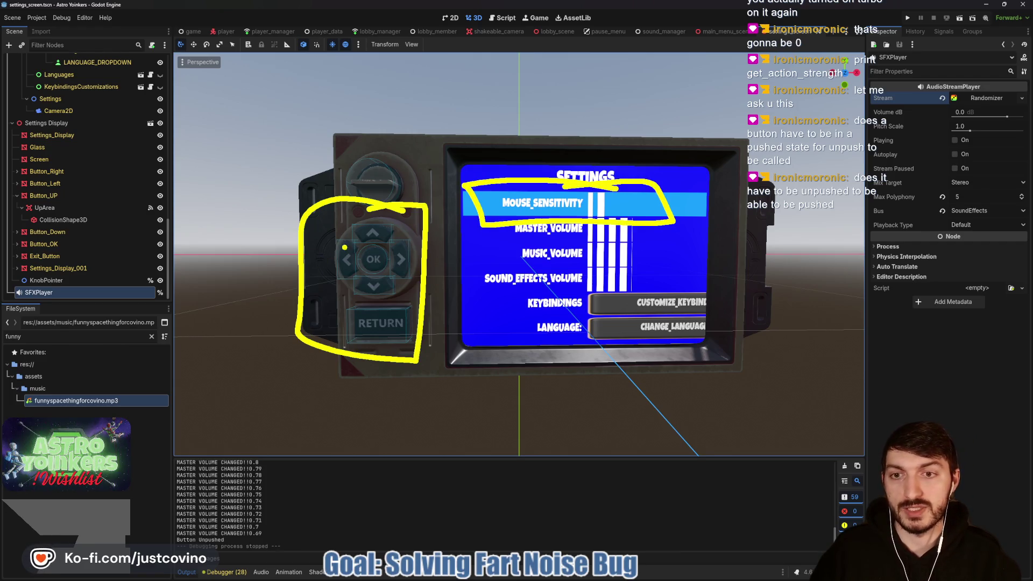
left_click_drag(340, 243, 321, 207)
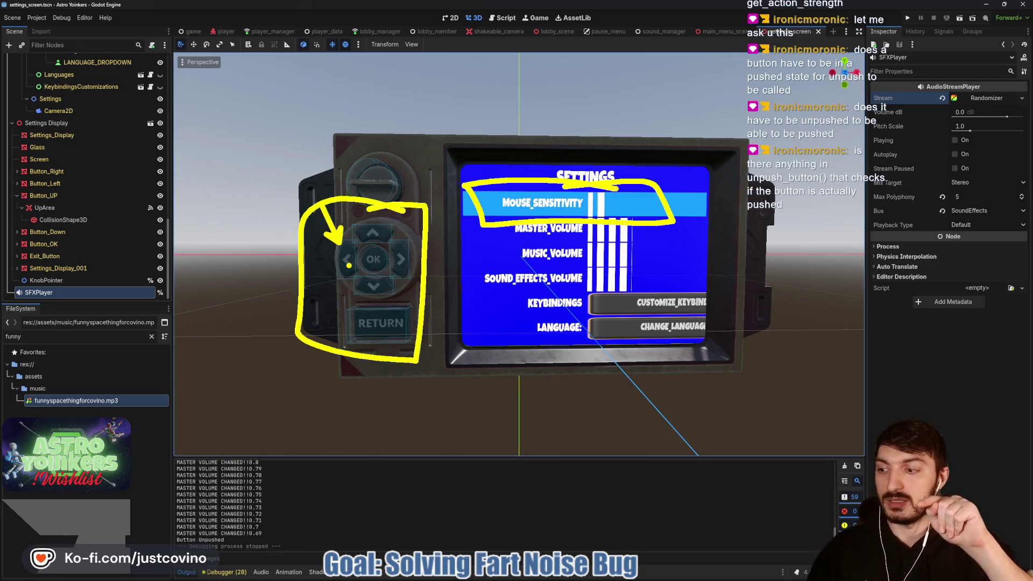
key("Escape")
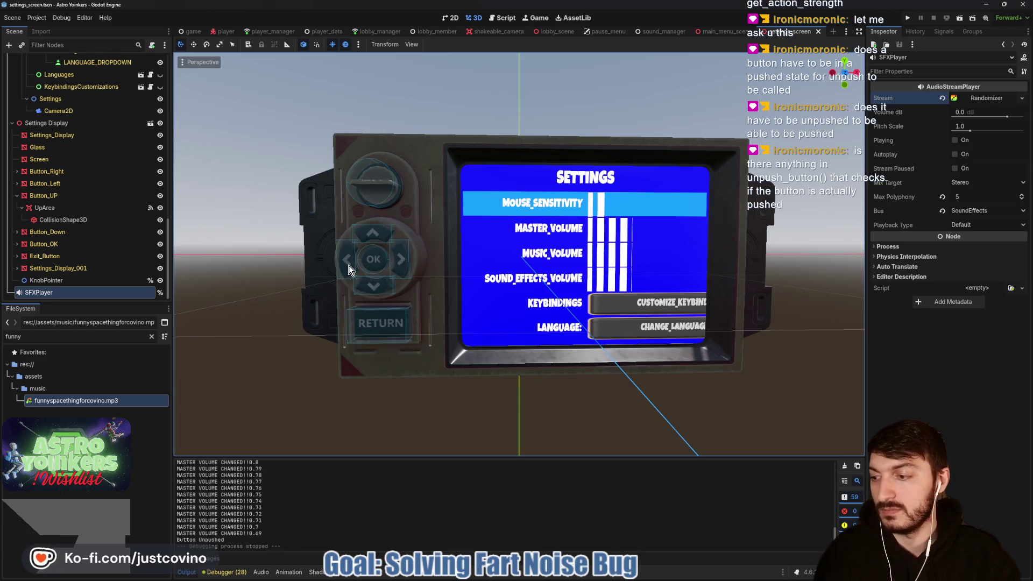
Review push_button, unpush_button and the down-area input handler in settings_screen.gd.
left_click(503, 21)
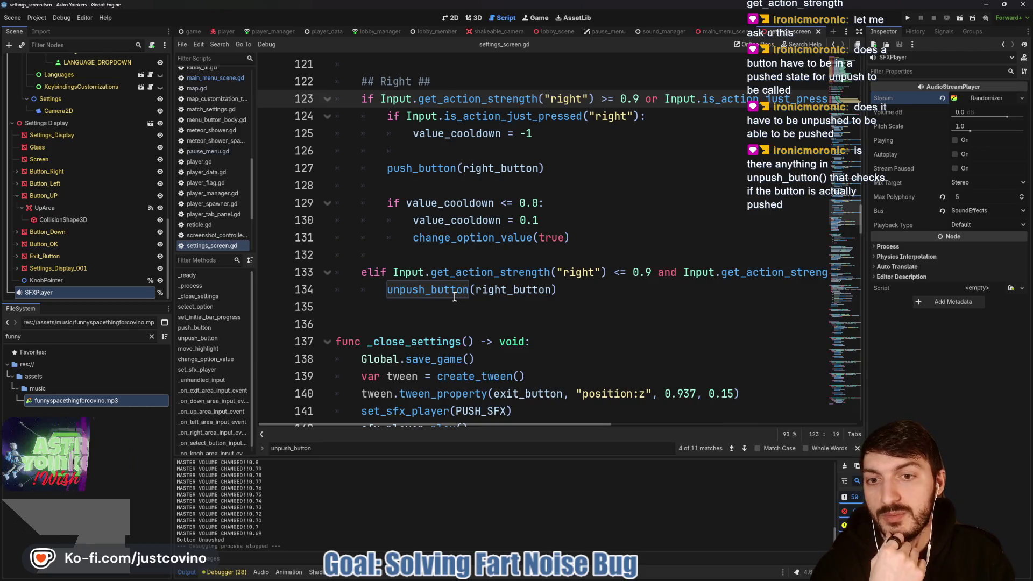
scroll(454, 293, "down", 1)
scroll(453, 293, "down", 11)
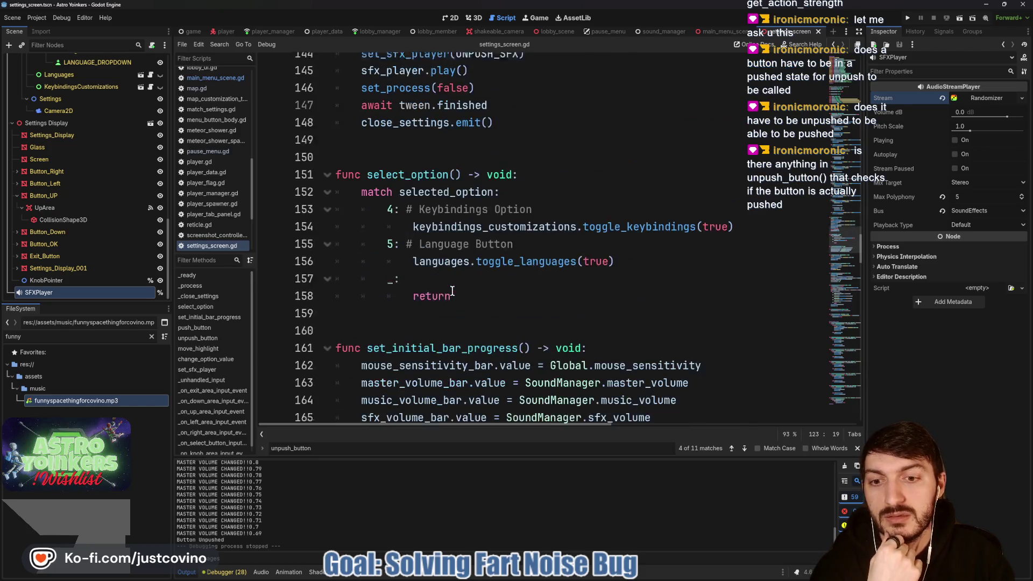
scroll(452, 291, "down", 4)
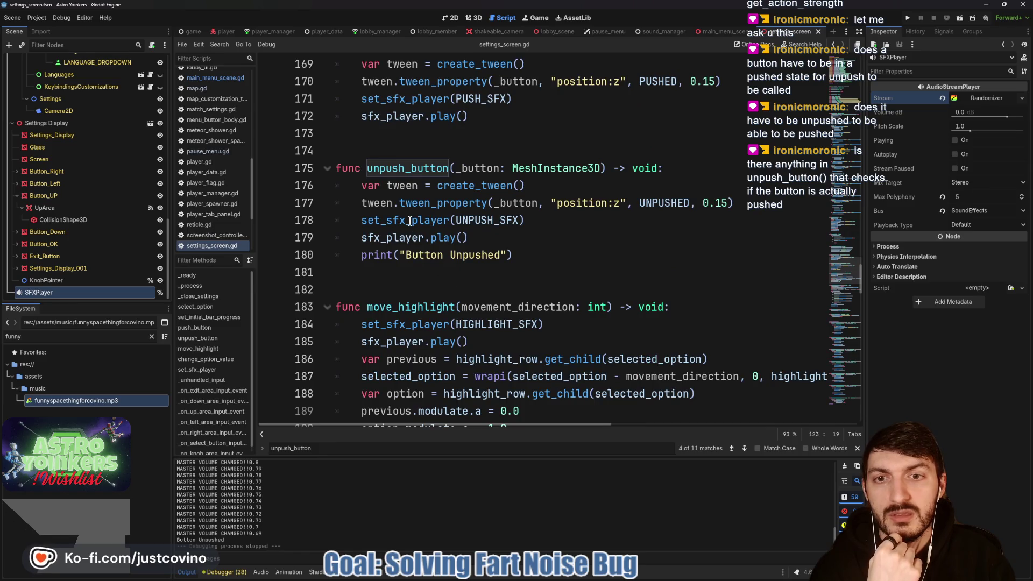
mouse_move(495, 214)
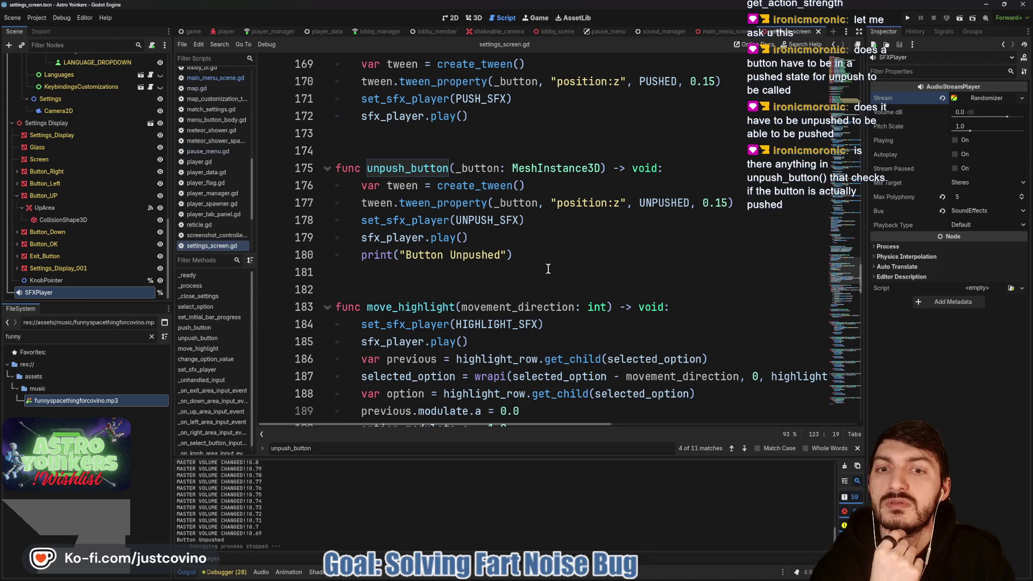
scroll(541, 262, "up", 2)
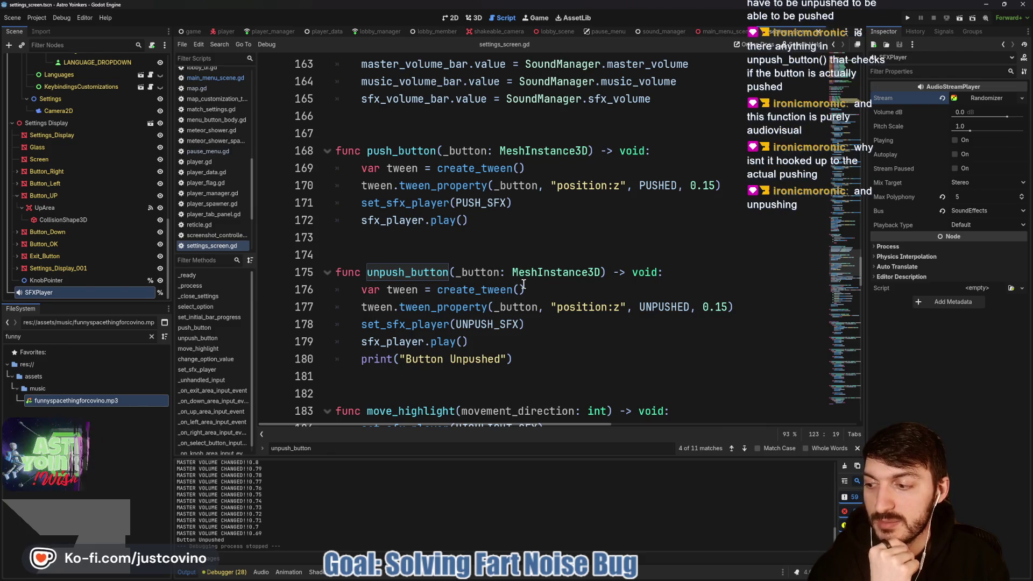
scroll(524, 284, "down", 3)
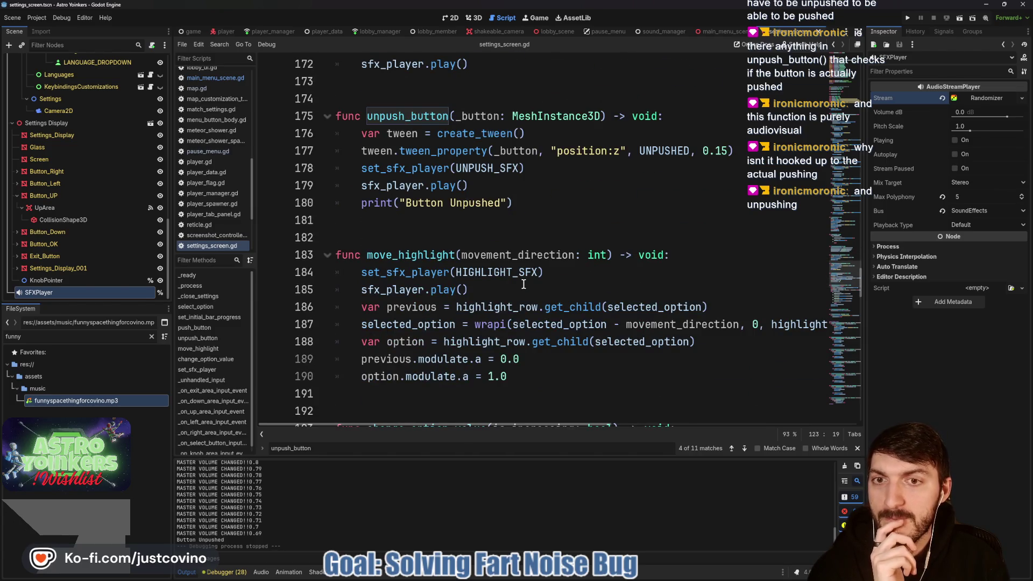
scroll(522, 286, "up", 9)
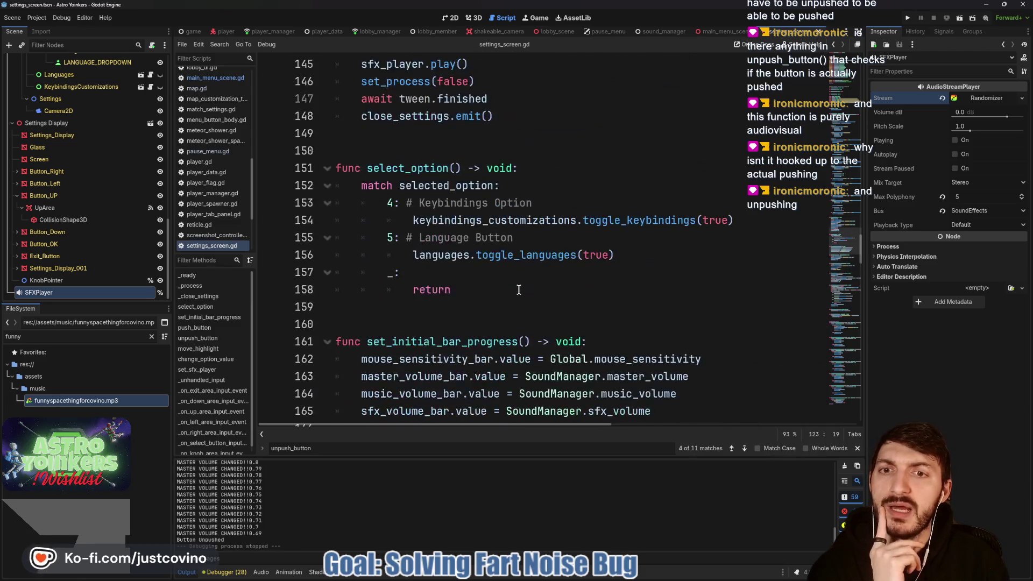
scroll(518, 289, "up", 3)
scroll(519, 289, "down", 1)
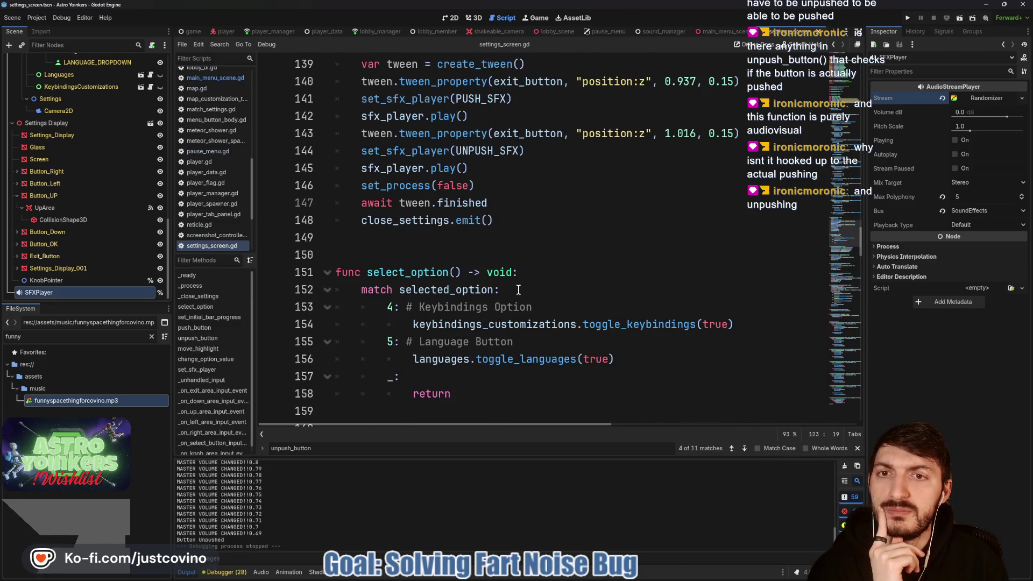
scroll(518, 290, "down", 12)
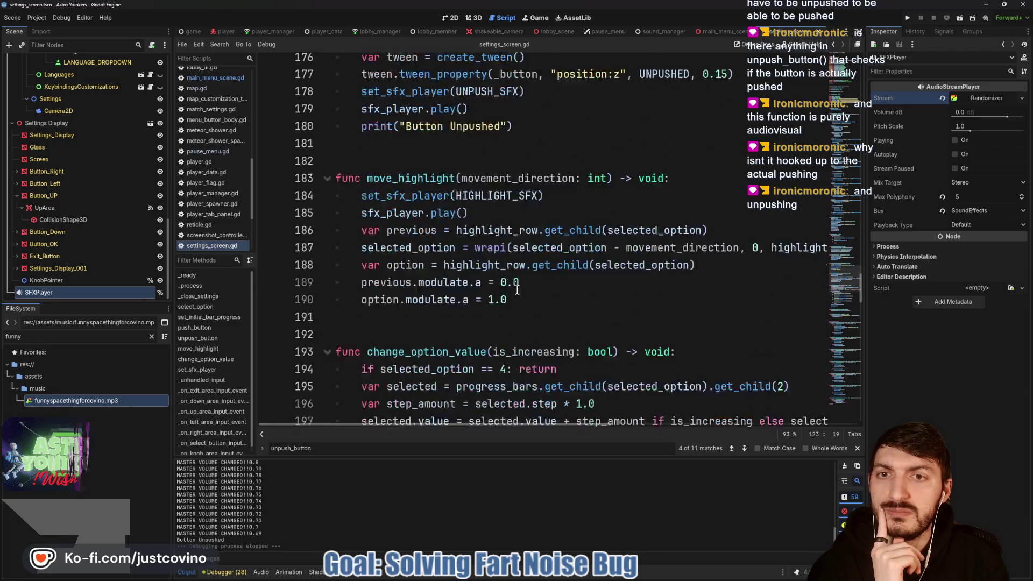
scroll(517, 290, "down", 5)
scroll(517, 289, "down", 13)
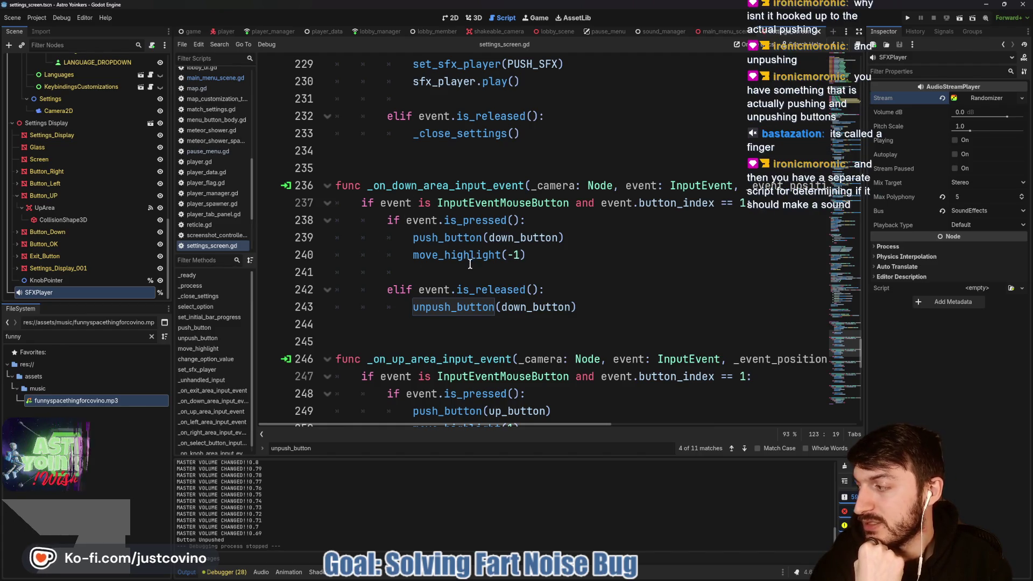
Inspect is_pressed on line 238 of the down-area handler and save the settings scene.
mouse_move(460, 258)
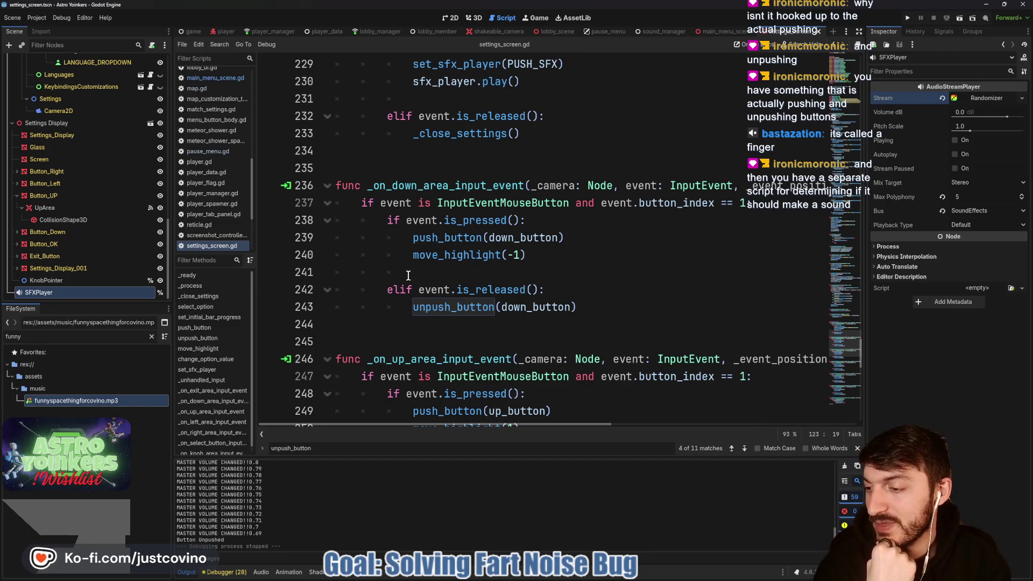
left_click(525, 279)
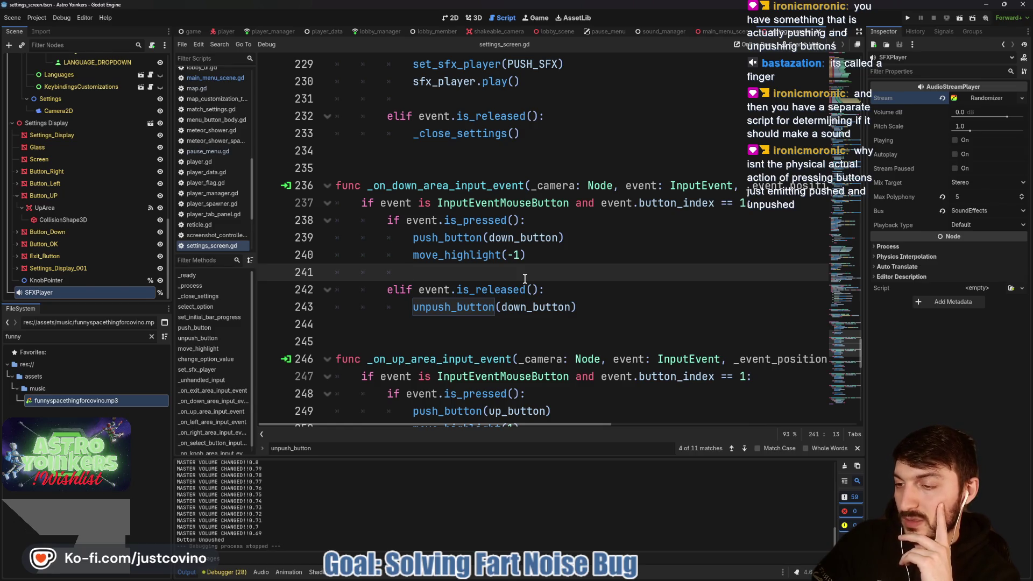
double_click(461, 219)
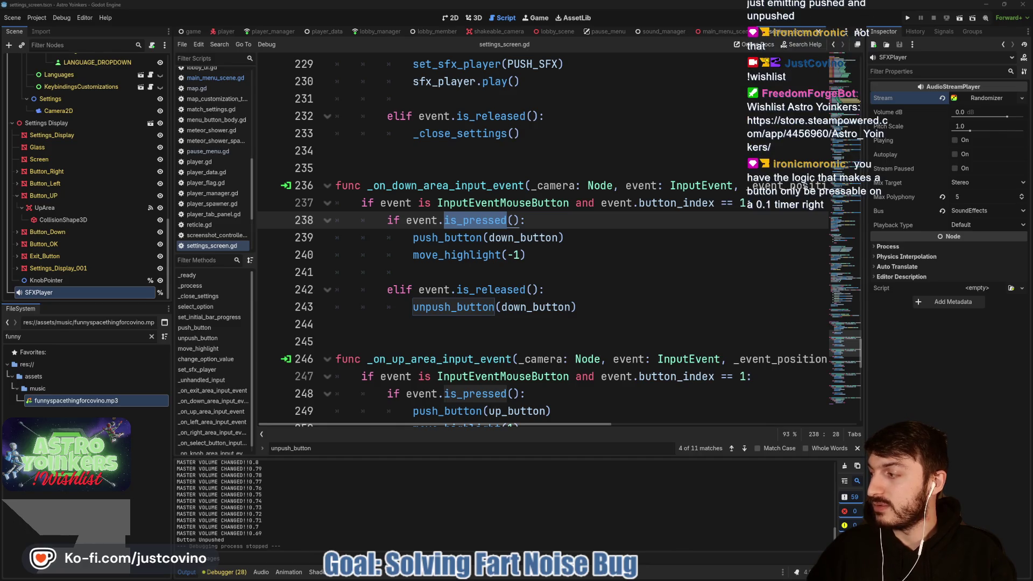
left_click(559, 272)
key("ctrl+s")
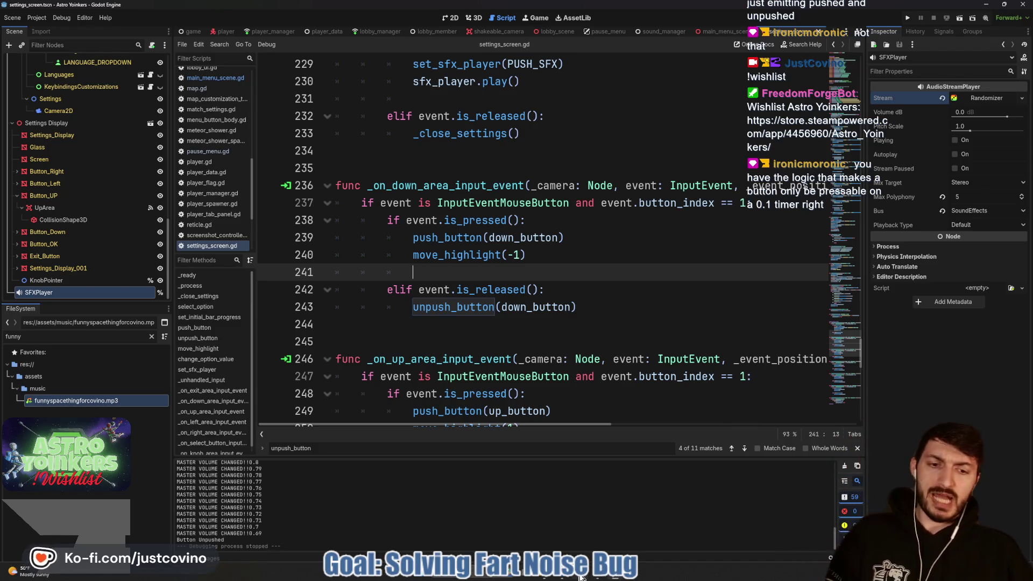
left_click(620, 578)
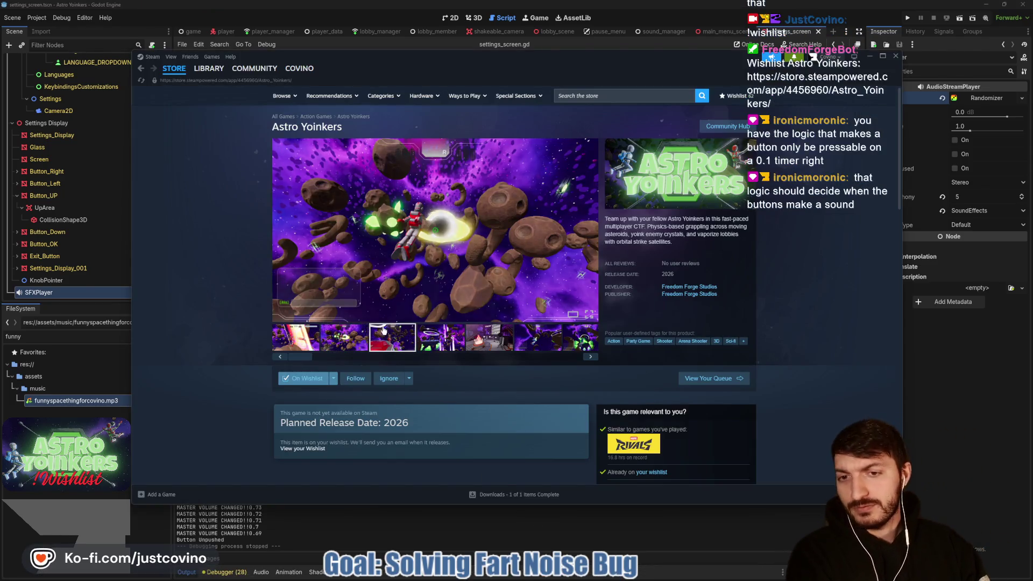
left_click(314, 340)
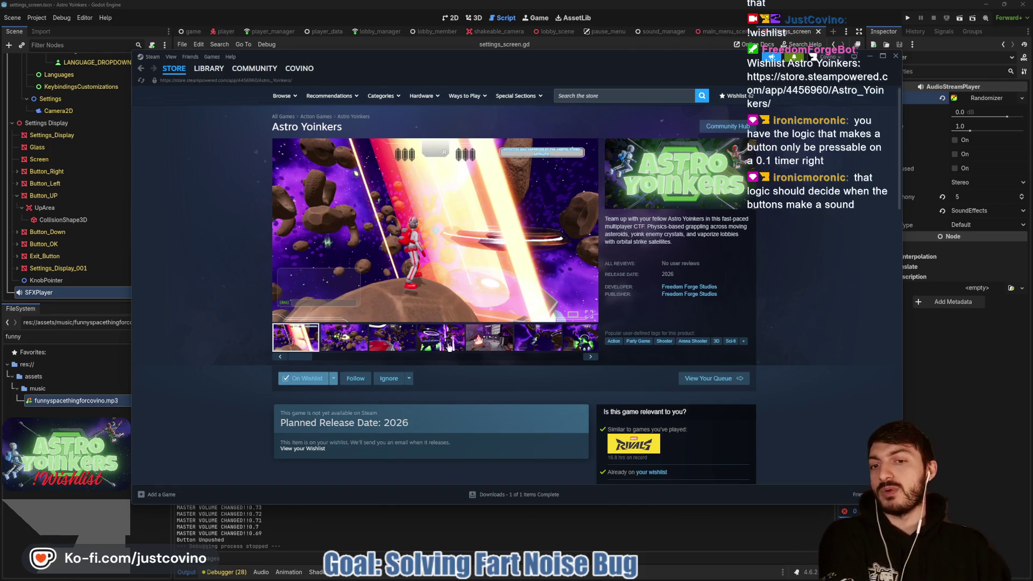
left_click(459, 347)
left_click(479, 337)
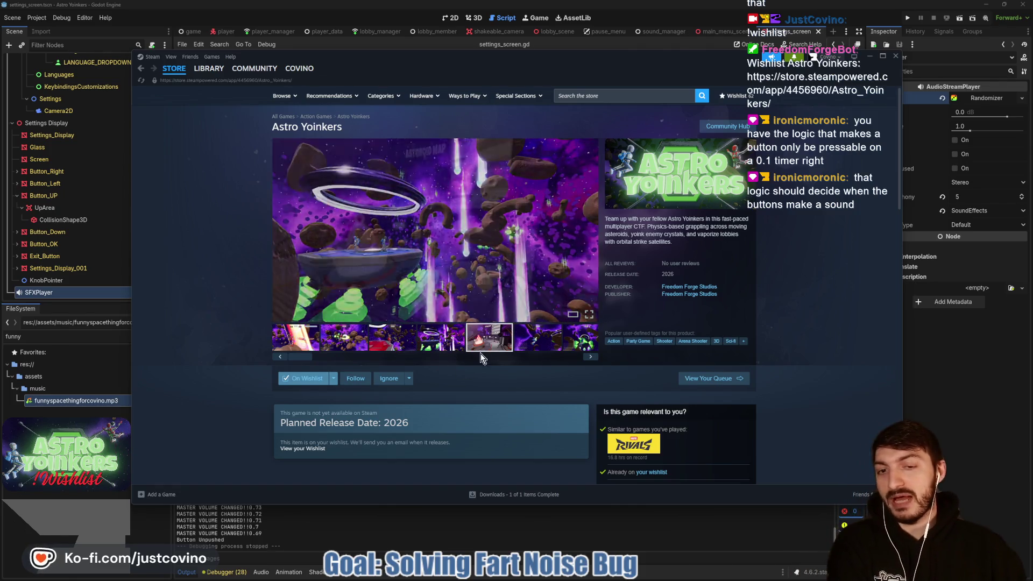
left_click(538, 338)
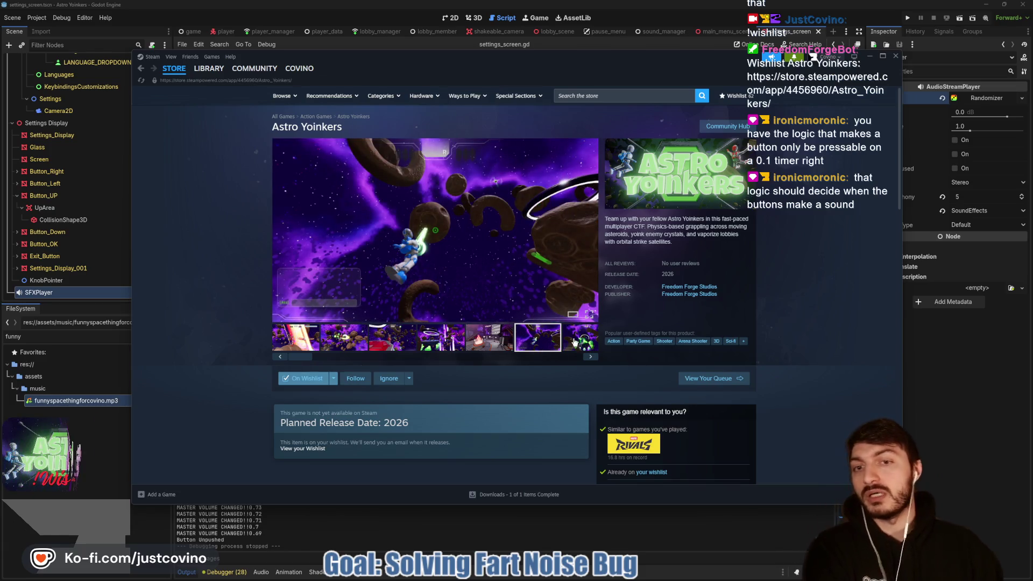
left_click(575, 348)
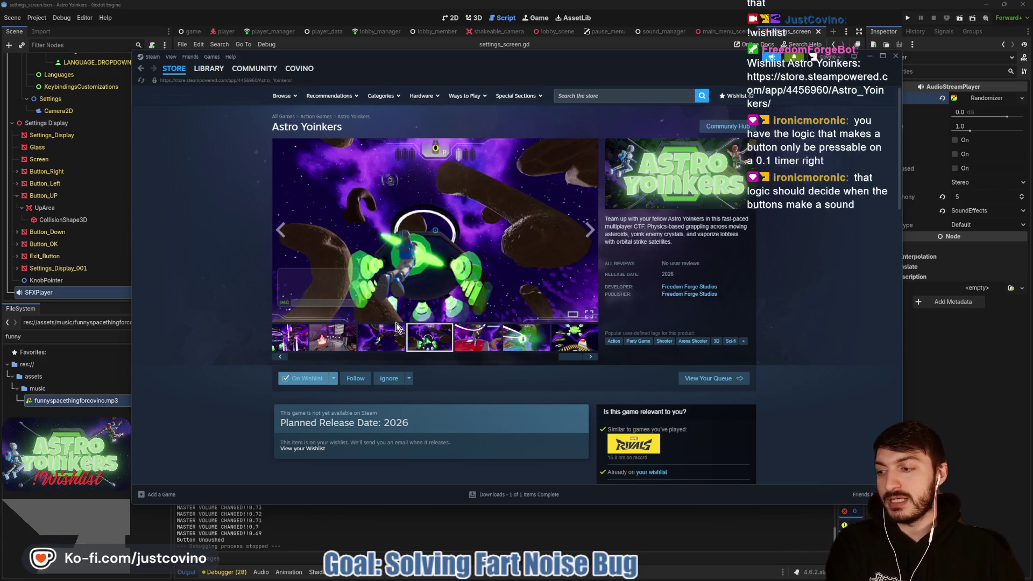
left_click(908, 330)
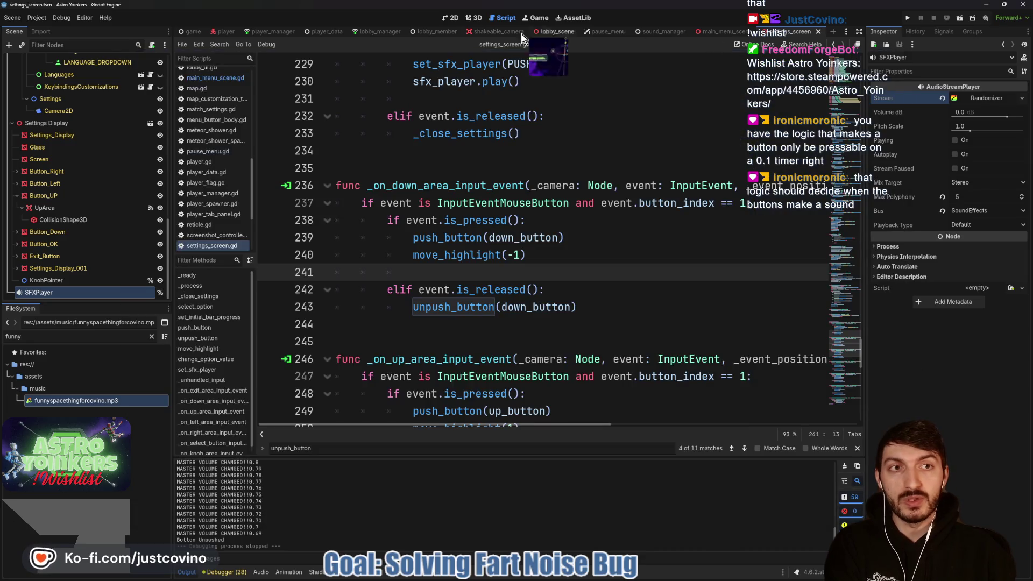
Check the settings scene in 3D and line 243's down_button argument, then run the project.
left_click(473, 18)
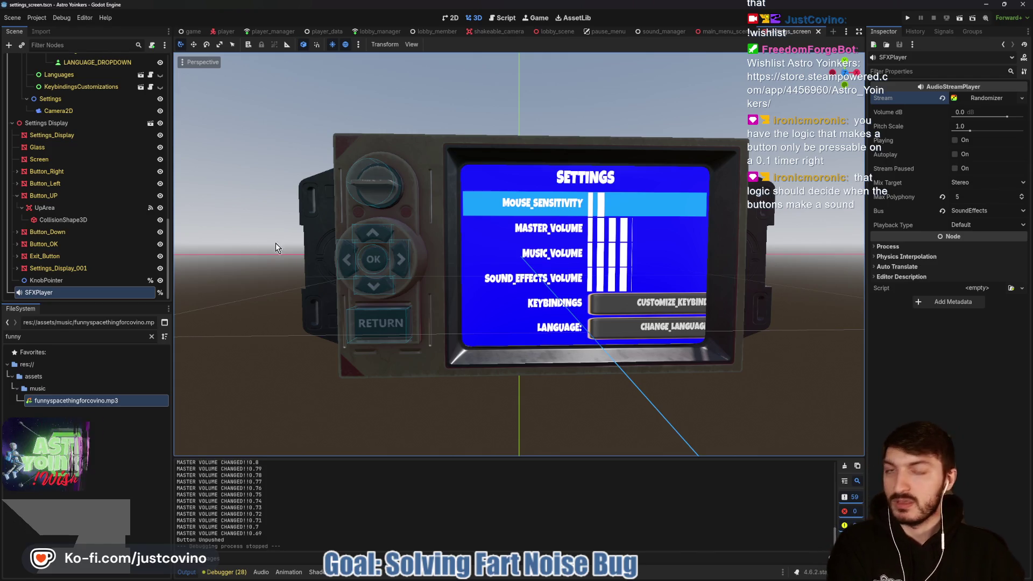
left_click(505, 19)
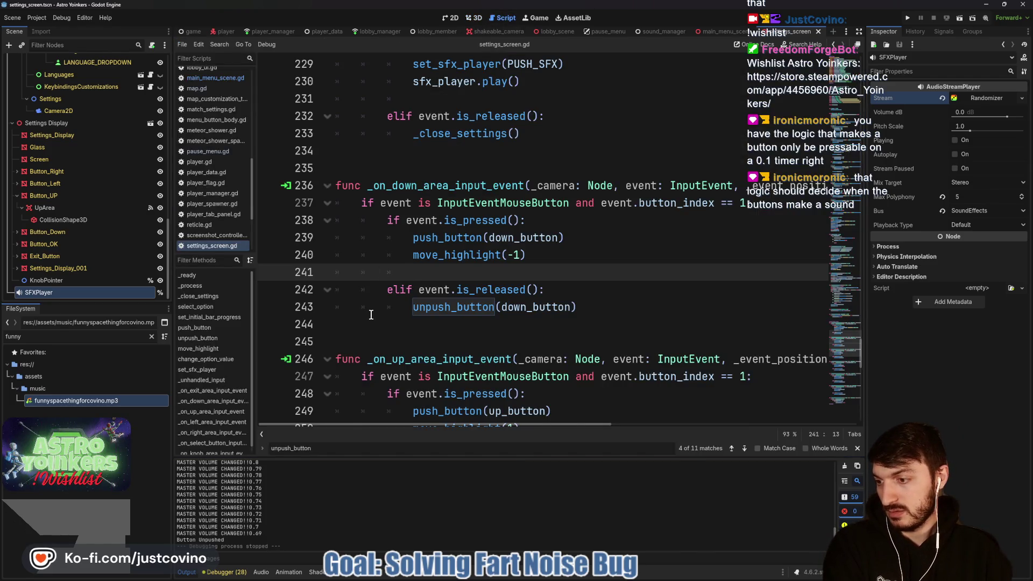
left_click(516, 309)
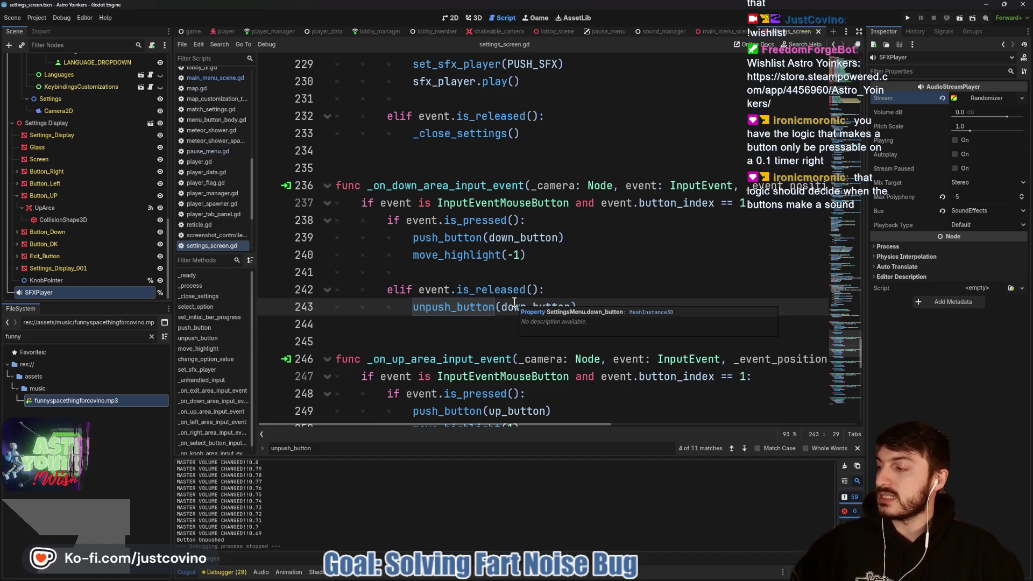
left_click(909, 18)
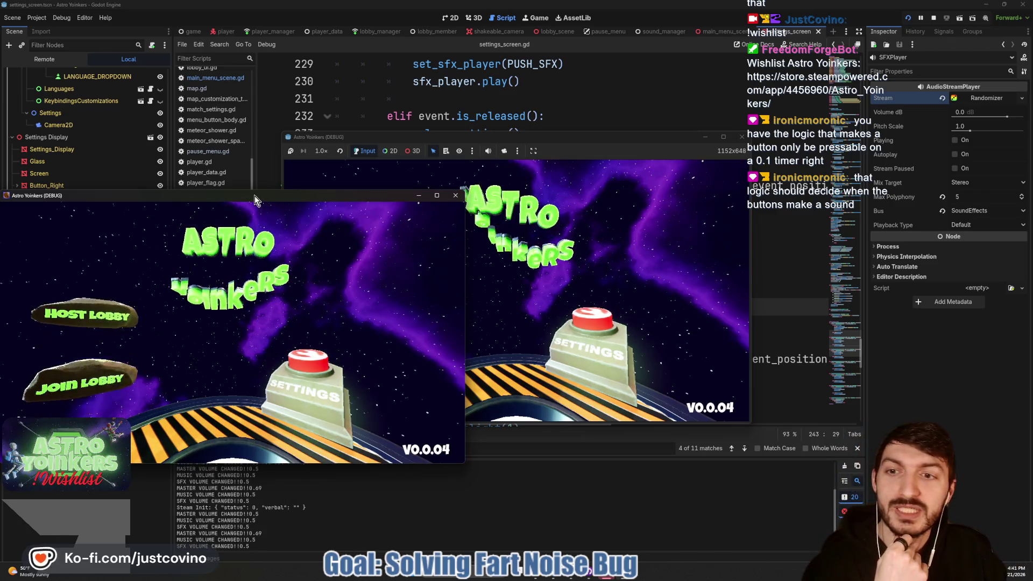
Place both game windows side by side, mute audio, host a lobby and join it.
left_click_drag(258, 195, 759, 171)
left_click_drag(366, 137, 116, 145)
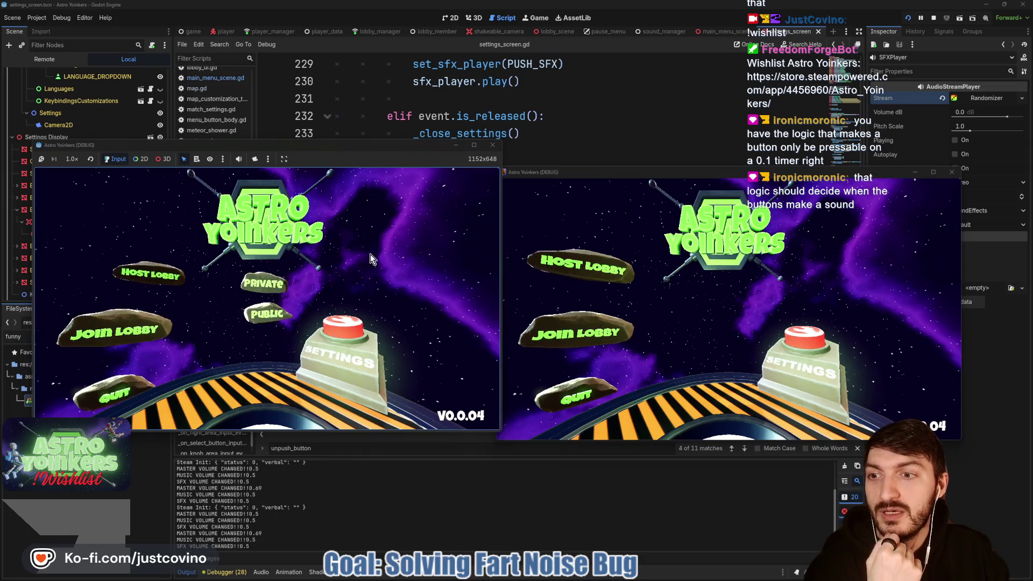
left_click(239, 159)
left_click(290, 242)
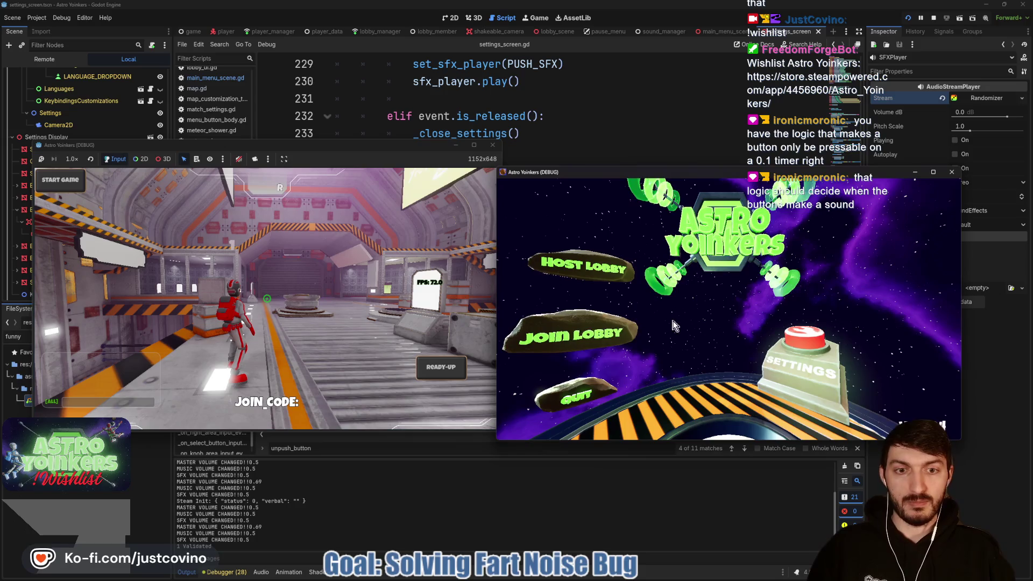
left_click(674, 324)
left_click(741, 227)
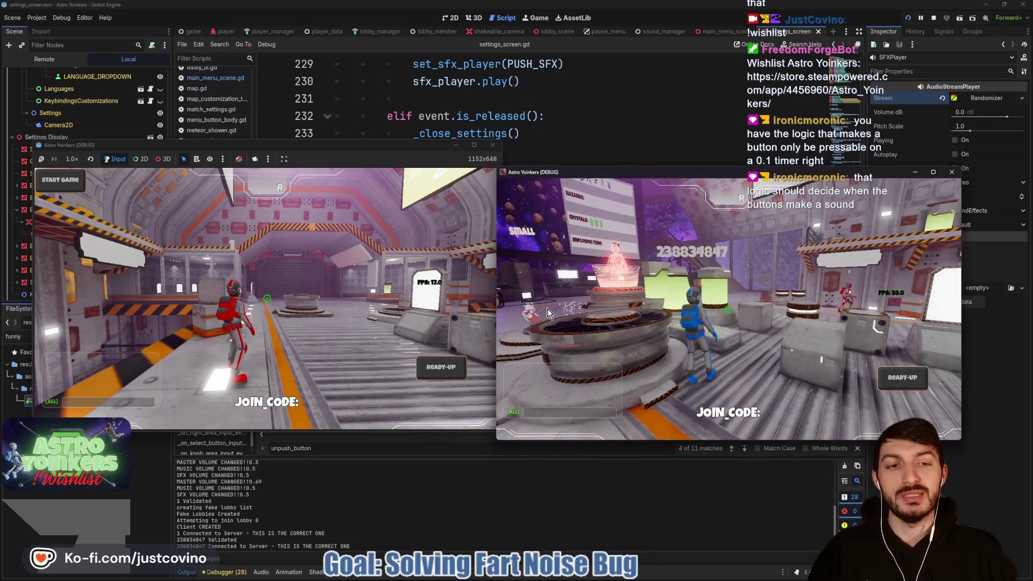
Ready both players, toggle in-game settings, launch the red player off the platform, then stop with F8.
key("r")
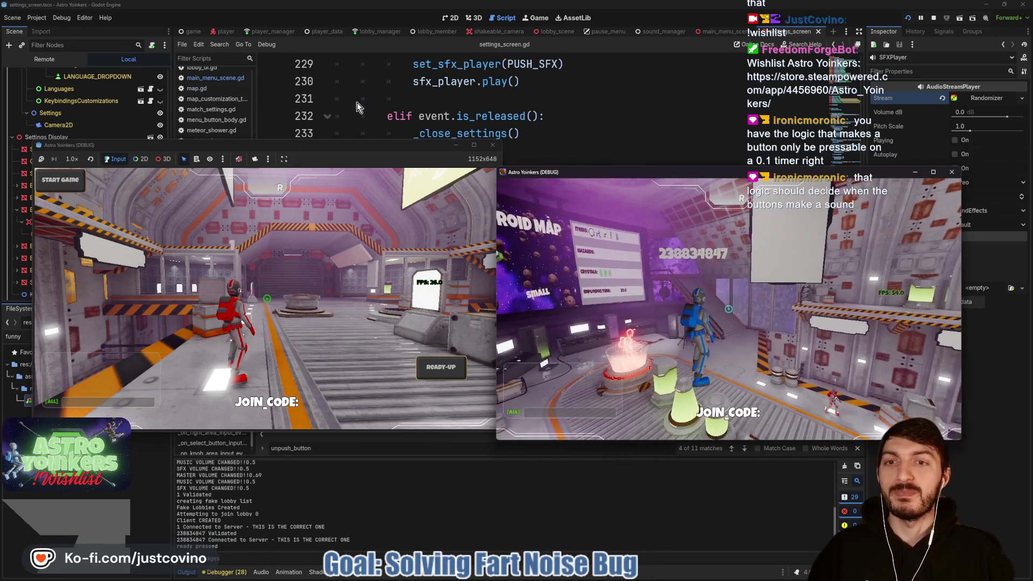
left_click(408, 350)
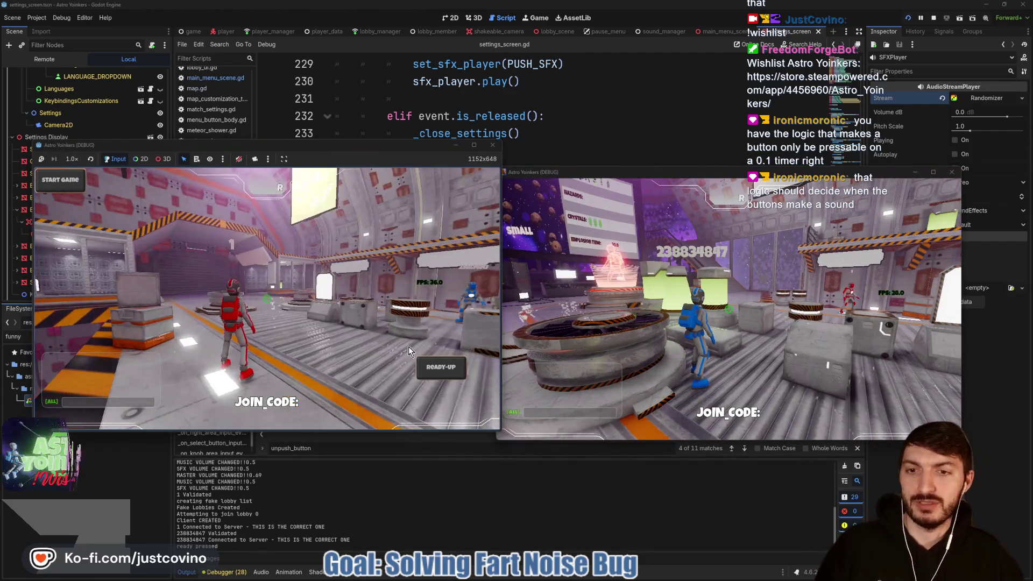
key("r")
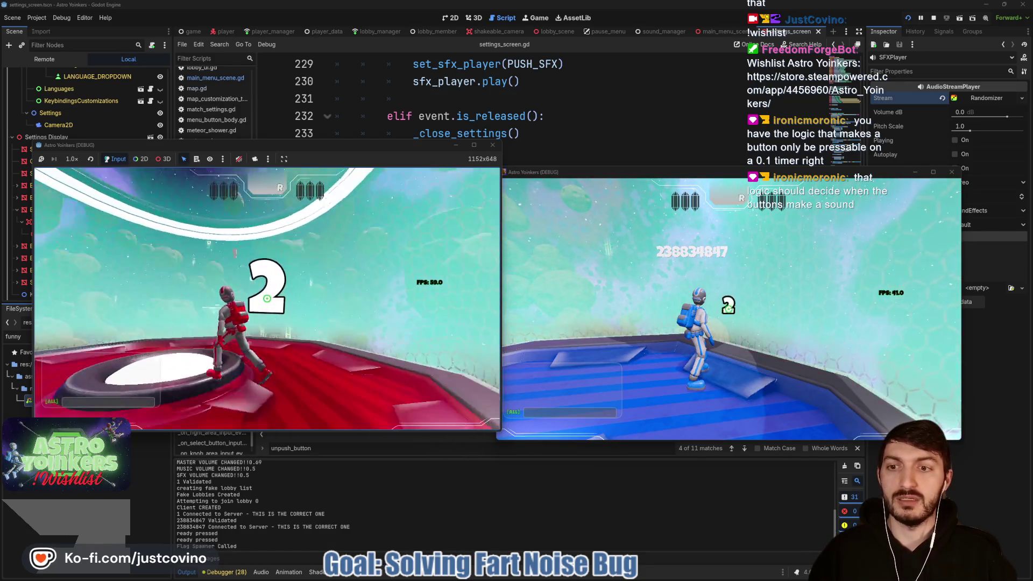
key("Escape")
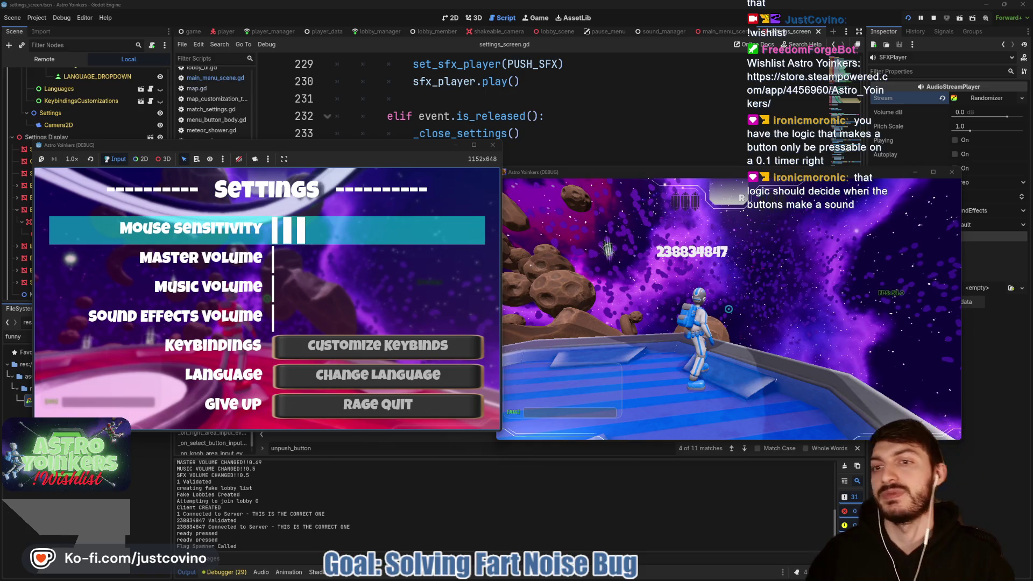
key("Escape")
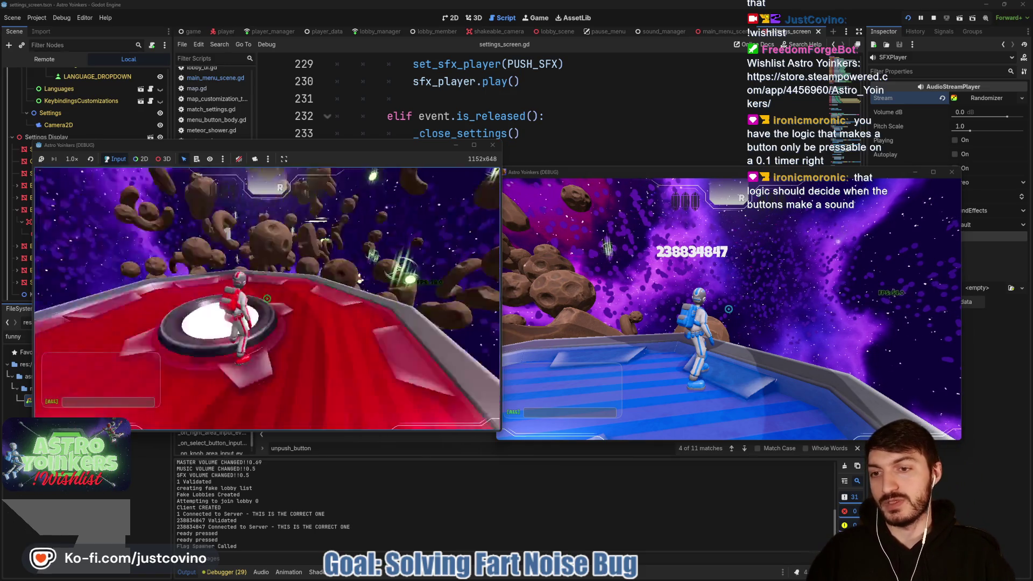
key("w")
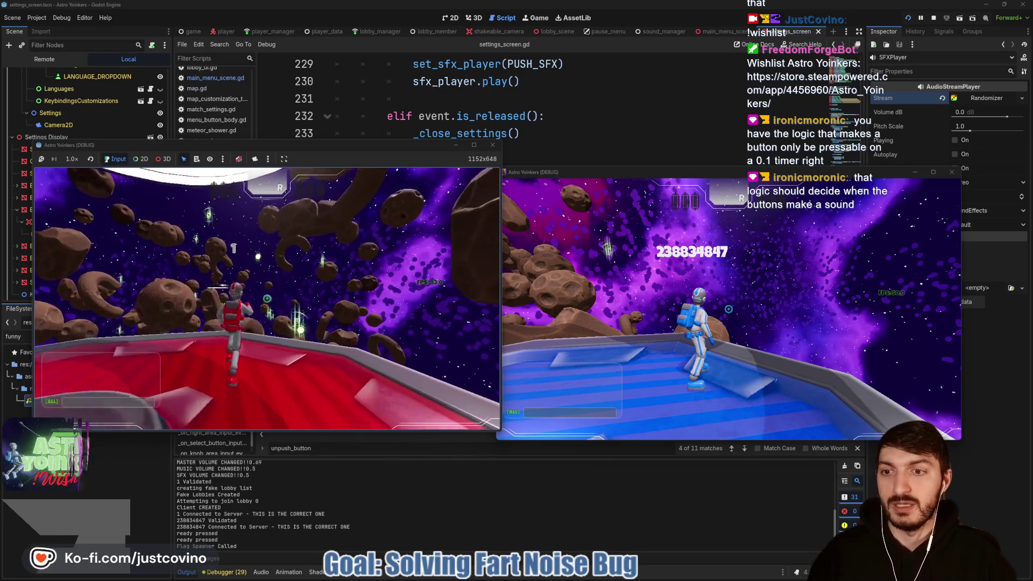
key("space")
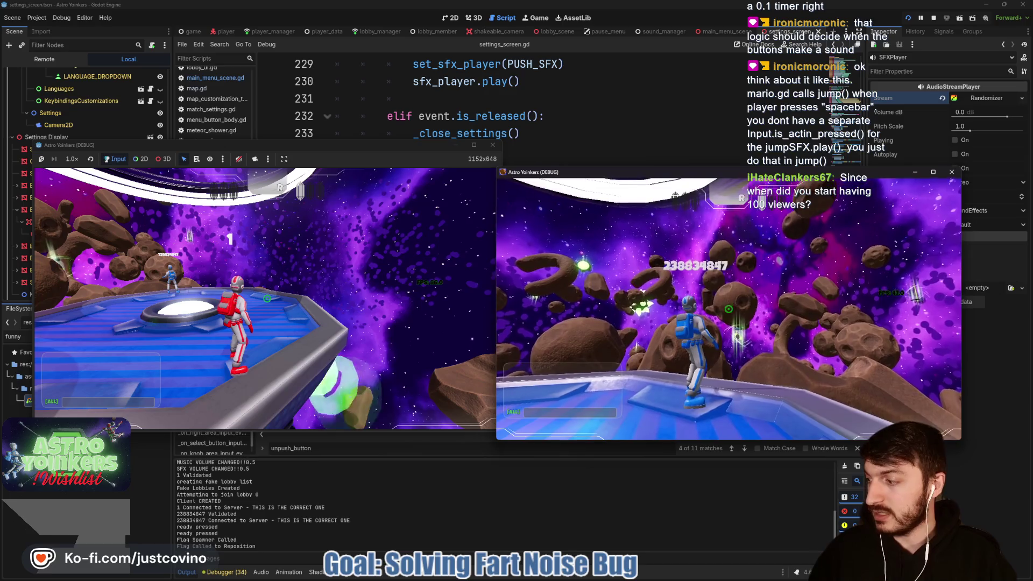
key("F8")
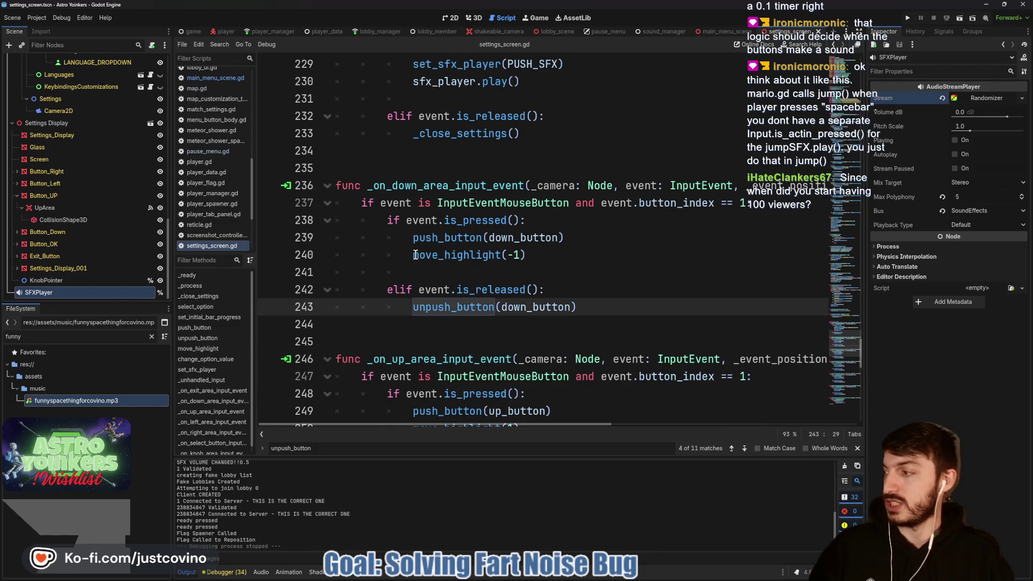
Pop out Twitch chat, move it off-screen, and bring up GitHub Desktop's 11 changed files.
mouse_move(535, 309)
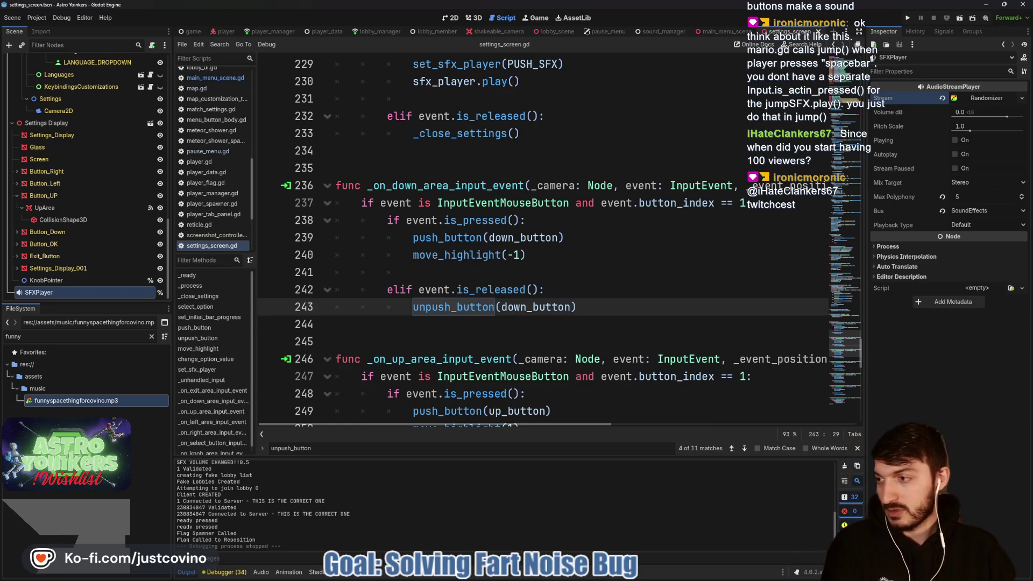
left_click(883, 579)
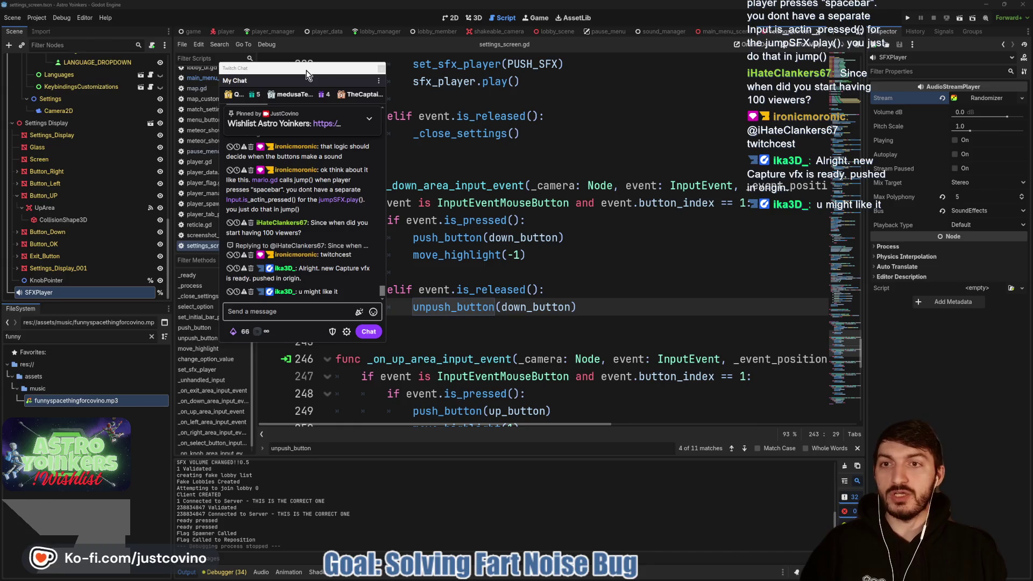
left_click_drag(306, 70, 0, 75)
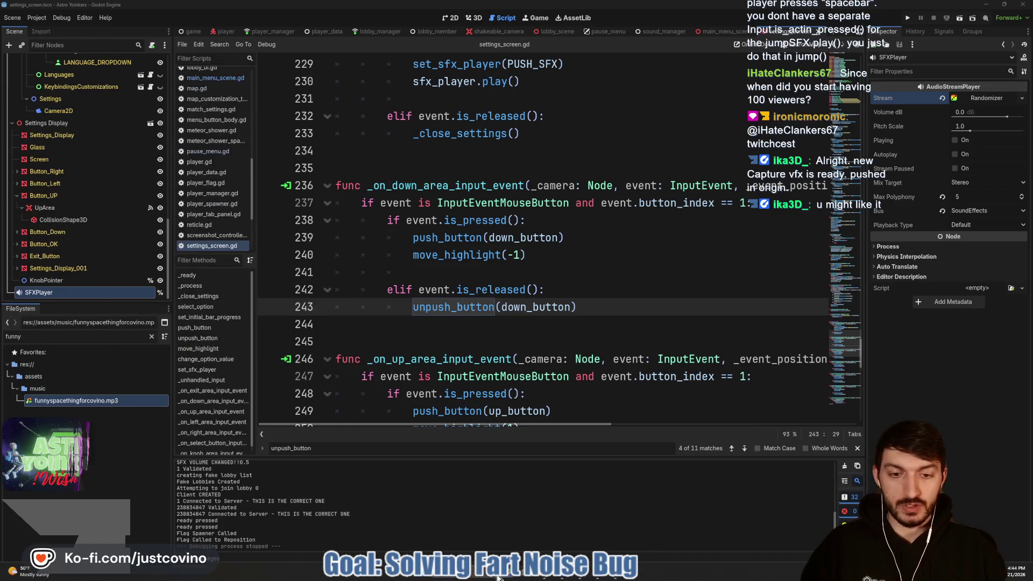
left_click(597, 578)
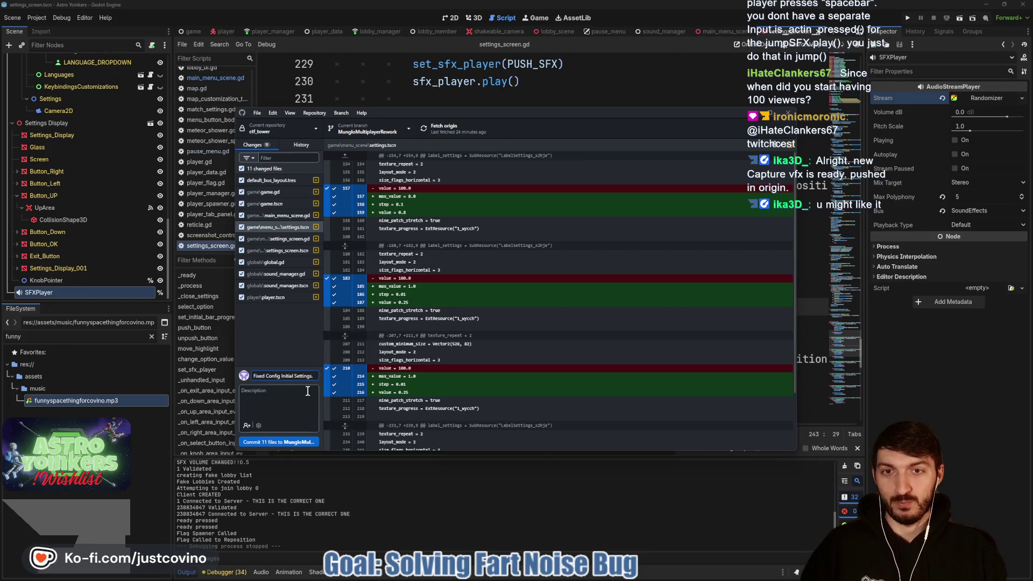
Commit the 11 files as 'Fixed Config Initial Settings', pull origin's new commit, and push all commits.
left_click(279, 441)
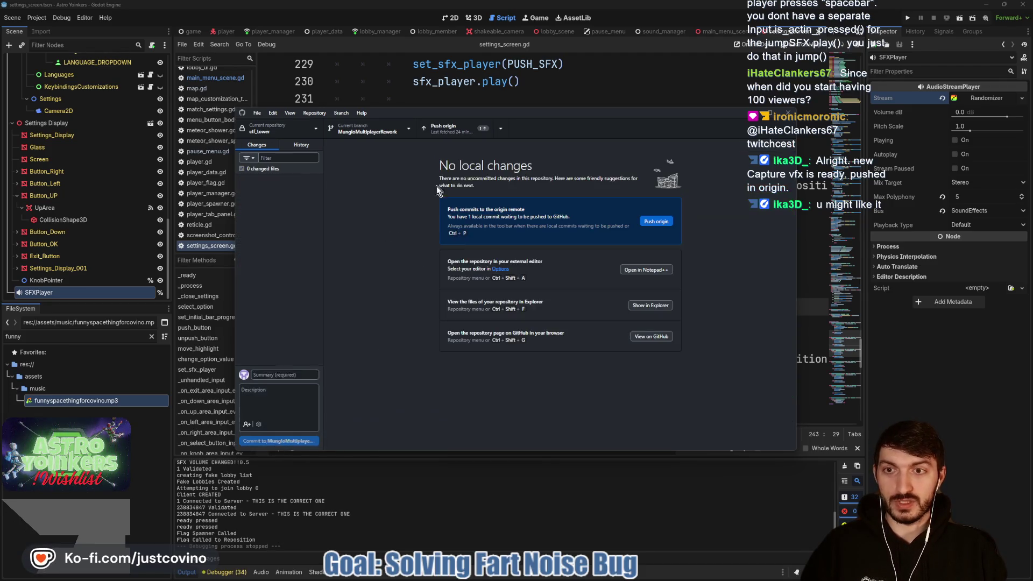
left_click(650, 220)
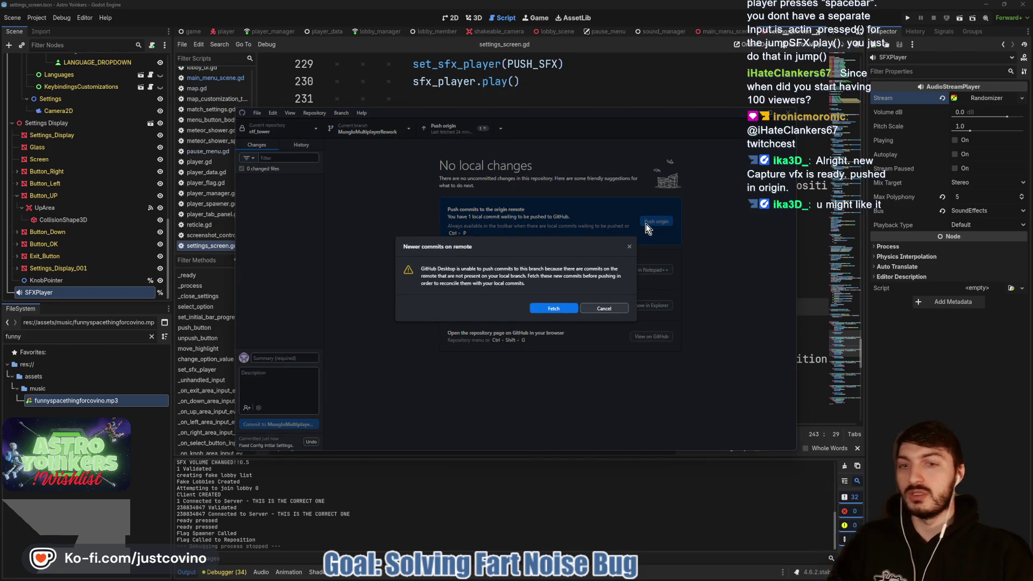
left_click(560, 309)
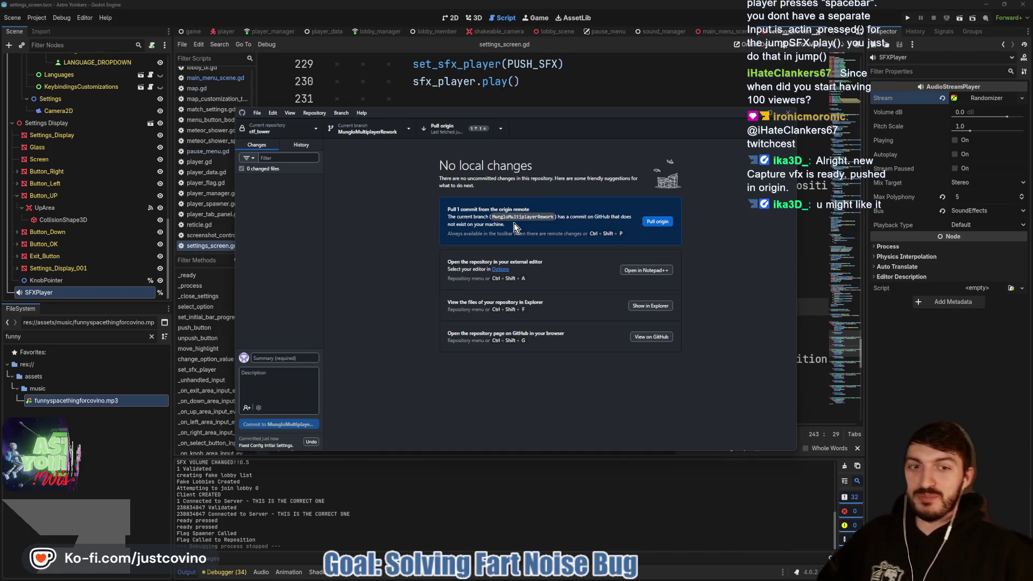
left_click(647, 221)
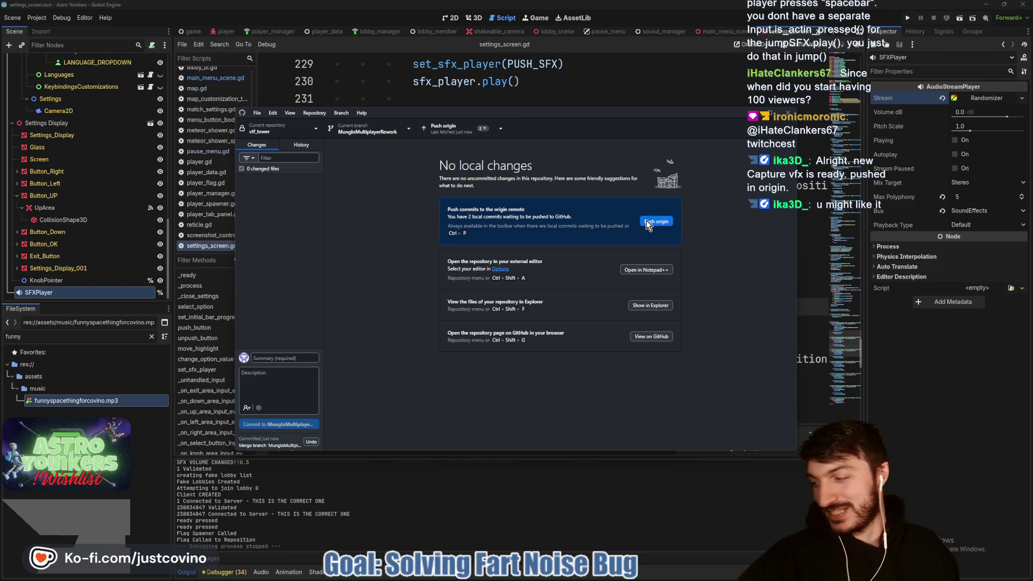
left_click(646, 221)
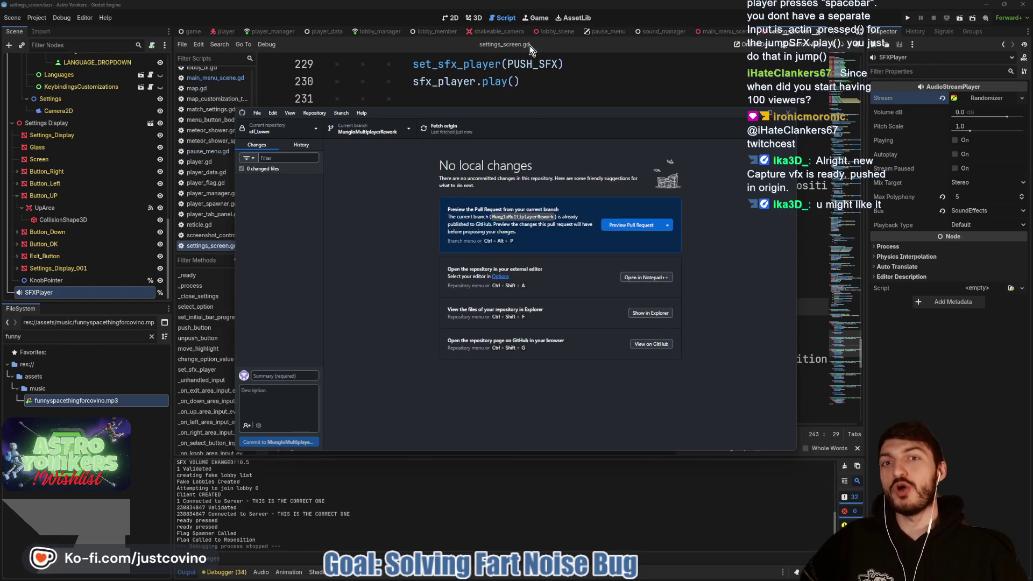
left_click(555, 98)
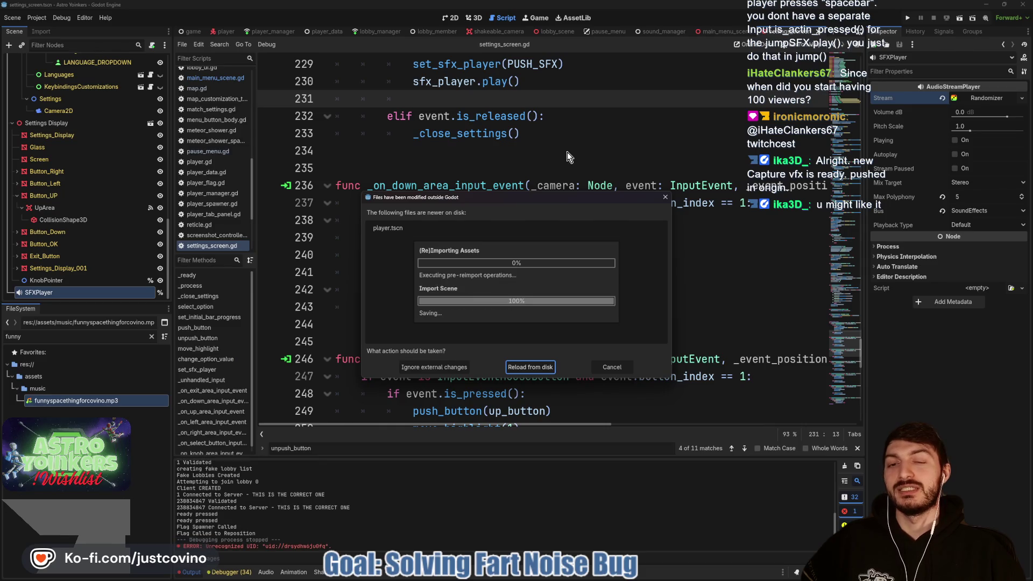
Reload the externally changed player.tscn from disk and return to settings_screen.gd.
left_click(525, 367)
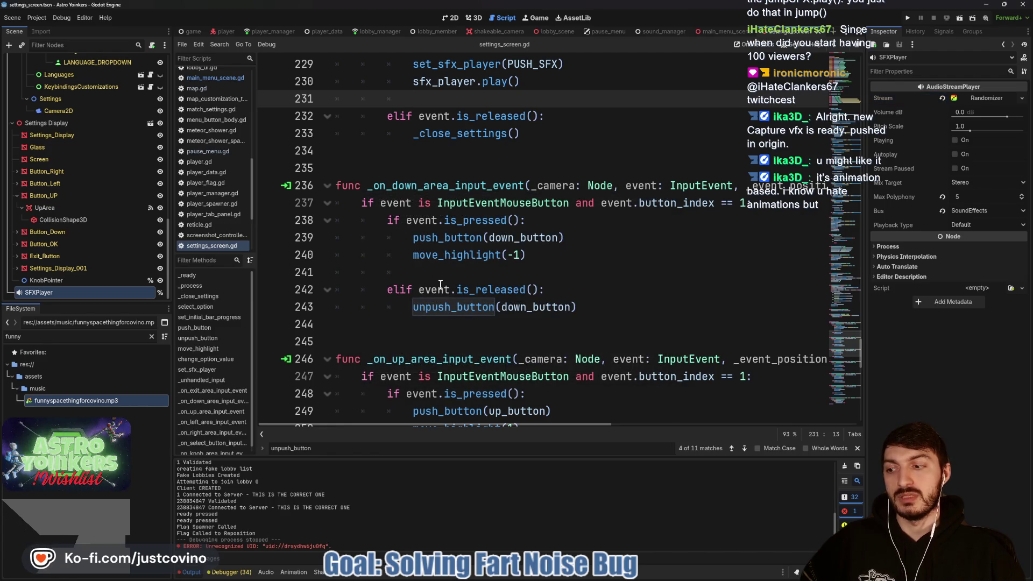
left_click(424, 273)
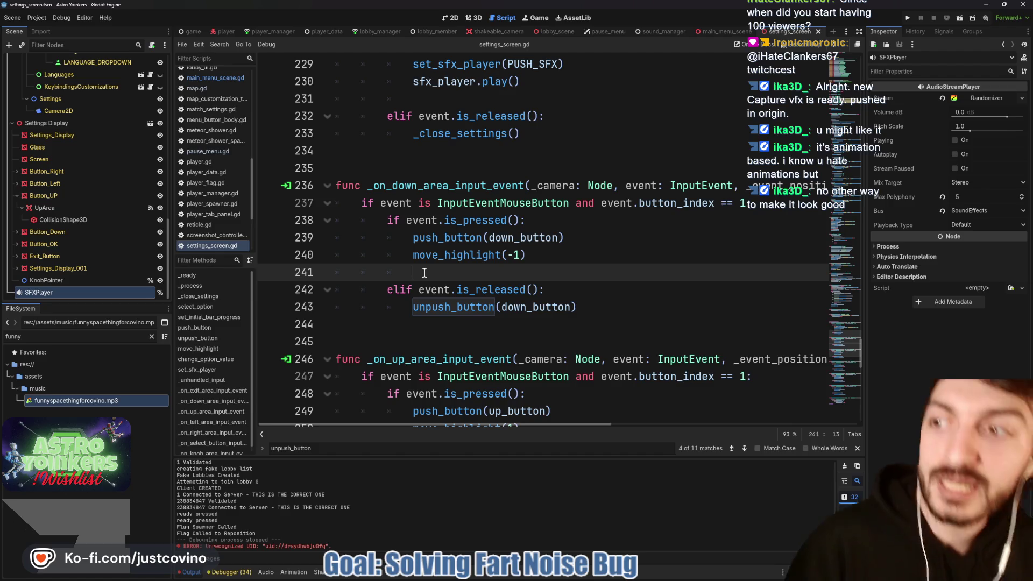
left_click(226, 31)
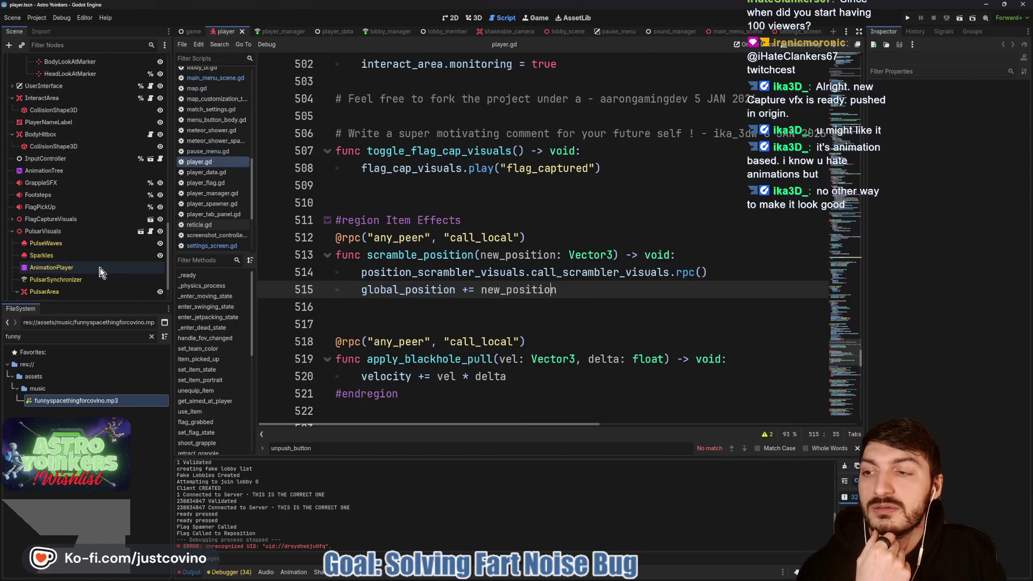
Show FlagCaptureVisuals' AnimationPlayer with the flag_captured animation timeline in the 3D view.
left_click(11, 219)
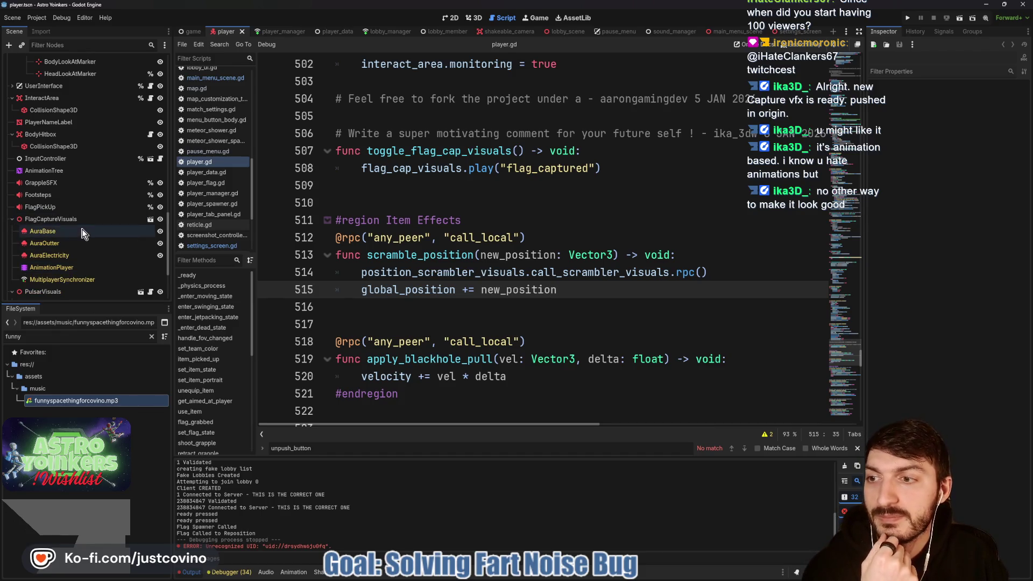
scroll(75, 250, "down", 1)
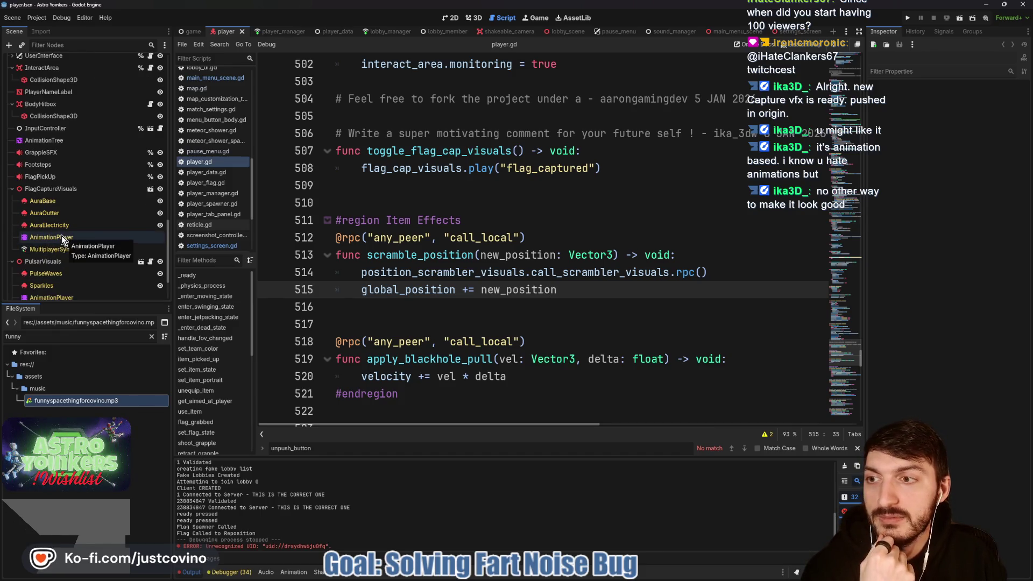
left_click(62, 237)
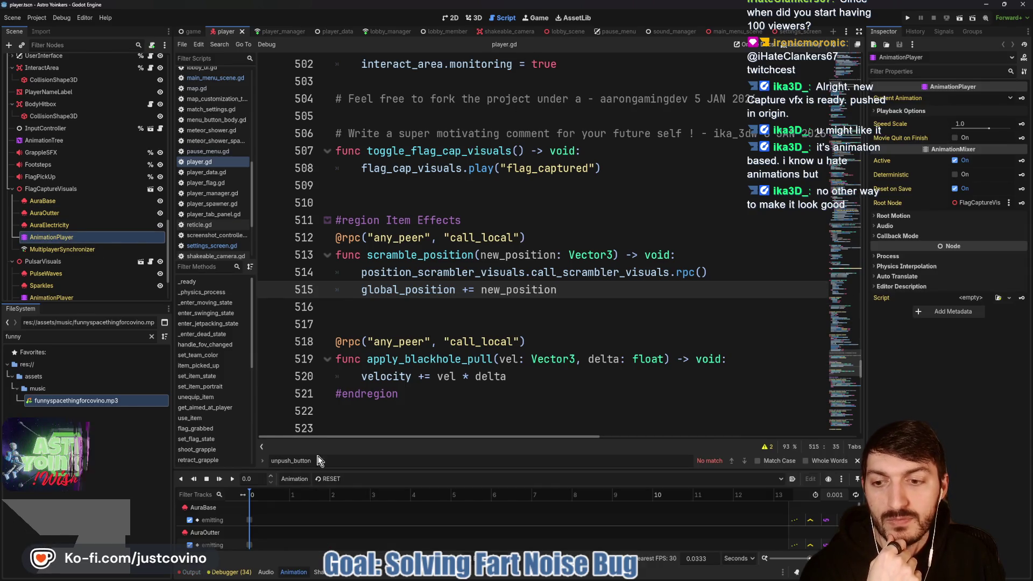
left_click(349, 478)
left_click(350, 502)
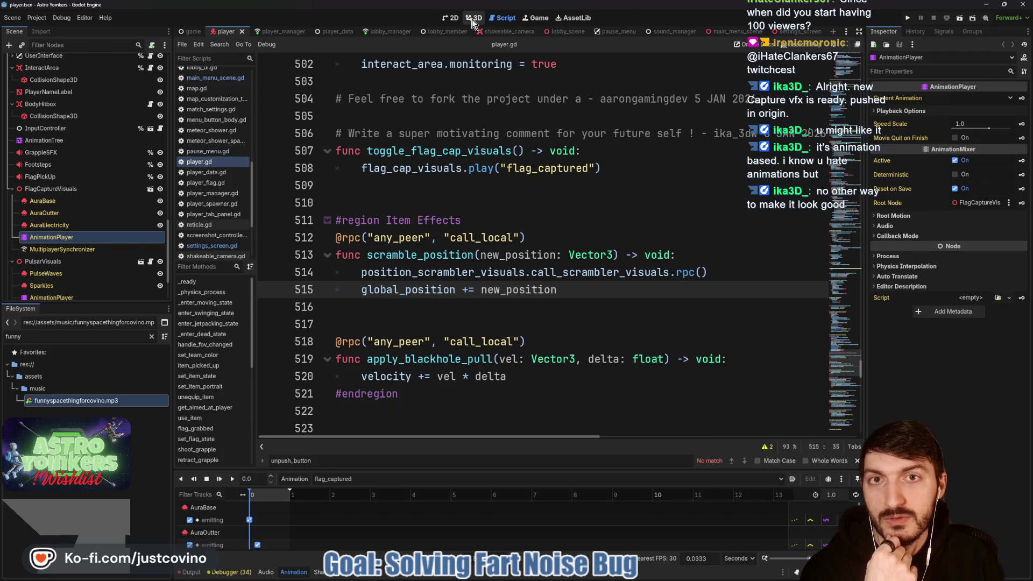
left_click(473, 23)
scroll(447, 308, "down", 5)
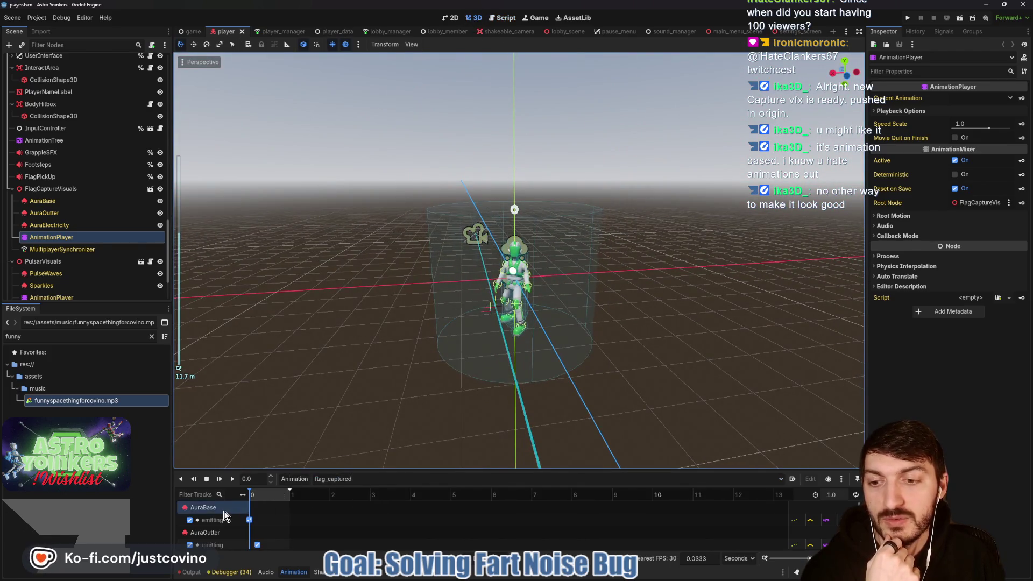
Play the flag_captured animation and browse the unfiltered FileSystem into the IKA3D folder.
left_click(232, 478)
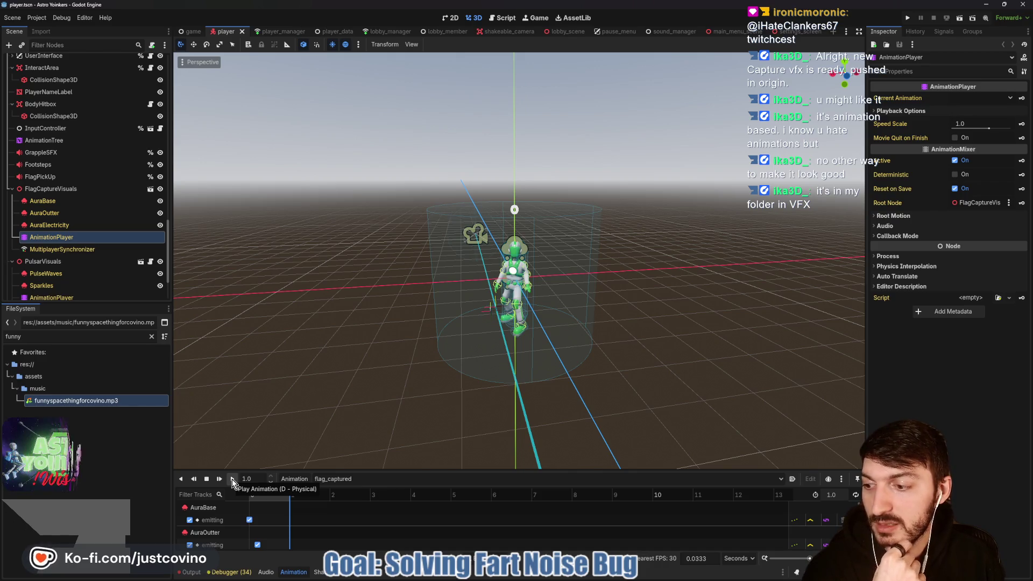
left_click(151, 336)
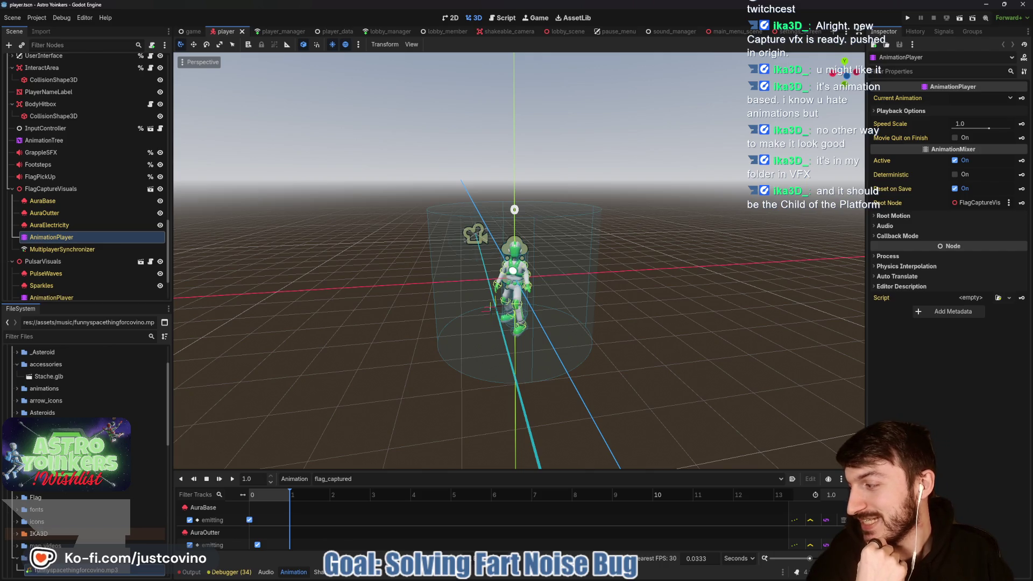
double_click(50, 533)
scroll(97, 492, "down", 3)
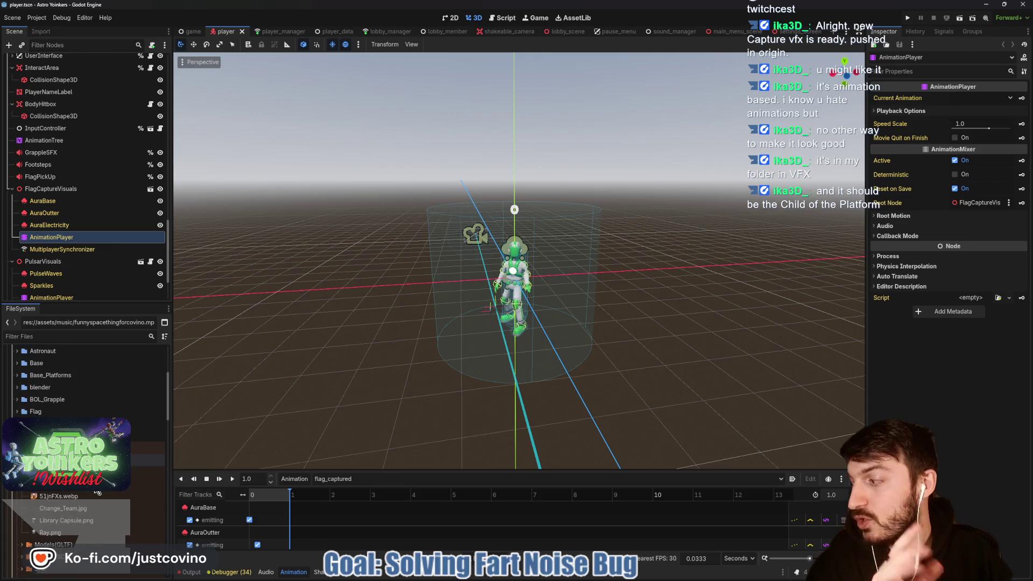
scroll(86, 430, "down", 3)
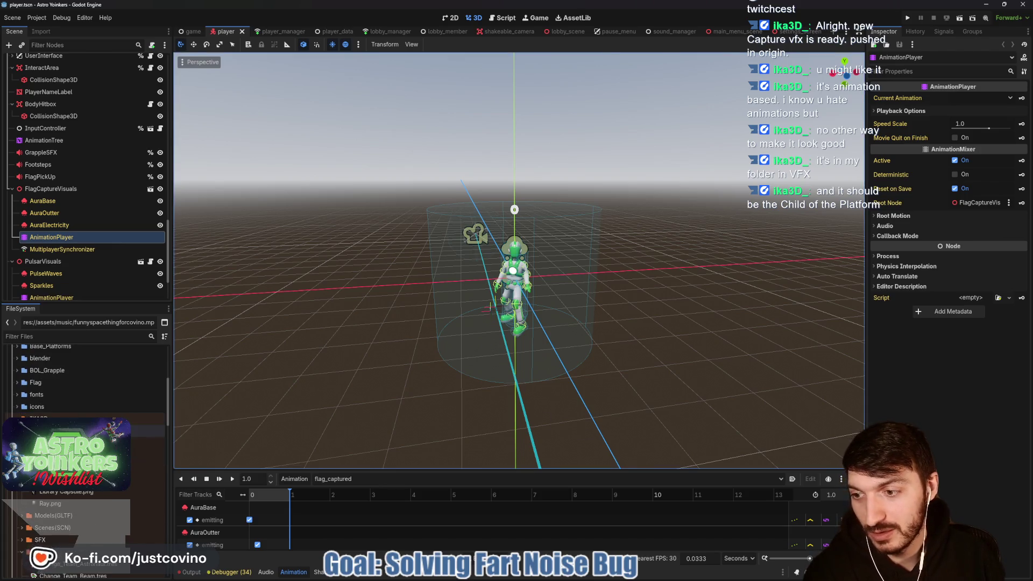
scroll(86, 430, "down", 10)
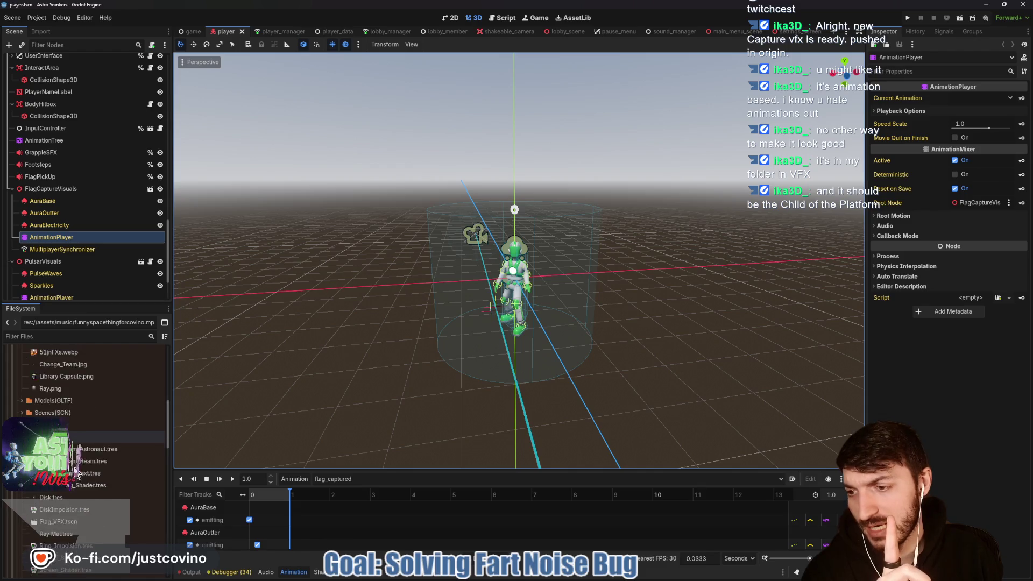
scroll(86, 430, "down", 6)
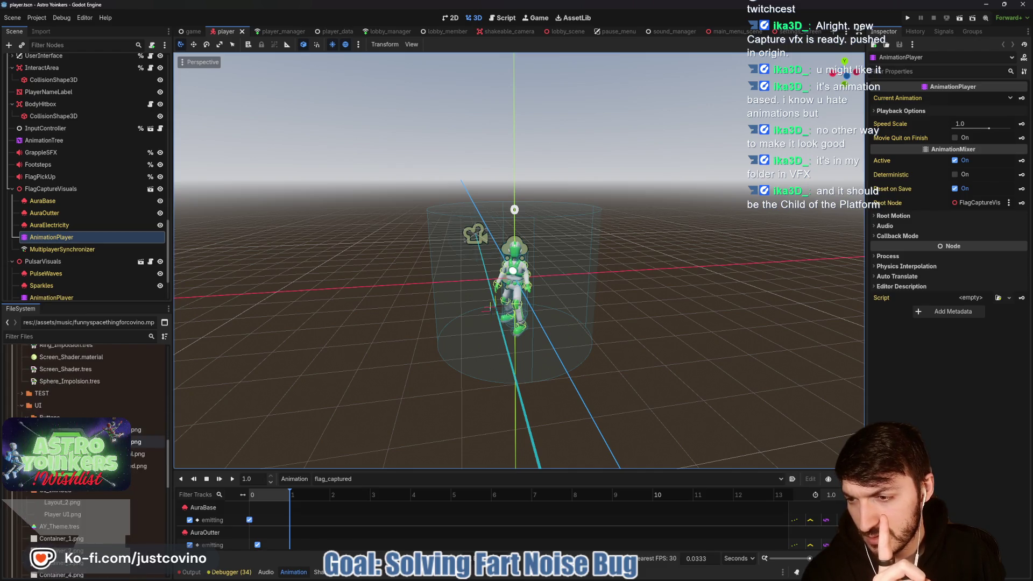
Locate capture_vfx.tscn in the VFX folder and open that scene.
left_click(23, 496)
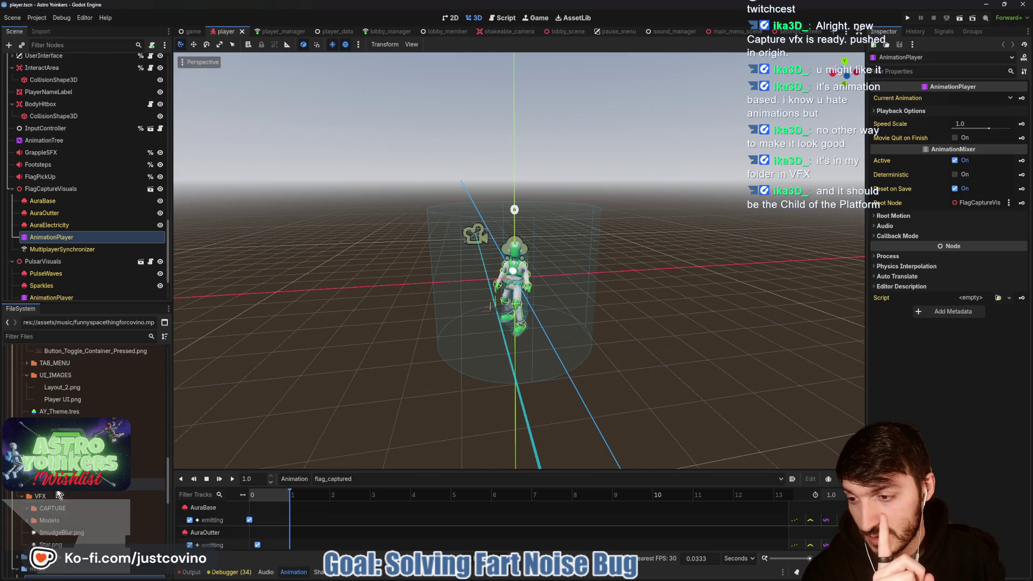
scroll(63, 489, "down", 1)
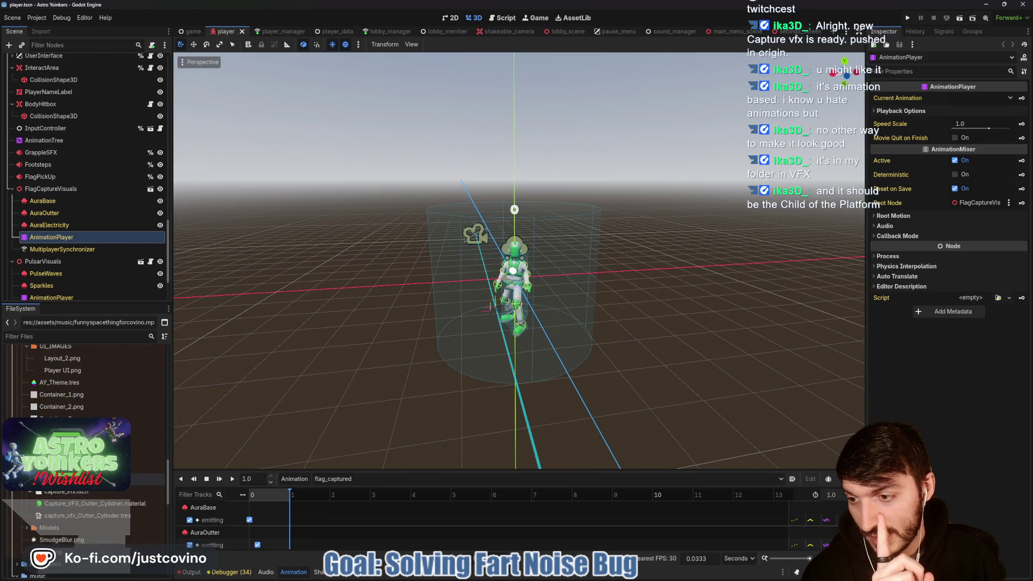
left_click(60, 494)
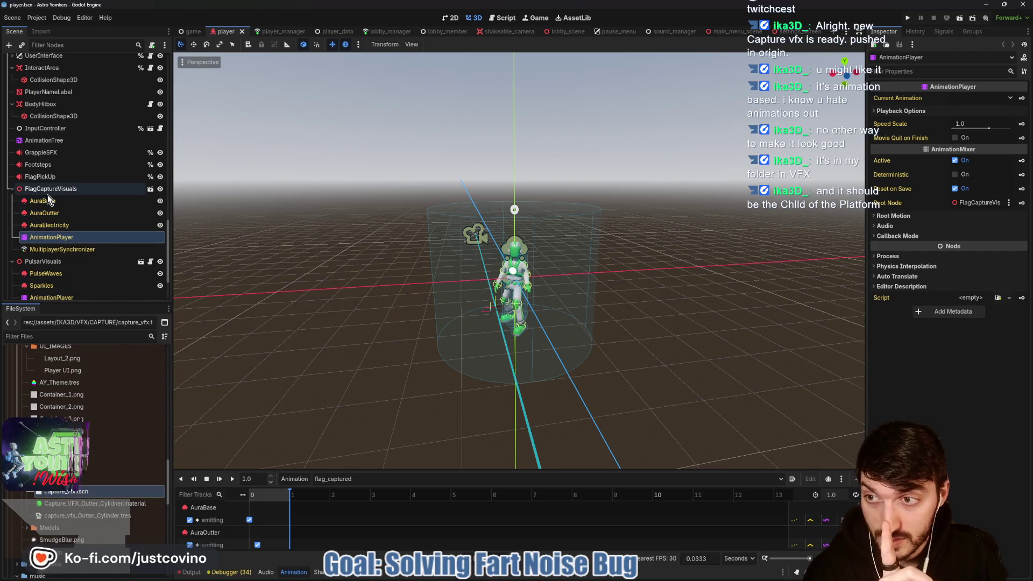
left_click(47, 192)
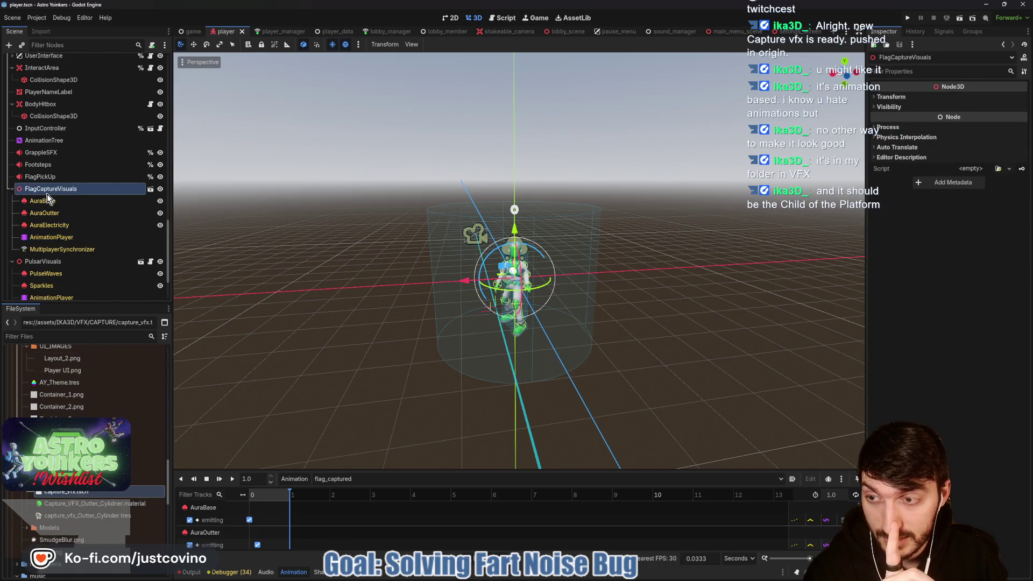
double_click(69, 494)
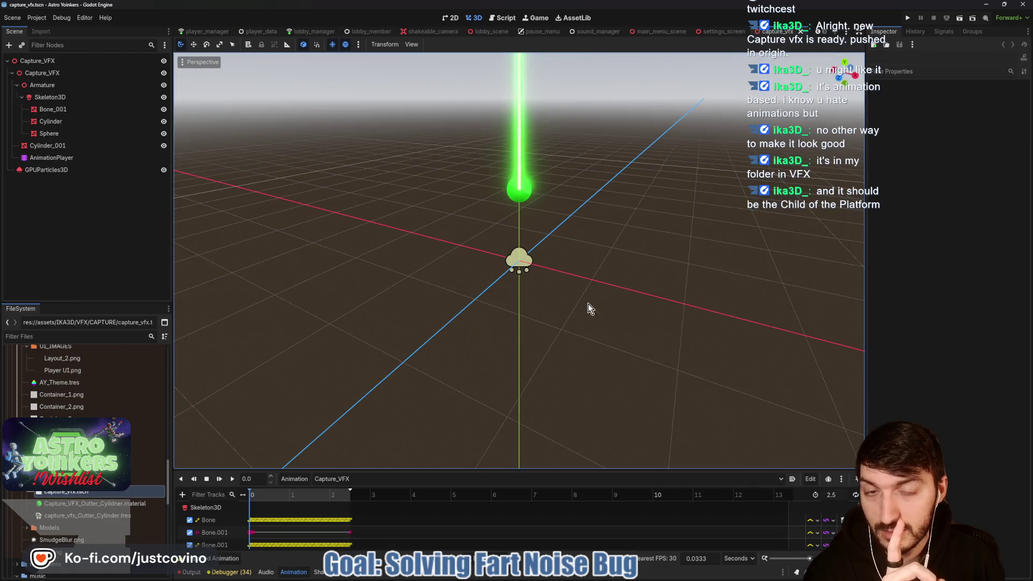
Frame the green beam effect and preview its 2.5 s Capture_VFX animation from the AnimationPlayer.
mouse_move(589, 303)
left_mouse_down()
mouse_move(433, 314)
mouse_move(489, 301)
left_mouse_up()
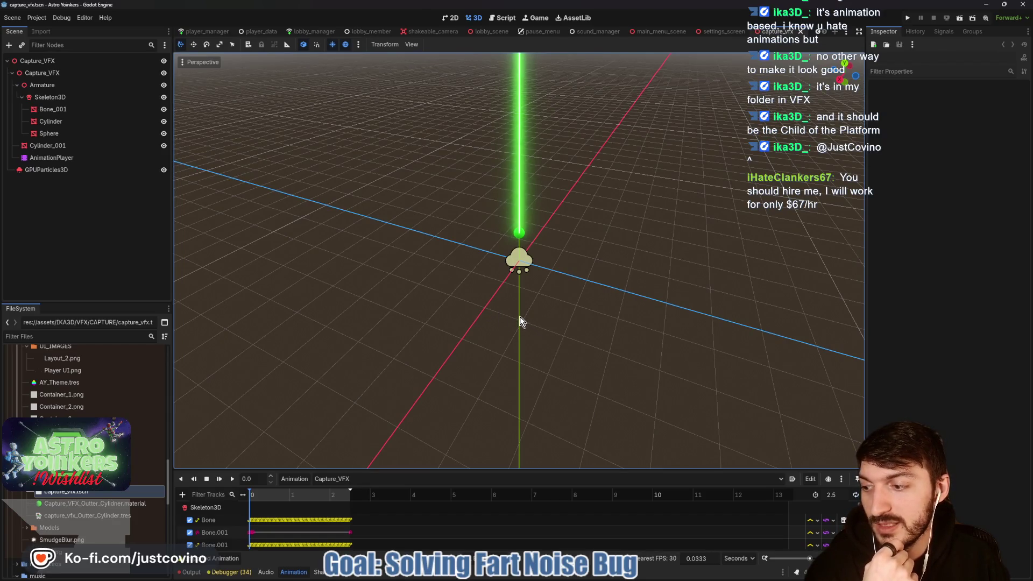
scroll(519, 312, "up", 5)
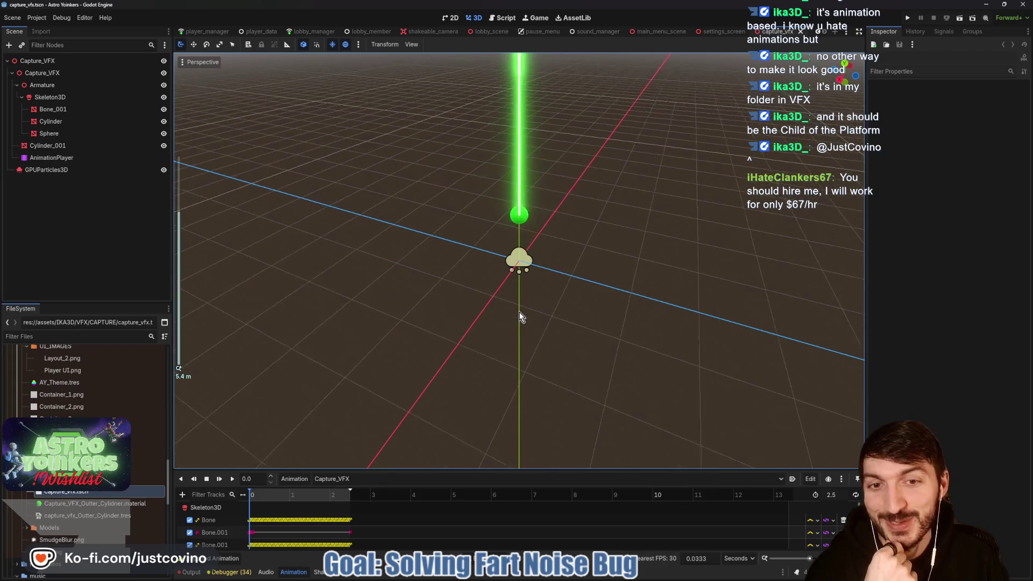
mouse_move(519, 312)
left_mouse_down()
mouse_move(595, 293)
mouse_move(549, 258)
left_mouse_up()
left_click(114, 158)
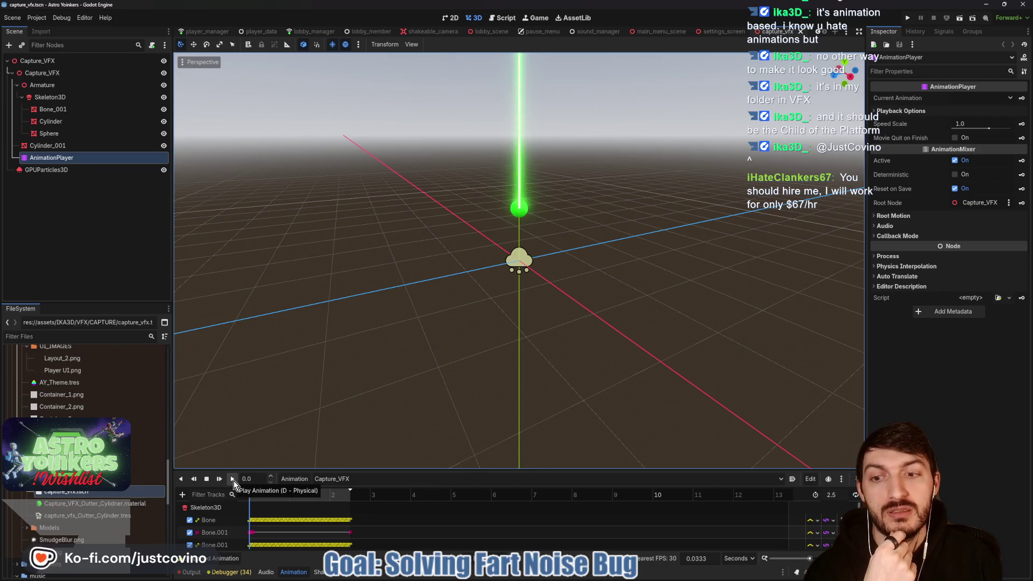
scroll(470, 345, "down", 1)
scroll(469, 345, "down", 2)
mouse_move(470, 345)
left_mouse_down()
mouse_move(573, 346)
mouse_move(578, 325)
mouse_move(563, 320)
left_mouse_up()
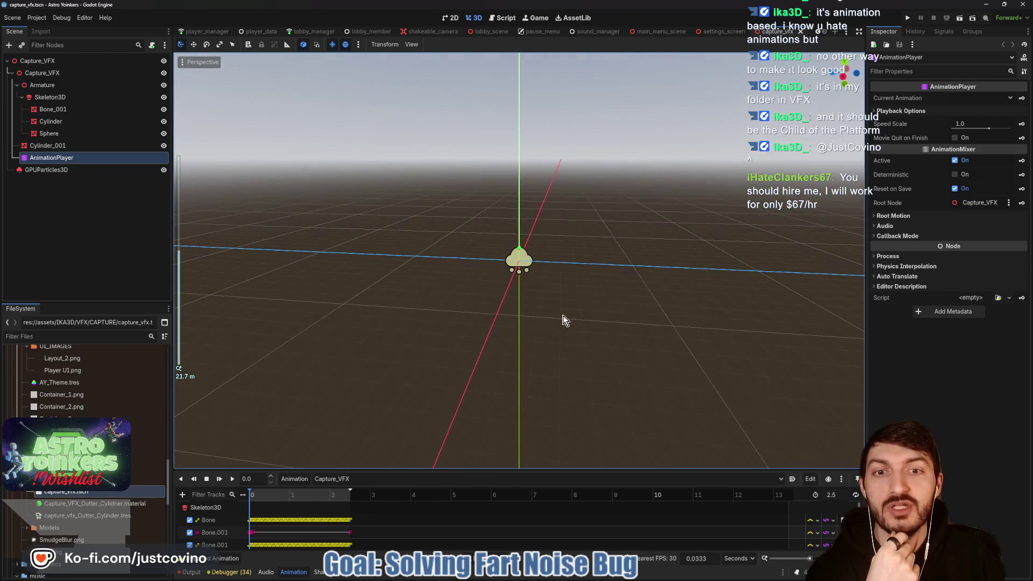
left_click(220, 479)
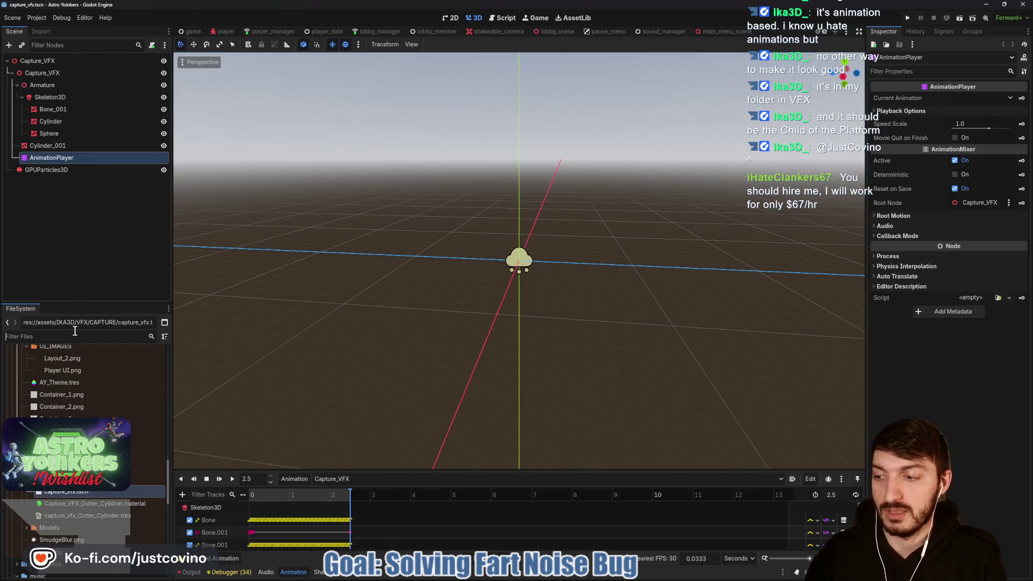
Filter the FileSystem for 'space', open space_map.tscn, then open its flag base scene.
type("space")
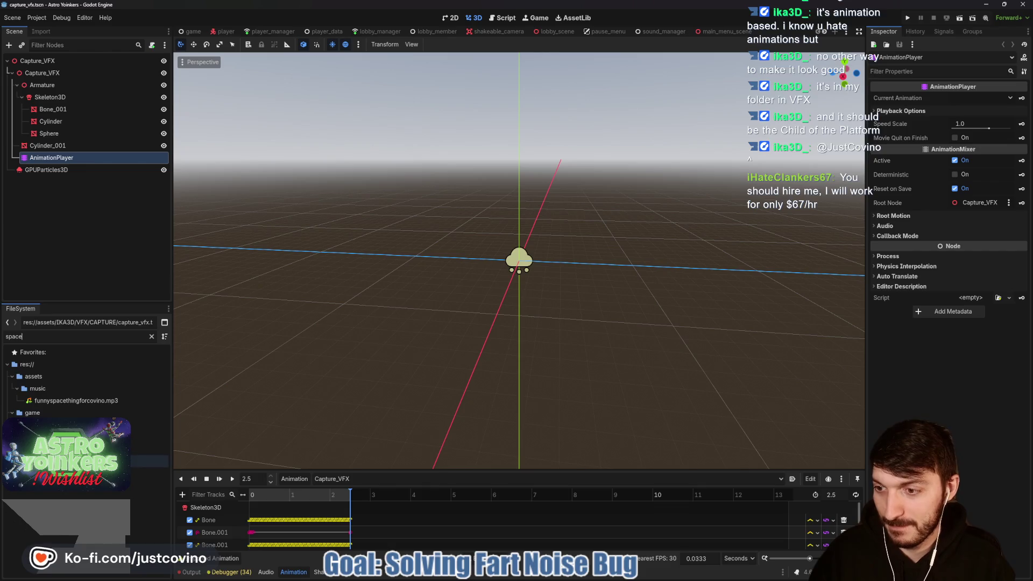
double_click(64, 436)
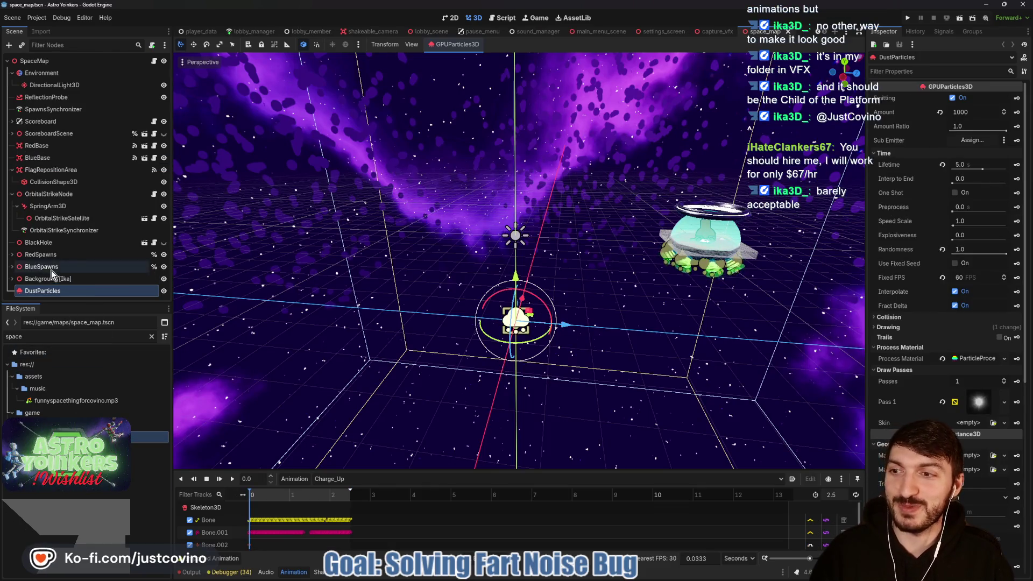
left_click(144, 145)
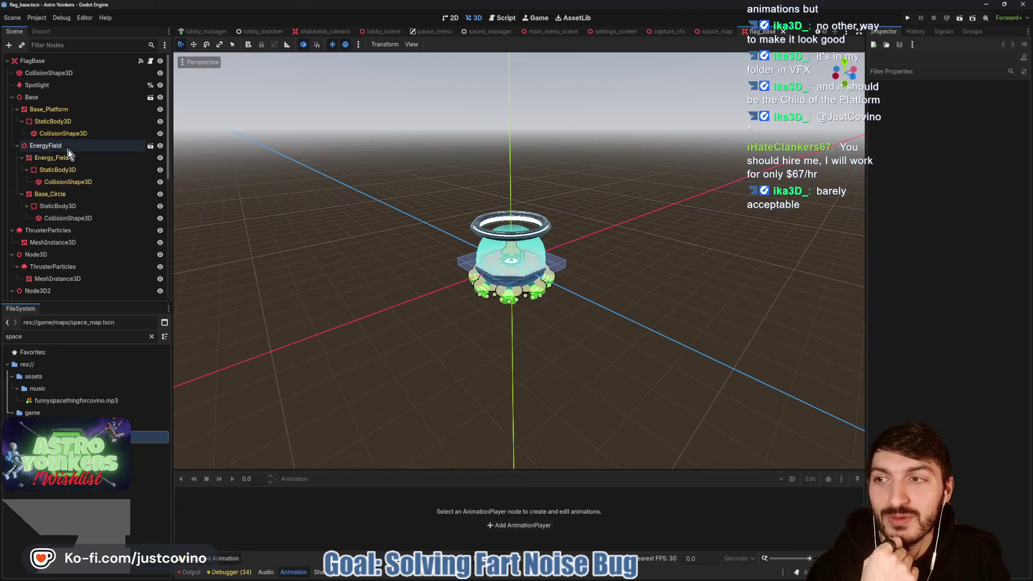
Collapse the Base, EnergyField, Base_Platform, Node3D and thruster branches in flag_base's tree.
scroll(69, 154, "down", 1)
left_click(12, 200)
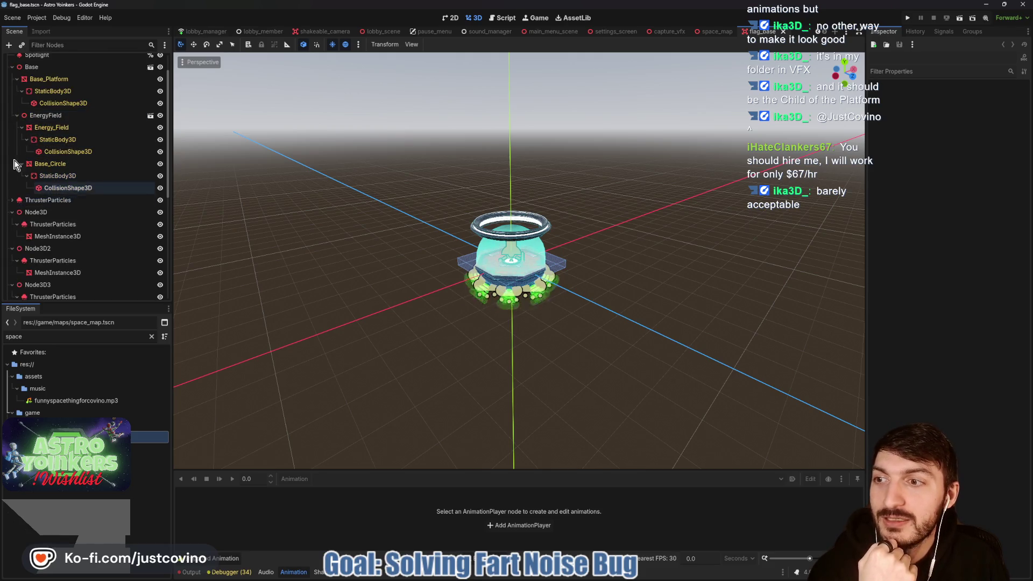
left_click_drag(15, 164, 49, 79)
left_click(17, 90)
left_click(17, 78)
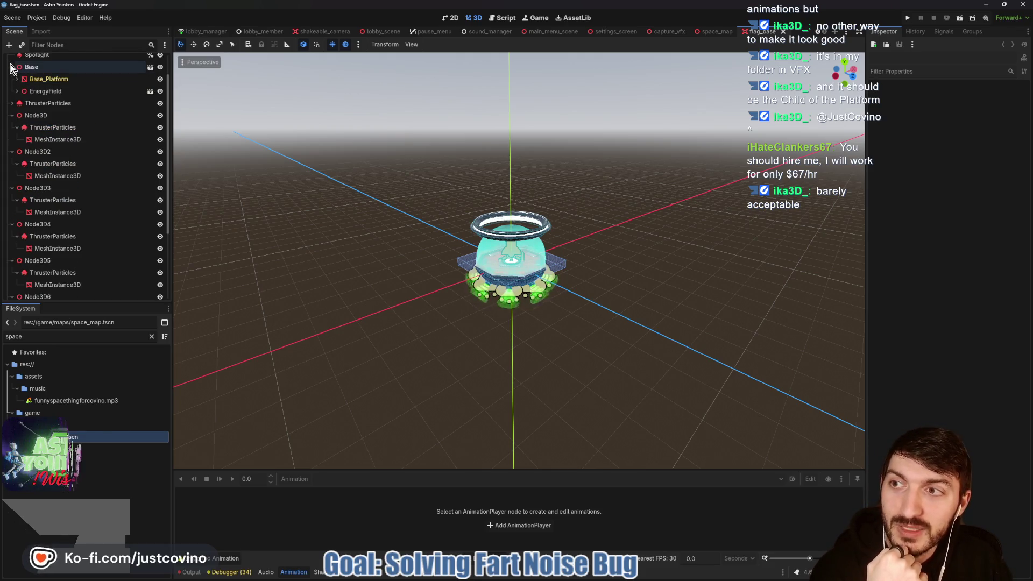
left_click(12, 67)
left_click(12, 90)
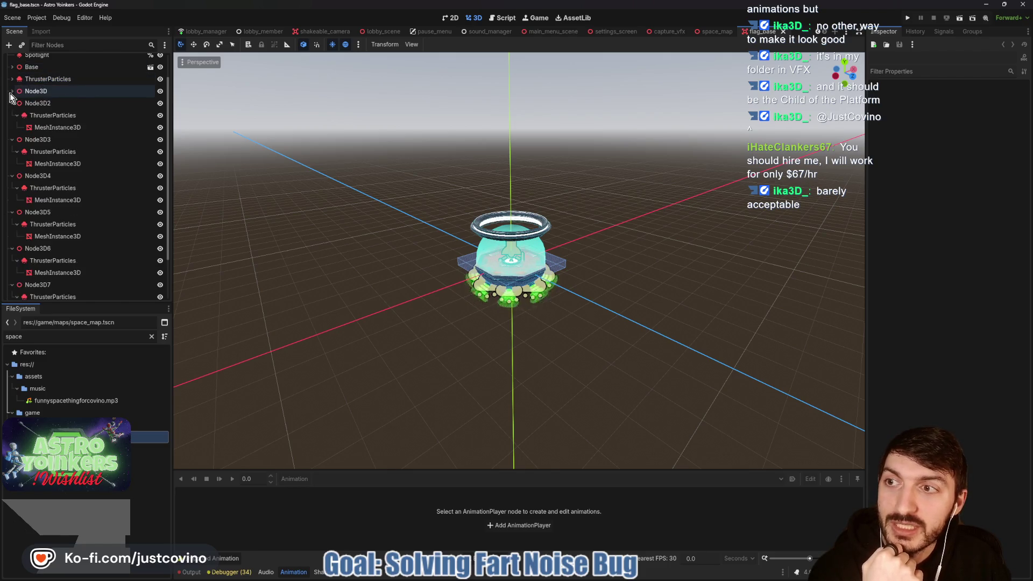
left_click(11, 102)
left_click(12, 115)
left_click(12, 146)
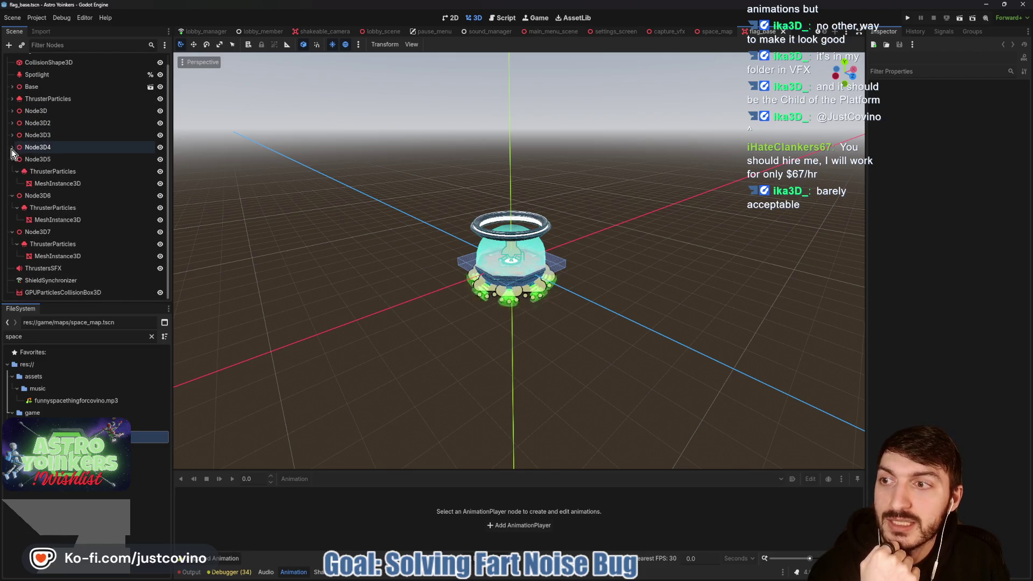
left_click(12, 159)
left_click(36, 170)
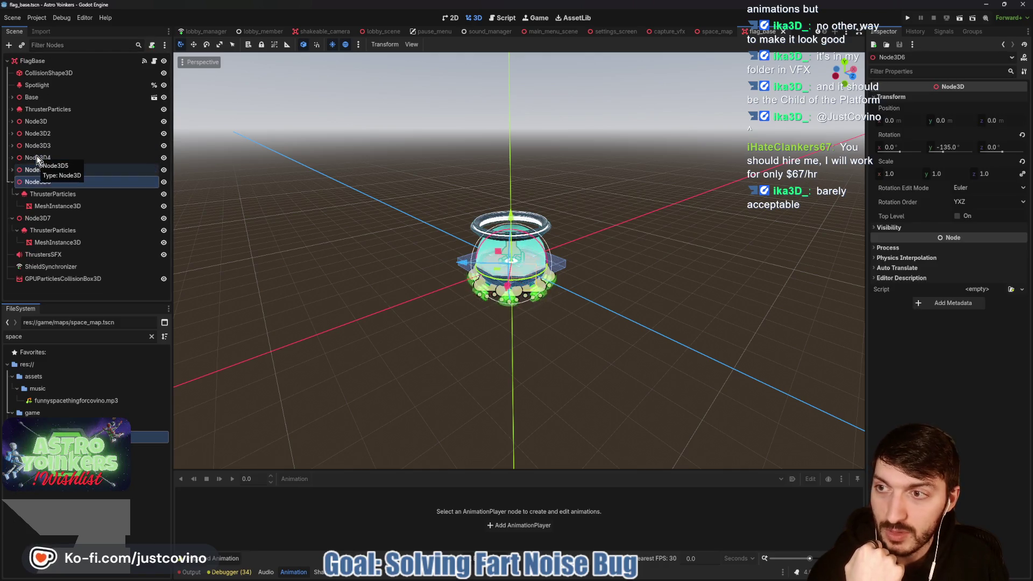
key("Left")
key("Left")
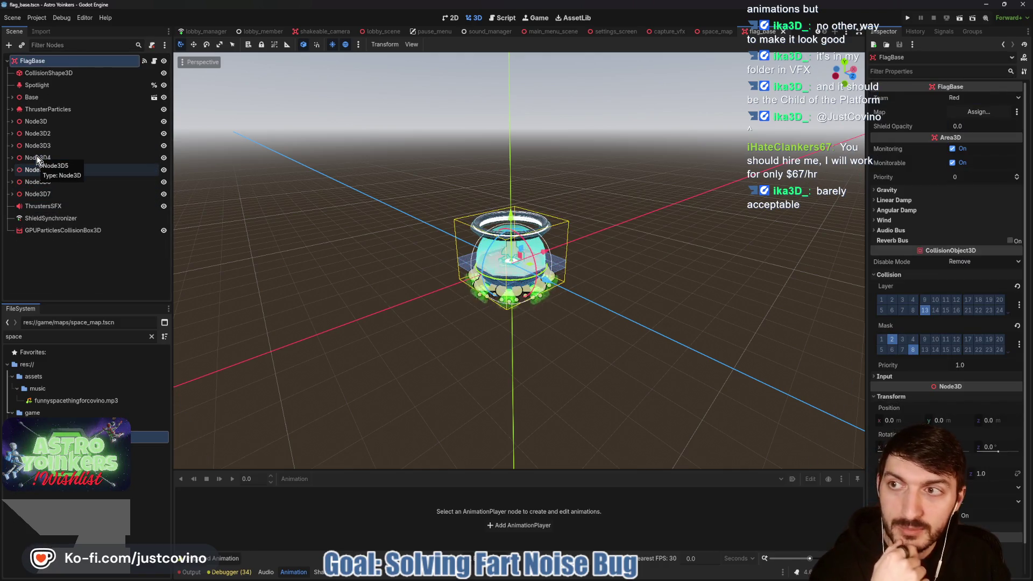
Select the FlagBase root and bring up the scene picker to instance a child.
left_click(48, 73)
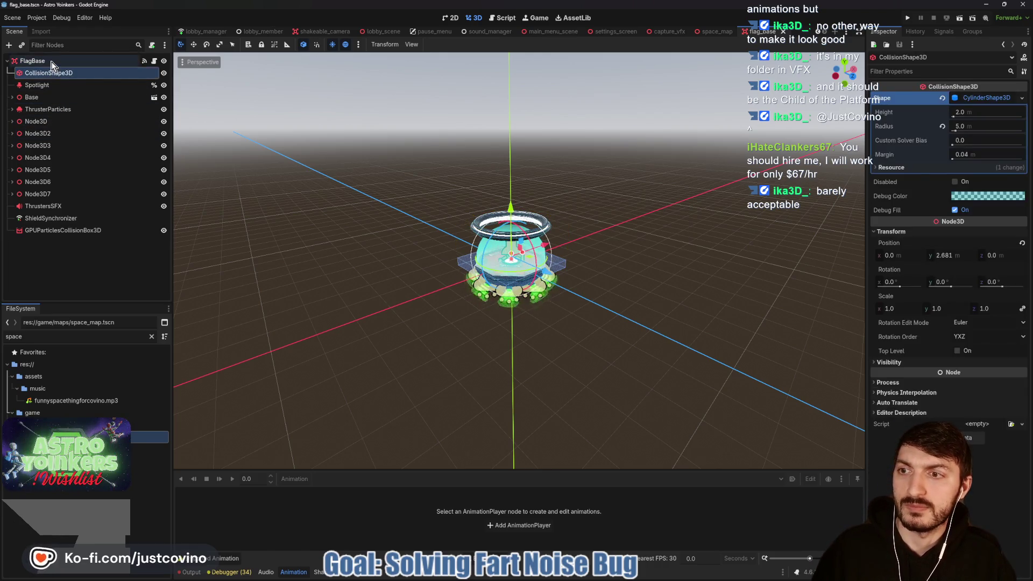
left_click(52, 63)
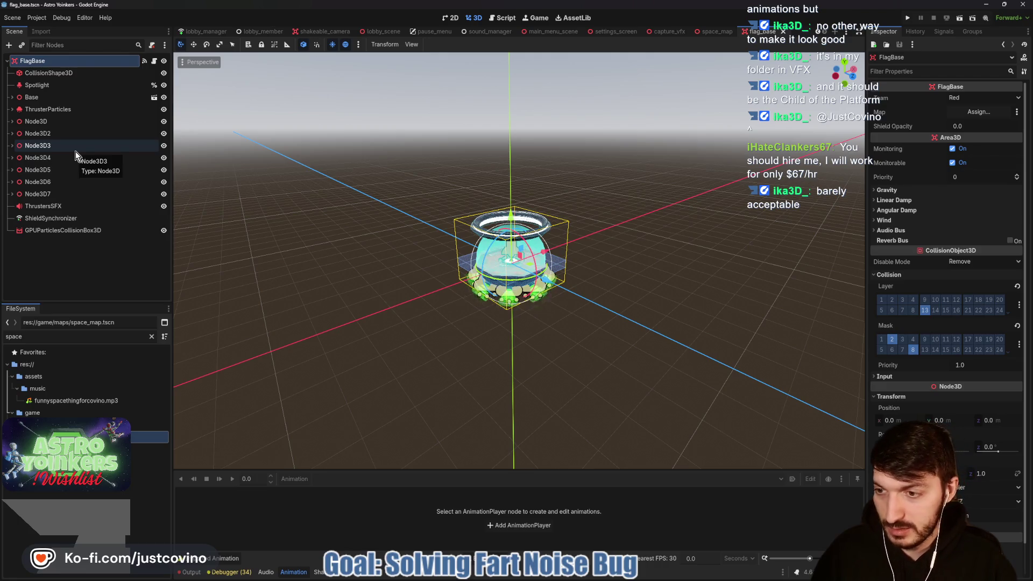
key("ctrl+shift+a")
Instance capture_vfx.tscn under FlagBase and enable Editable Children on Capture_VFX.
type("vfx")
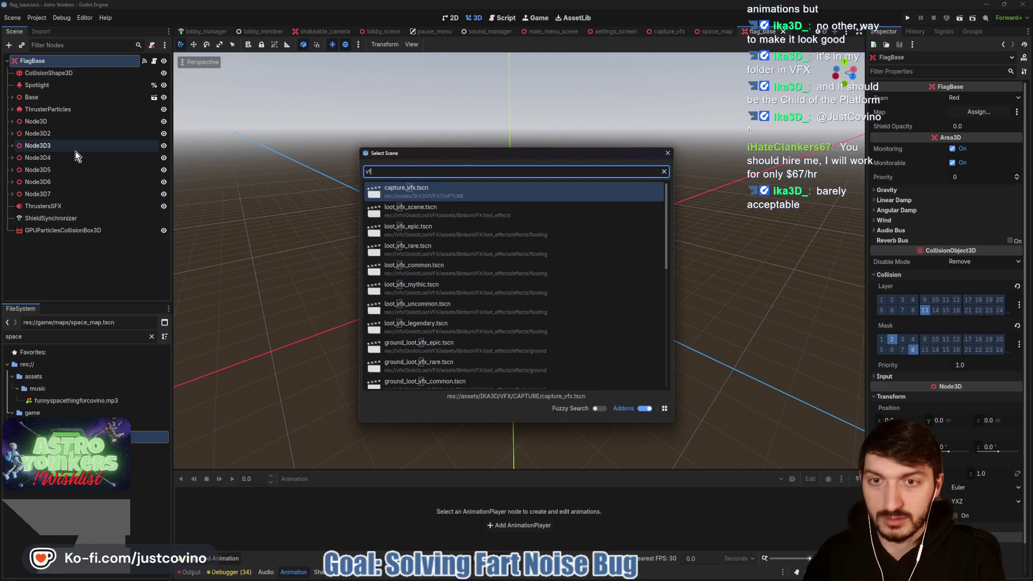
double_click(445, 192)
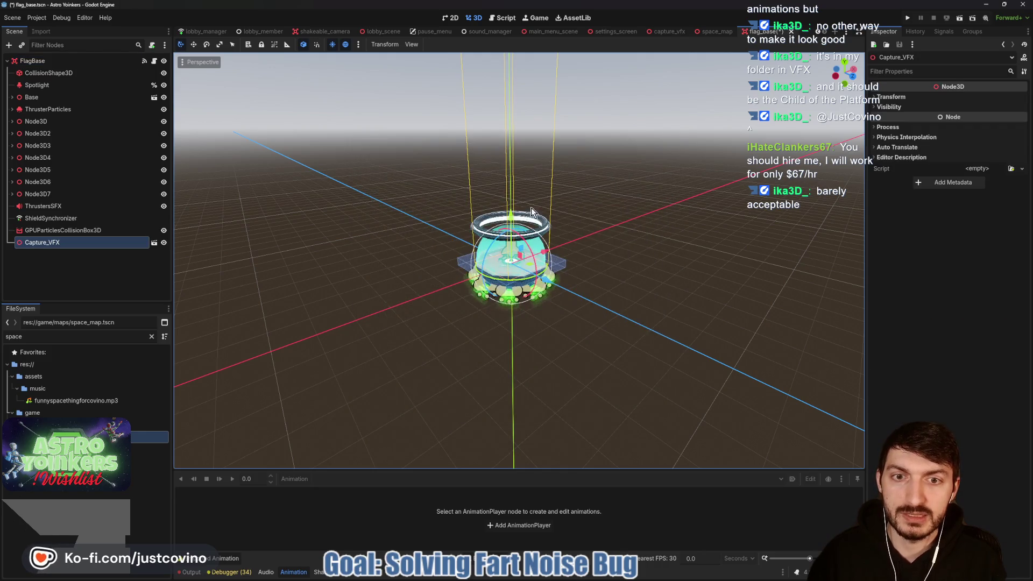
scroll(582, 250, "up", 10)
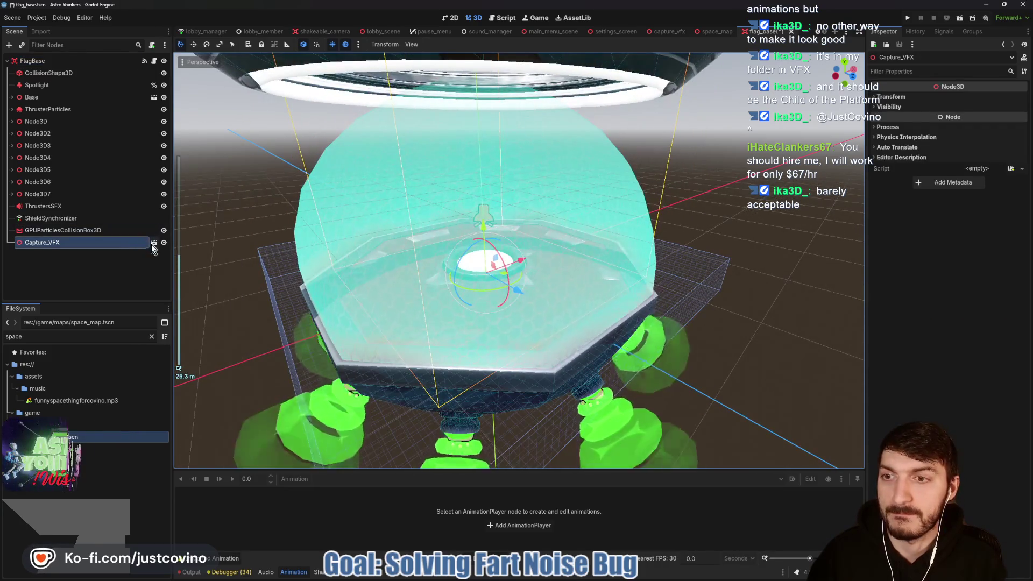
right_click(98, 246)
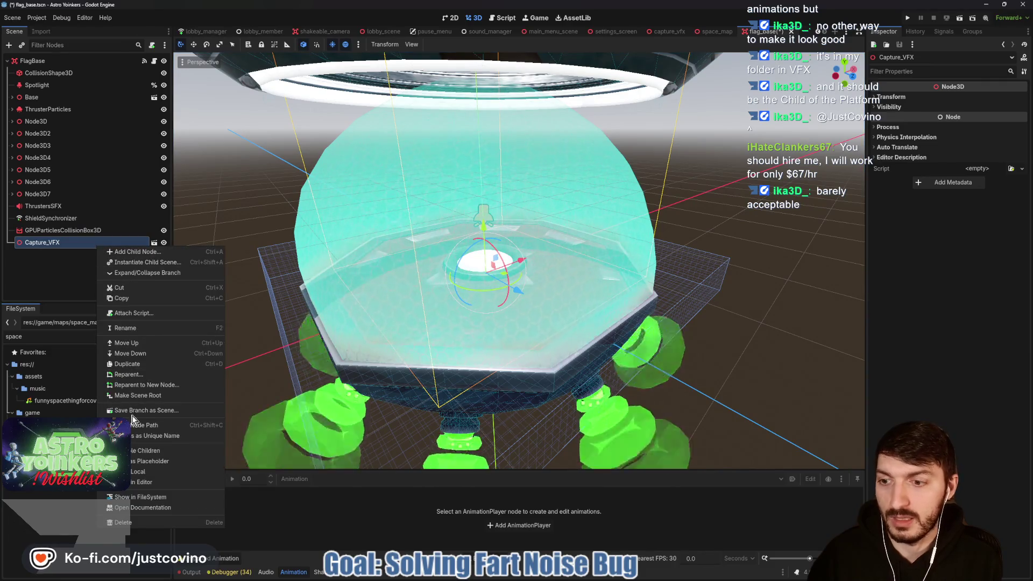
left_click(145, 450)
Play the instance's Capture_VFX animation on the base, then open flag_base.gd.
scroll(73, 272, "down", 2)
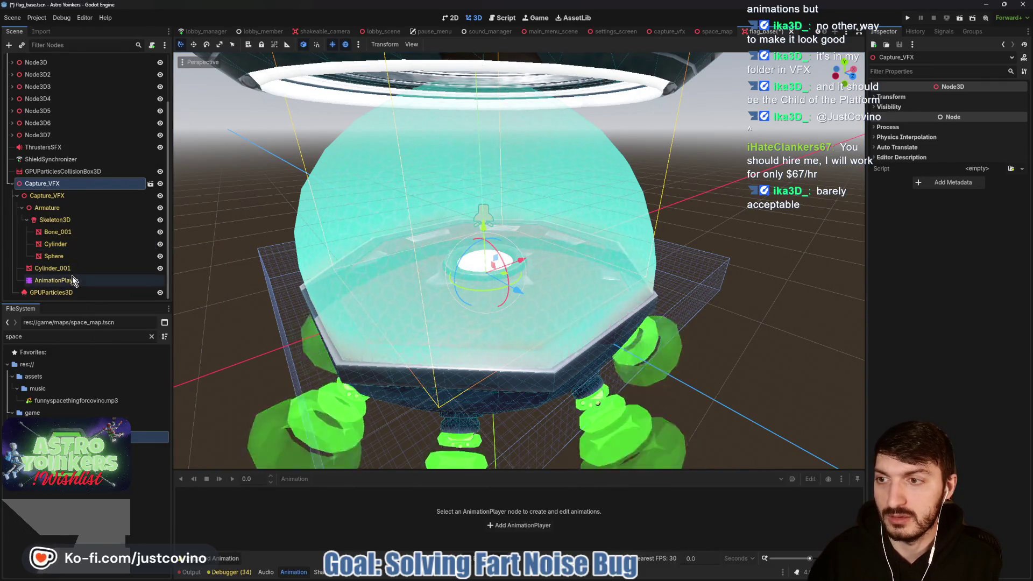
left_click(95, 279)
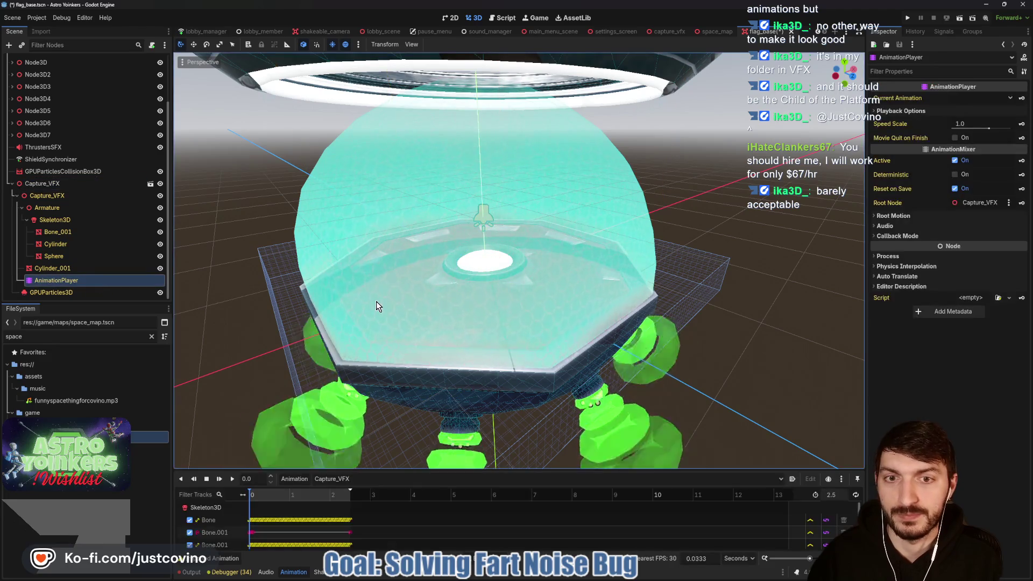
left_click(351, 479)
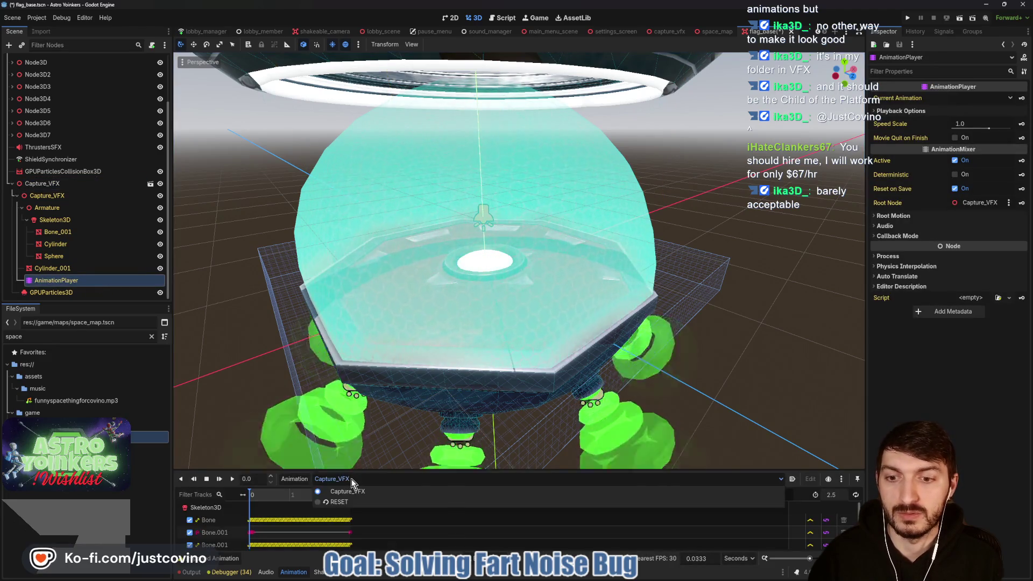
left_click(347, 491)
scroll(646, 320, "down", 5)
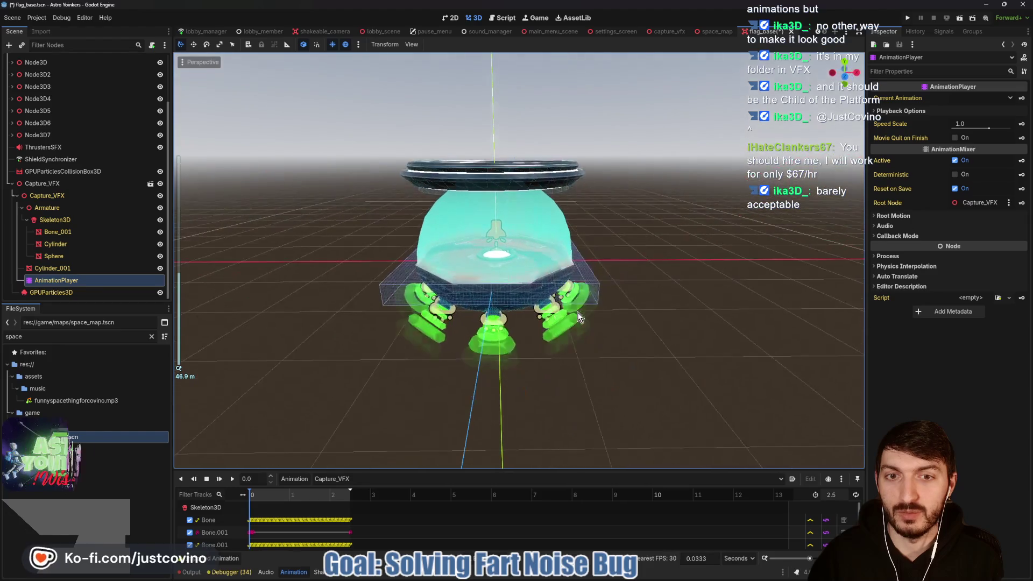
left_click(233, 479)
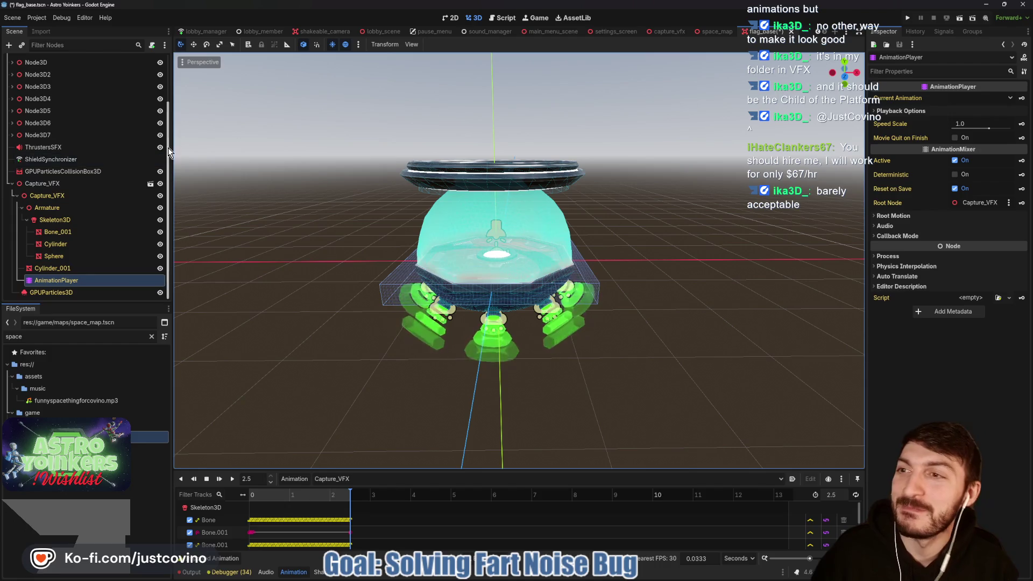
scroll(134, 150, "up", 3)
left_click(141, 60)
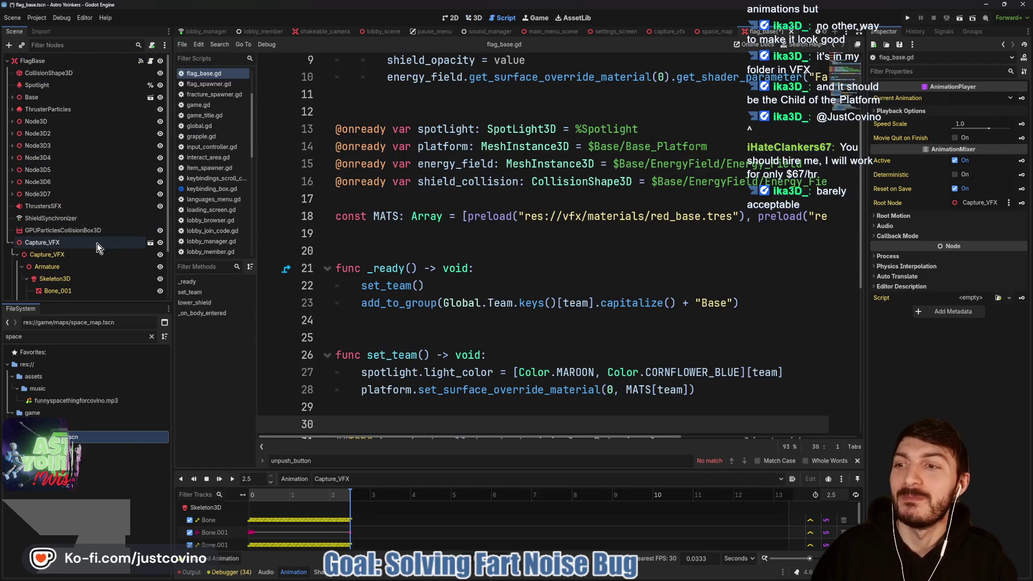
In capture_vfx, add a MultiplayerSynchronizer child to Capture_VFX named VFXSynchronizer.
left_click(60, 218)
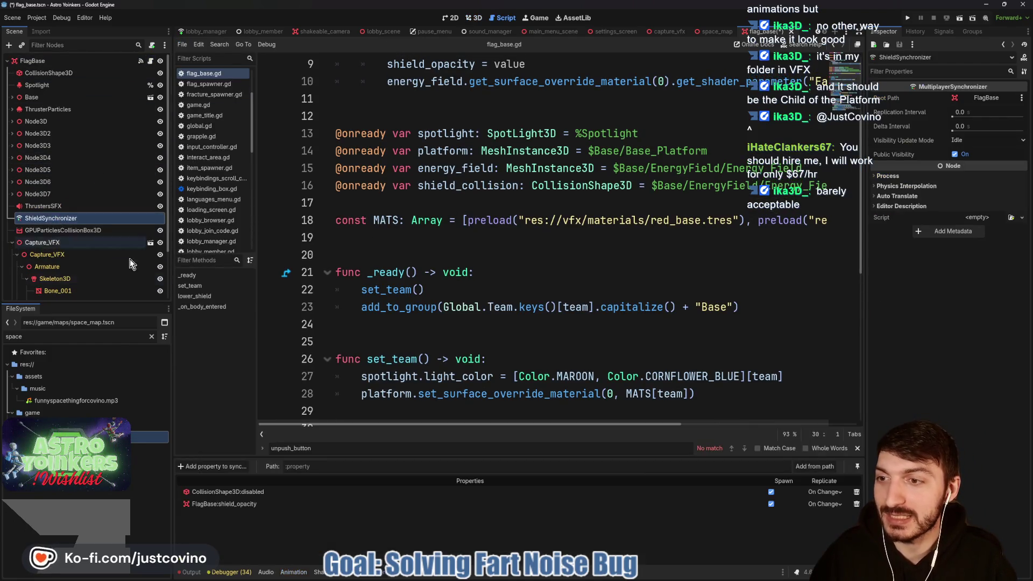
scroll(83, 271, "down", 2)
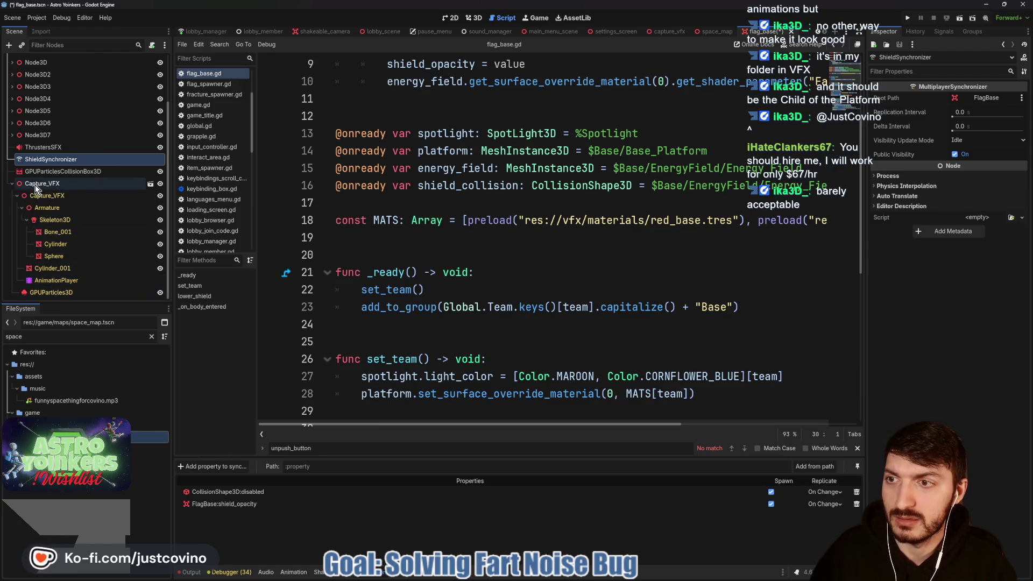
left_click(150, 183)
left_click(38, 61)
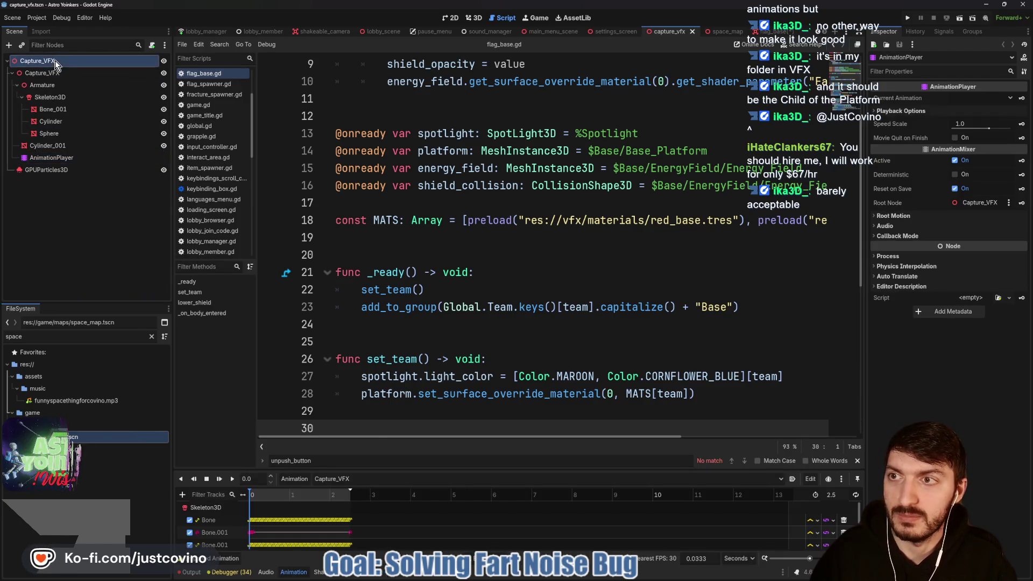
key("ctrl+a")
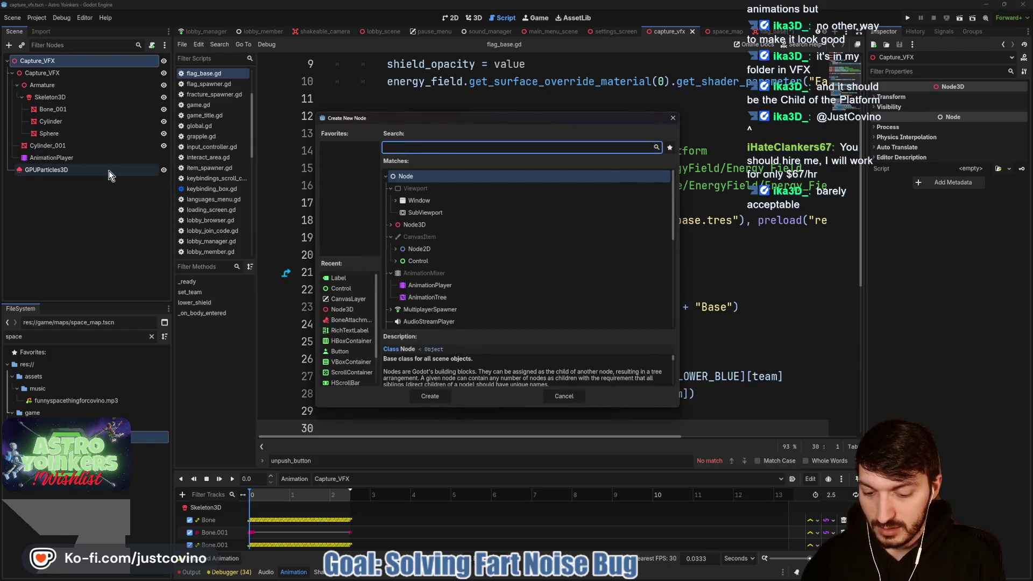
type("multiplayers")
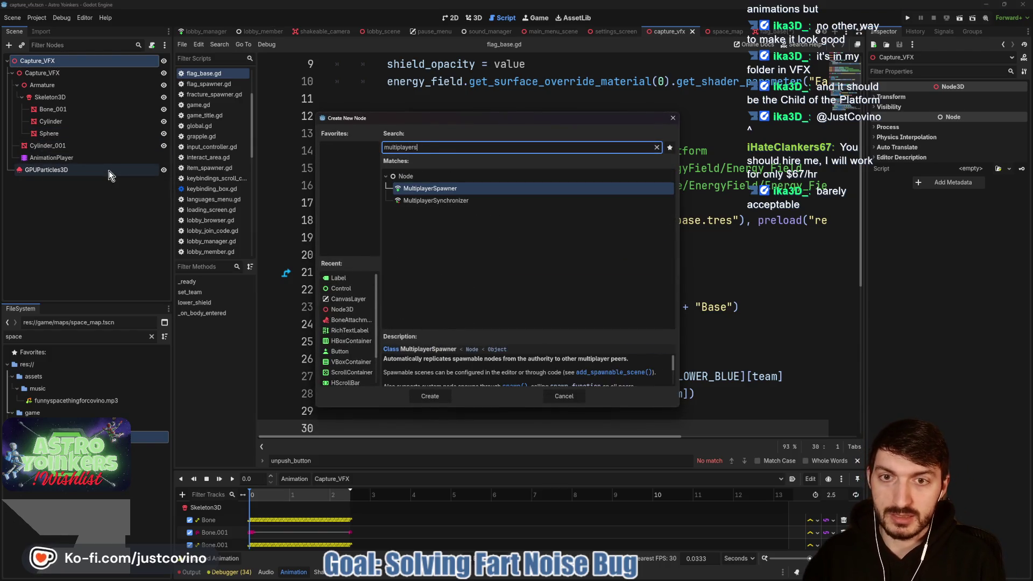
left_click(488, 200)
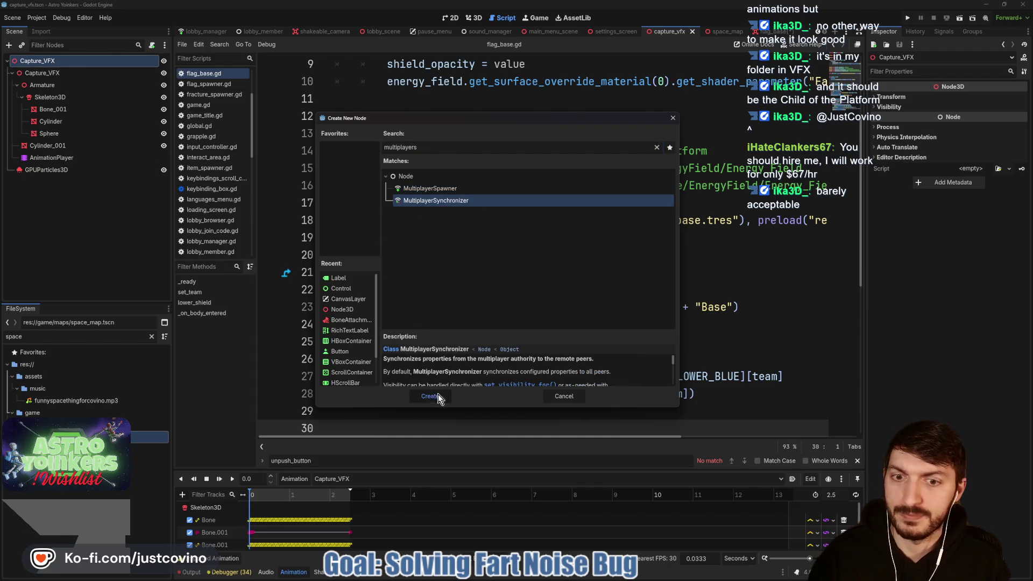
left_click(439, 396)
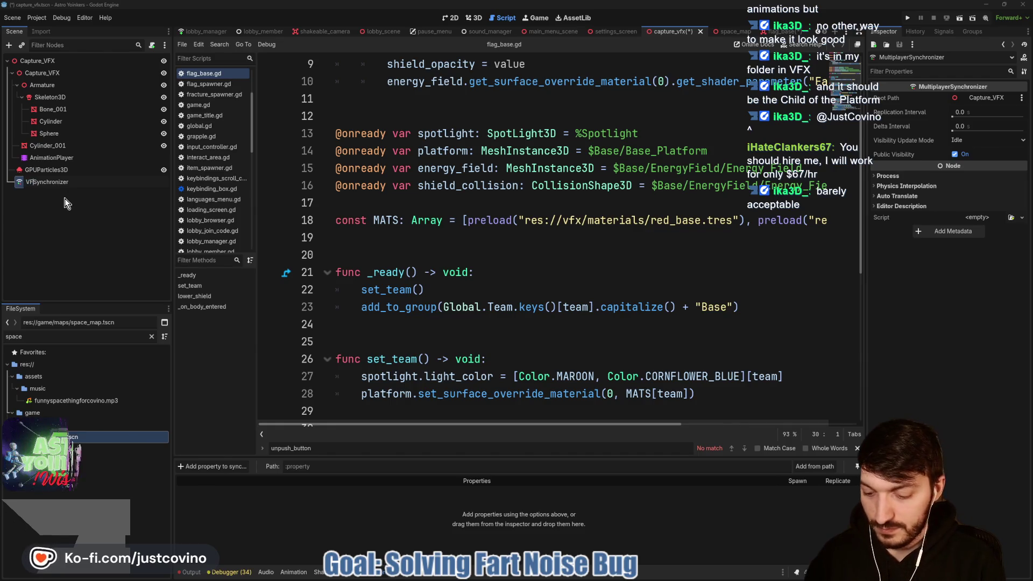
type("VFX")
key("Return")
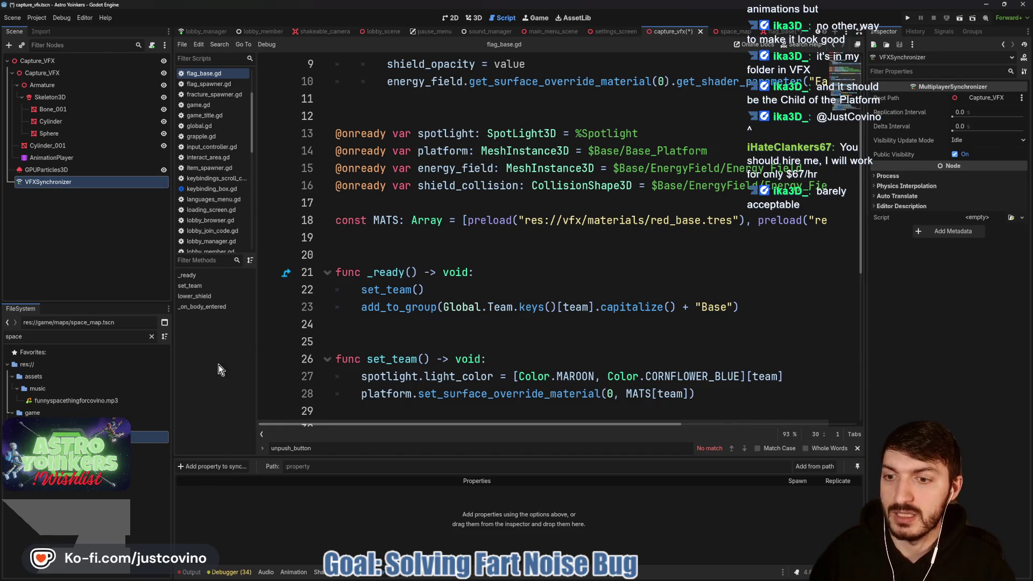
Replicate AnimationPlayer's current_animation property and save the capture_vfx scene.
left_click(221, 467)
left_click(489, 272)
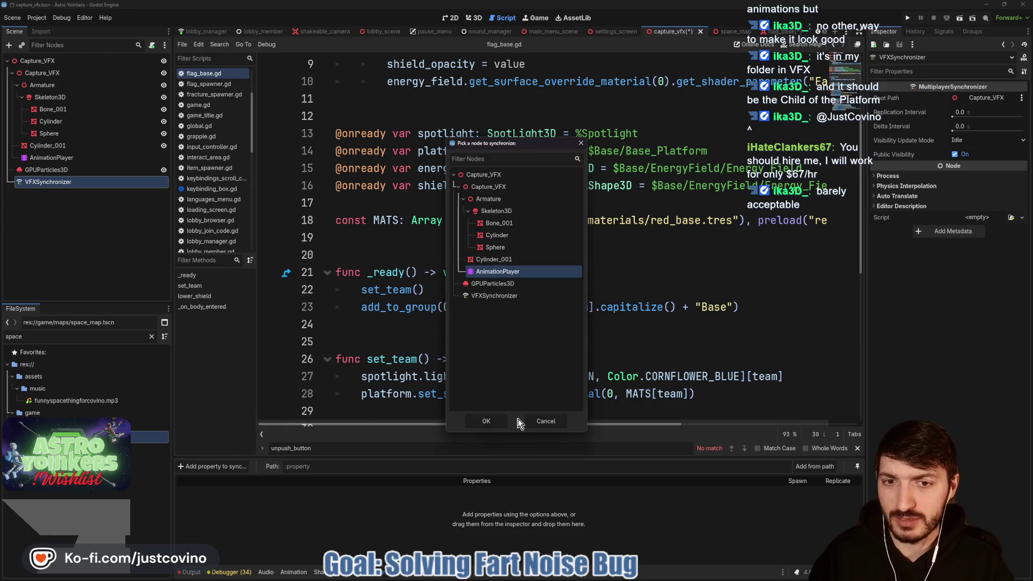
left_click(503, 418)
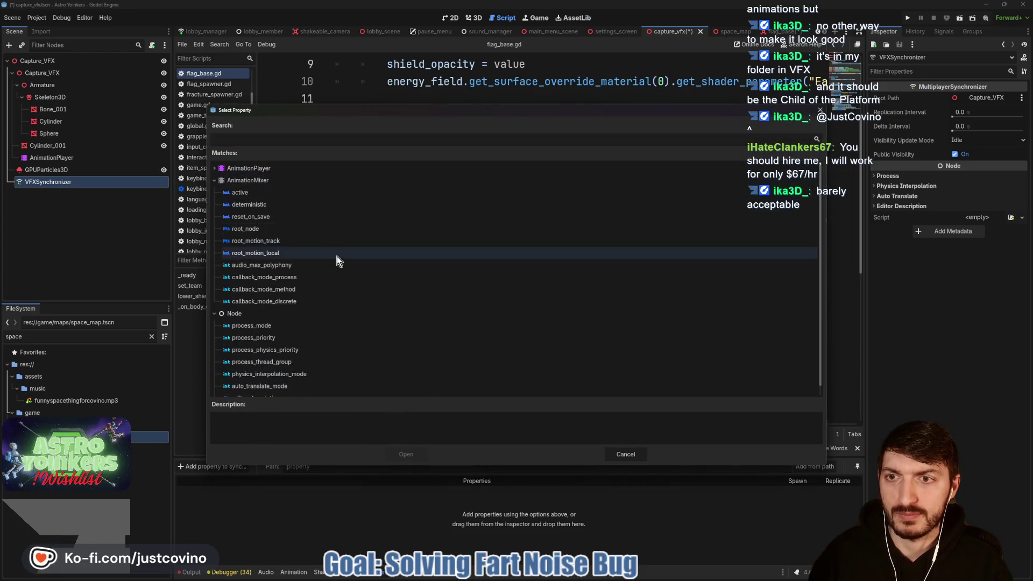
left_click(245, 169)
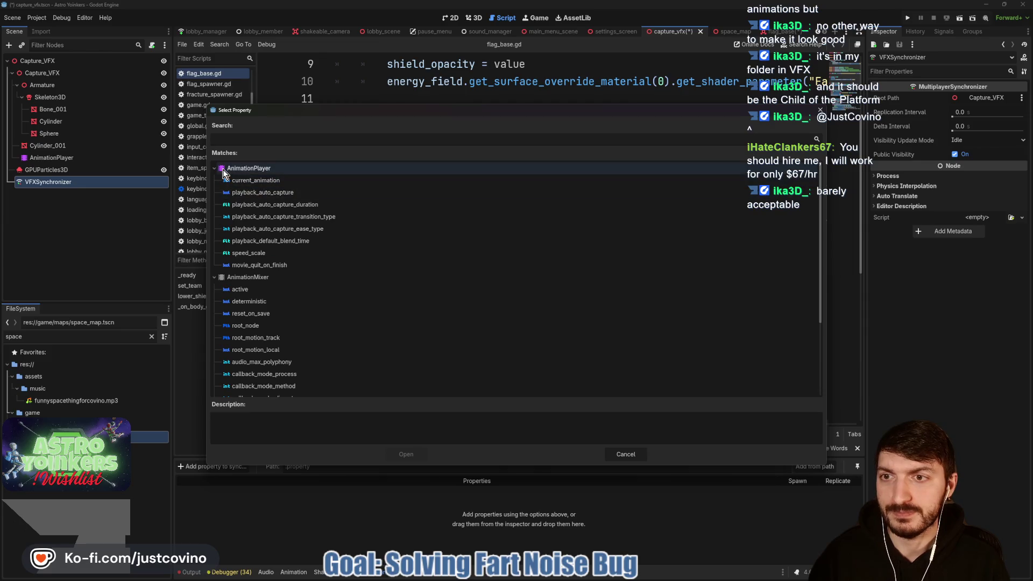
left_click(248, 180)
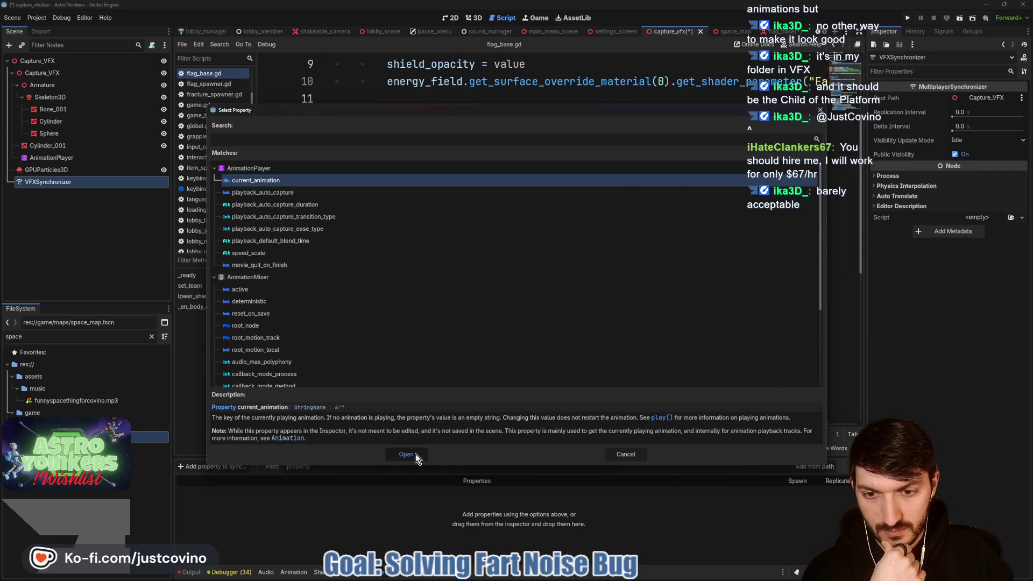
left_click(410, 454)
left_click(823, 493)
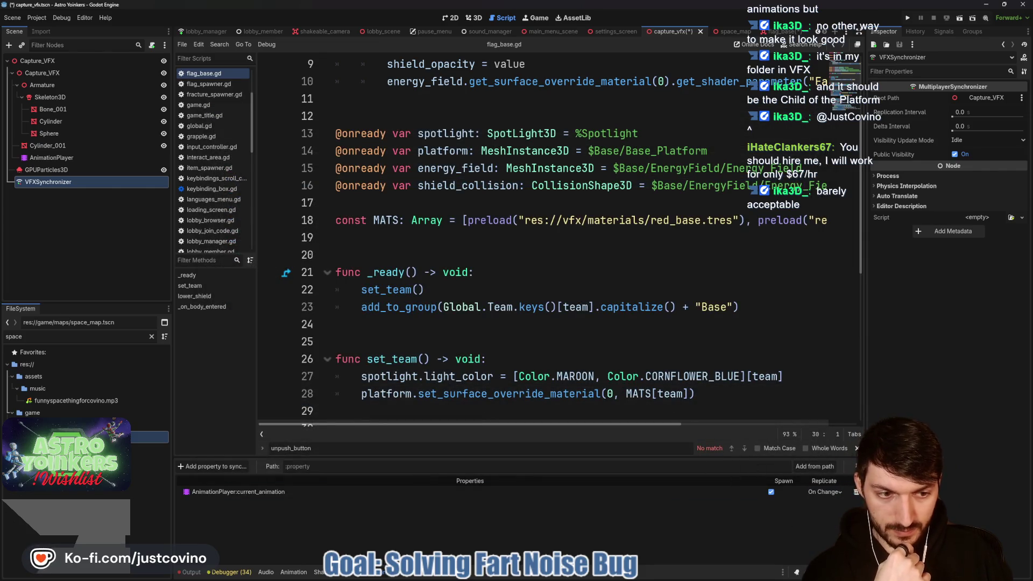
key("Escape")
left_click(482, 326)
key("ctrl+s")
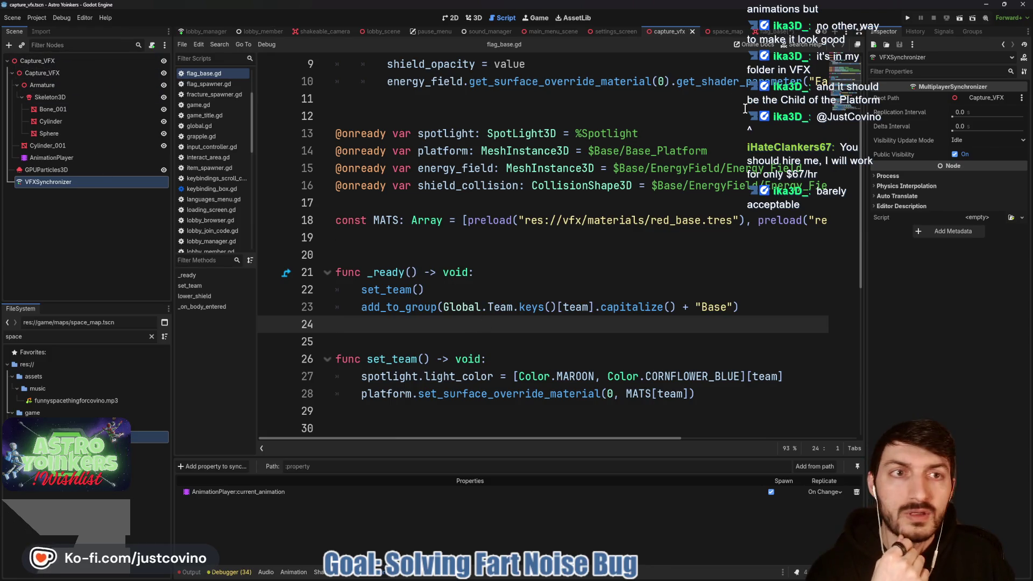
left_click(767, 32)
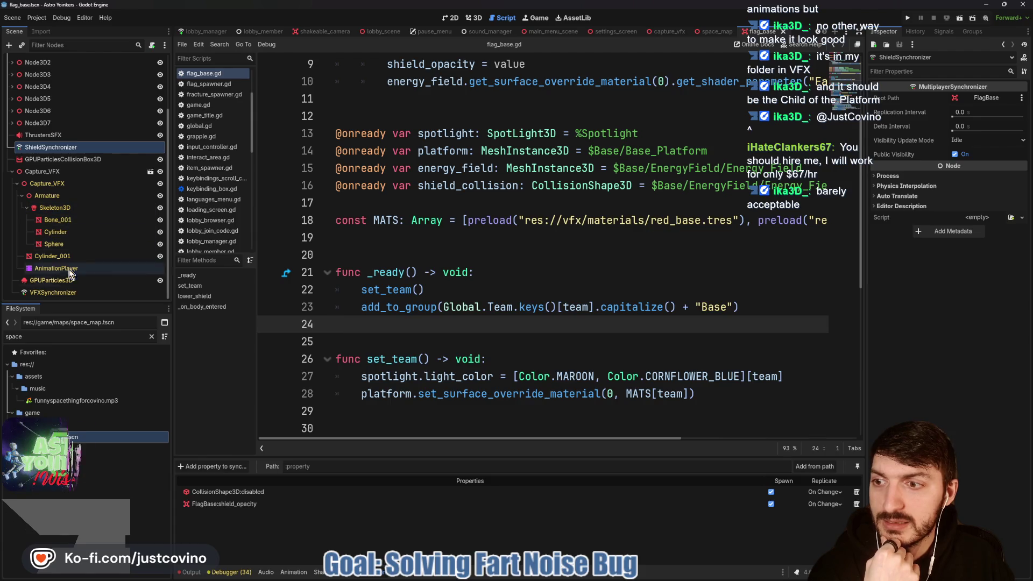
scroll(130, 189, "up", 3)
scroll(79, 130, "up", 1)
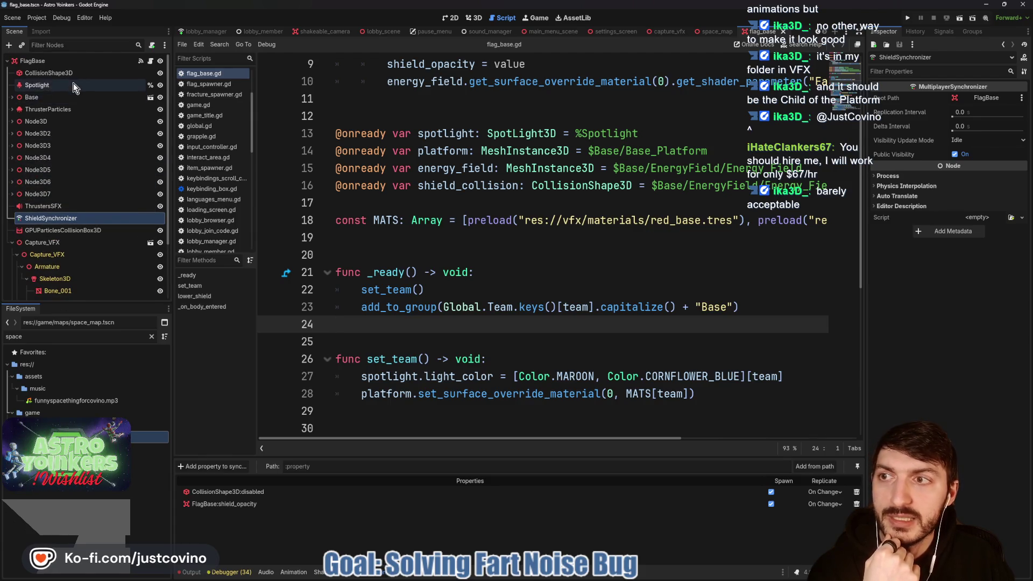
scroll(479, 213, "up", 3)
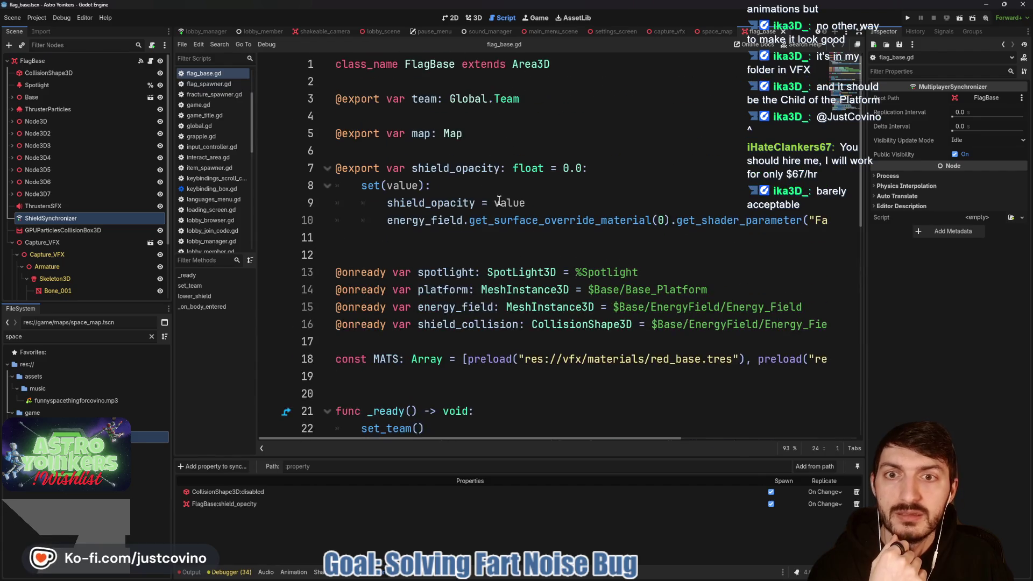
scroll(81, 236, "down", 3)
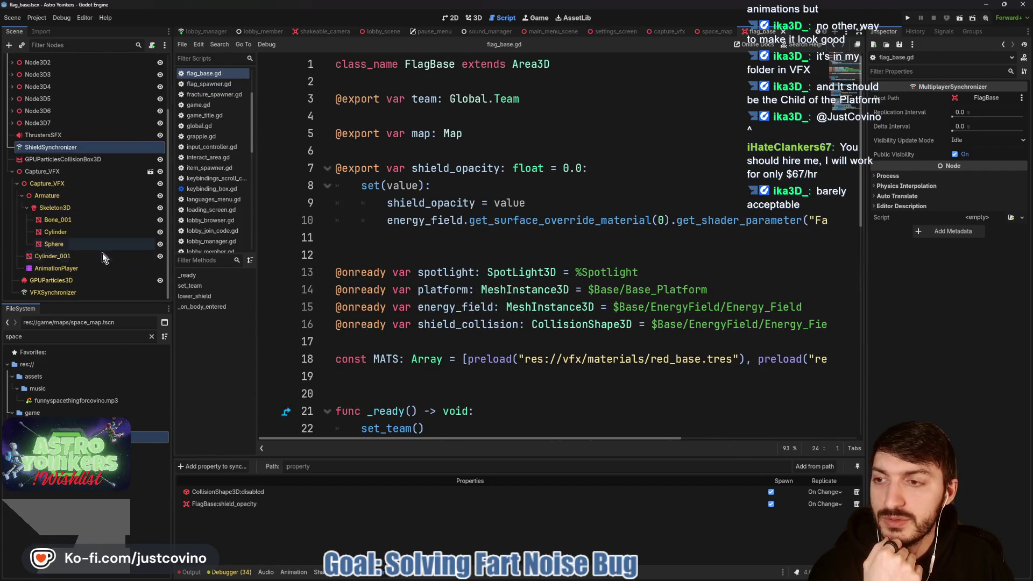
mouse_move(76, 269)
left_mouse_down()
mouse_move(382, 242)
mouse_move(356, 260)
left_mouse_up()
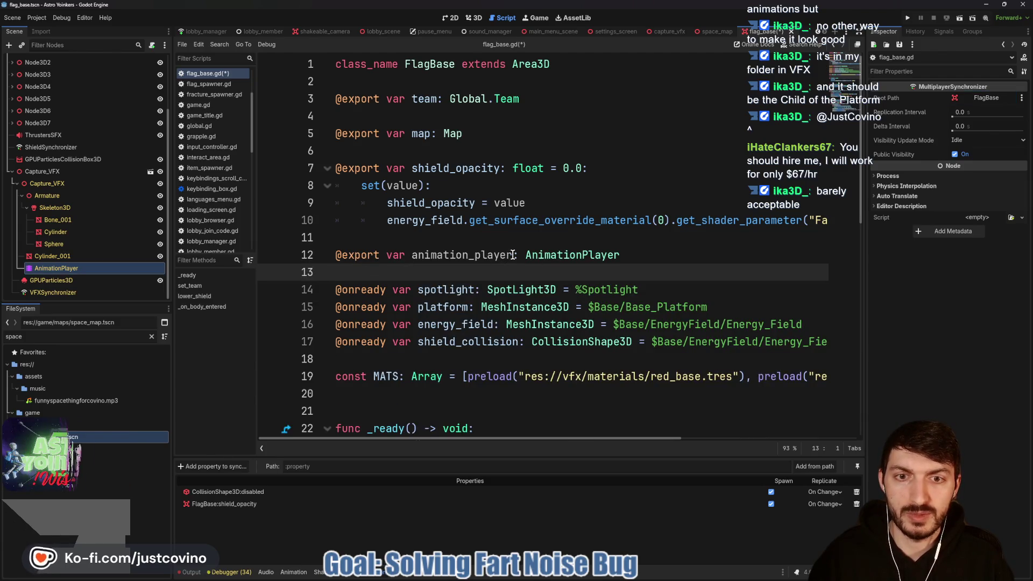
left_click_drag(512, 255, 453, 258)
type("capture_")
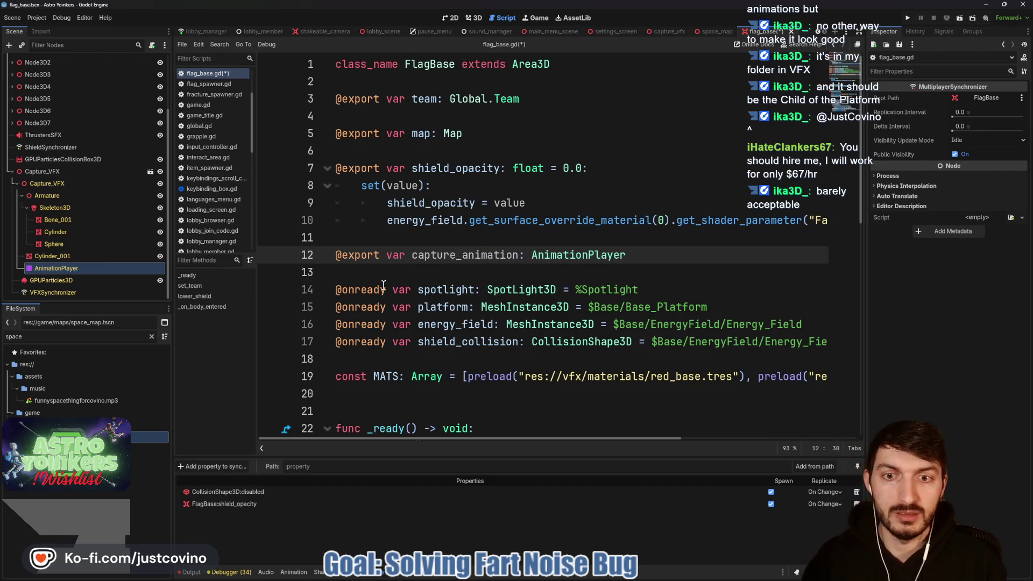
key("Down")
key("ctrl+s")
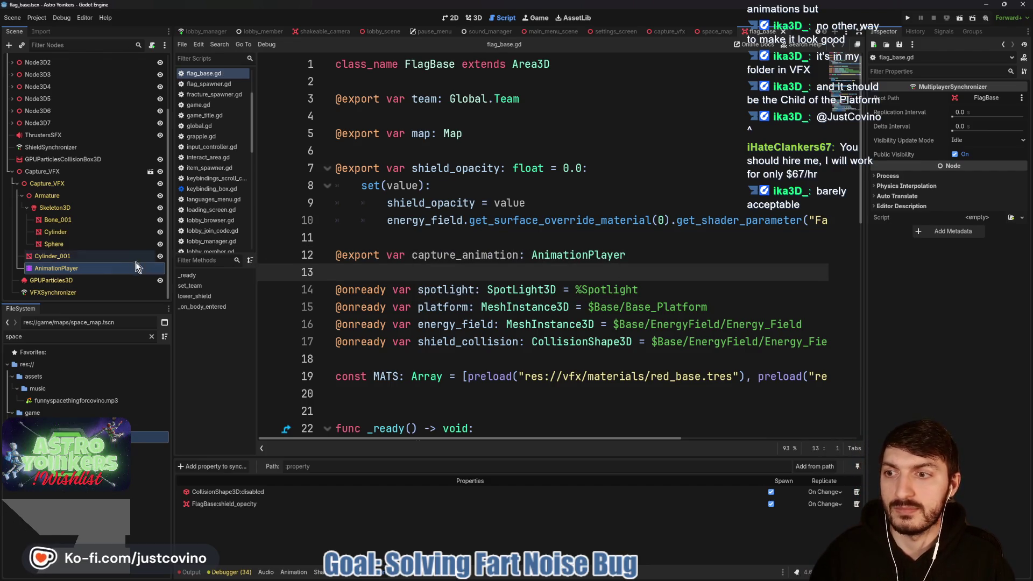
Assign Capture_VFX's AnimationPlayer to FlagBase's Capture Animation property.
scroll(54, 63, "up", 3)
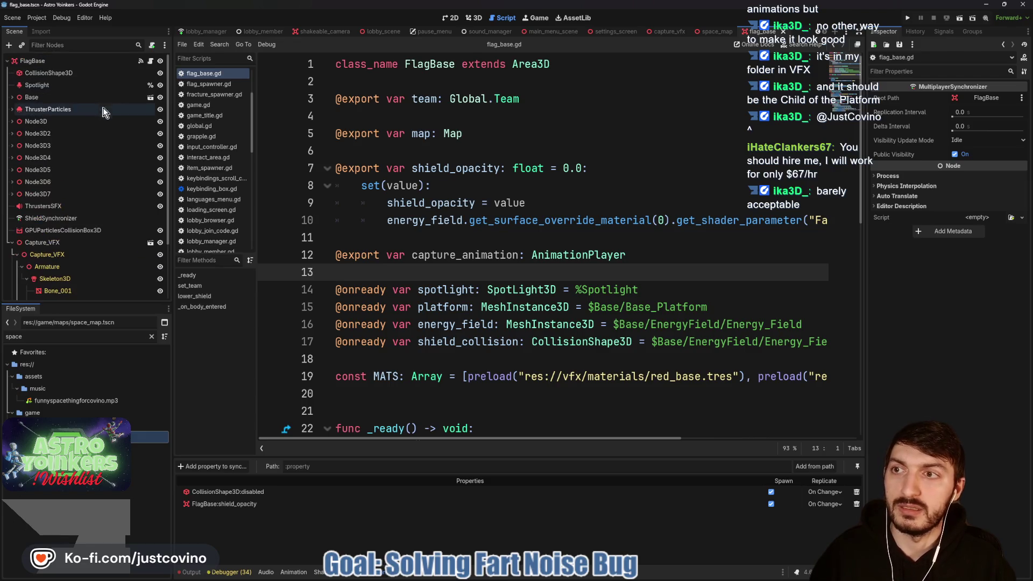
left_click(32, 61)
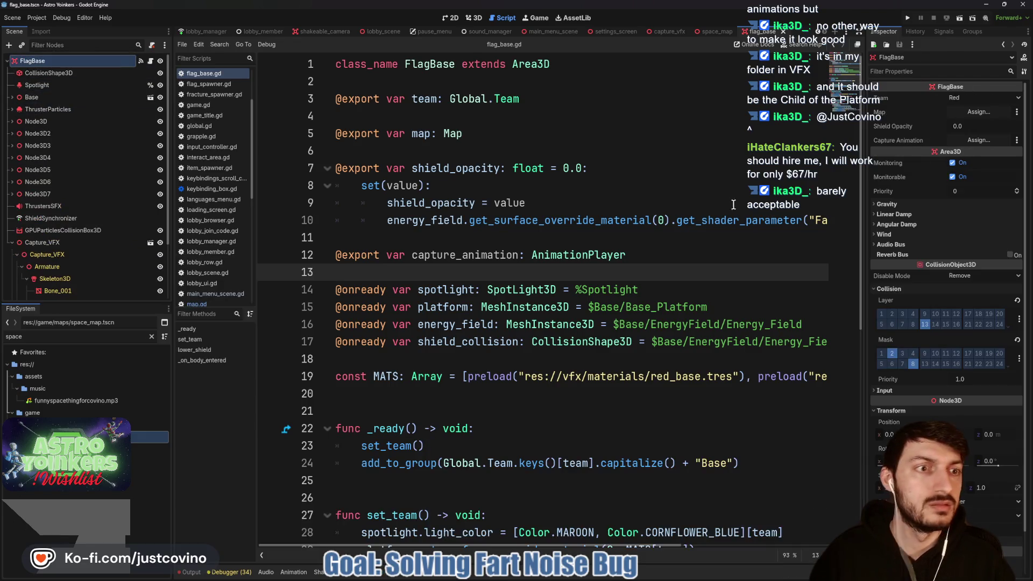
left_click(985, 144)
left_click(502, 224)
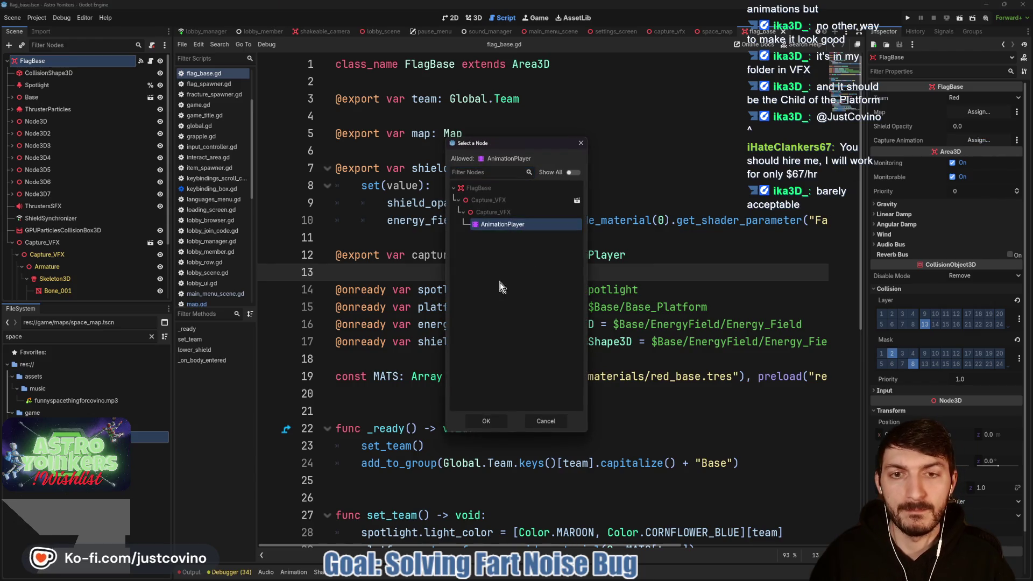
left_click(486, 419)
scroll(432, 308, "down", 7)
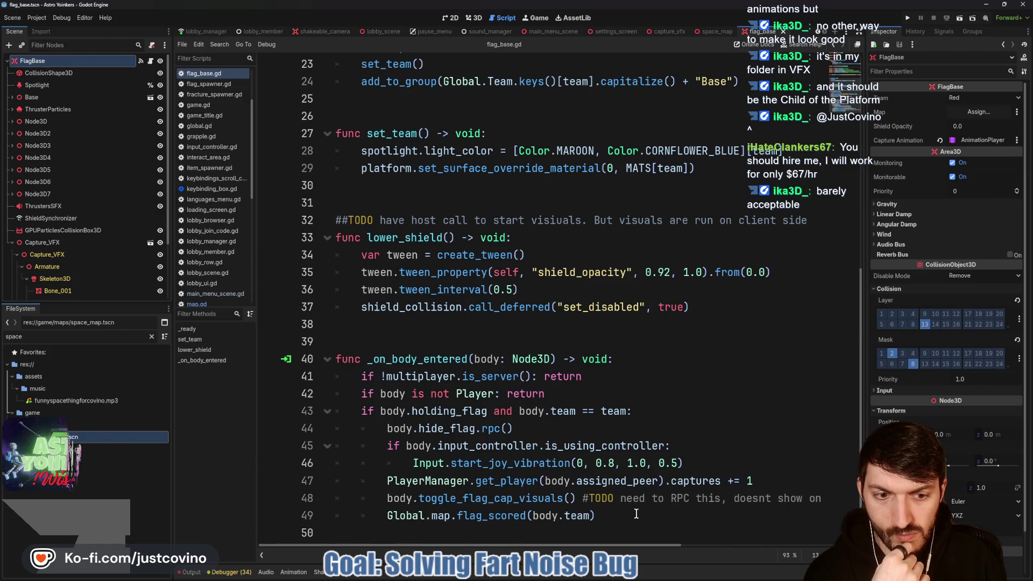
Delete the old flag-capture visuals call and its empty line 48 in flag_base.gd.
scroll(629, 511, "right", 3)
scroll(630, 511, "right", 2)
scroll(592, 509, "left", 5)
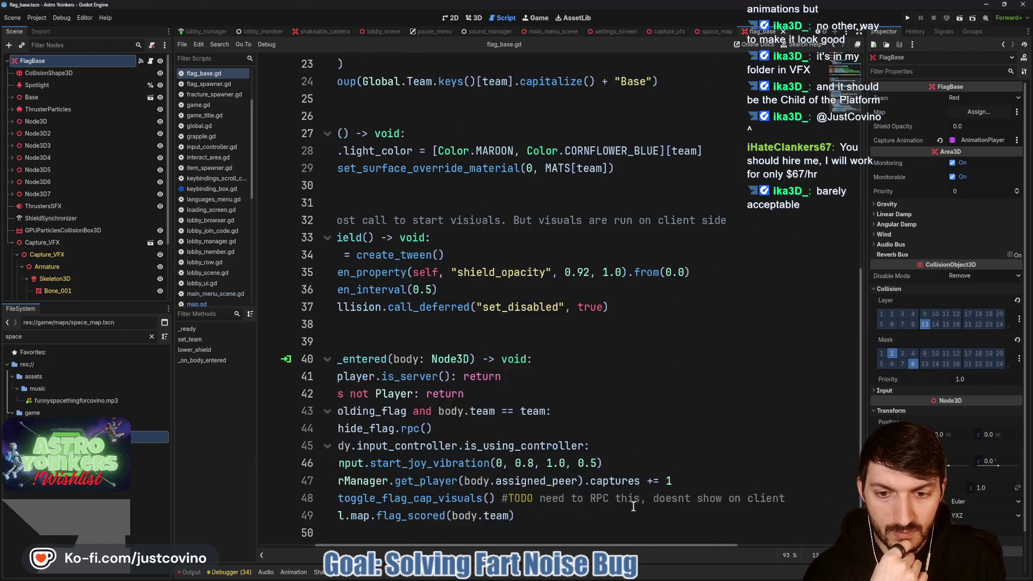
left_click_drag(387, 498, 831, 501)
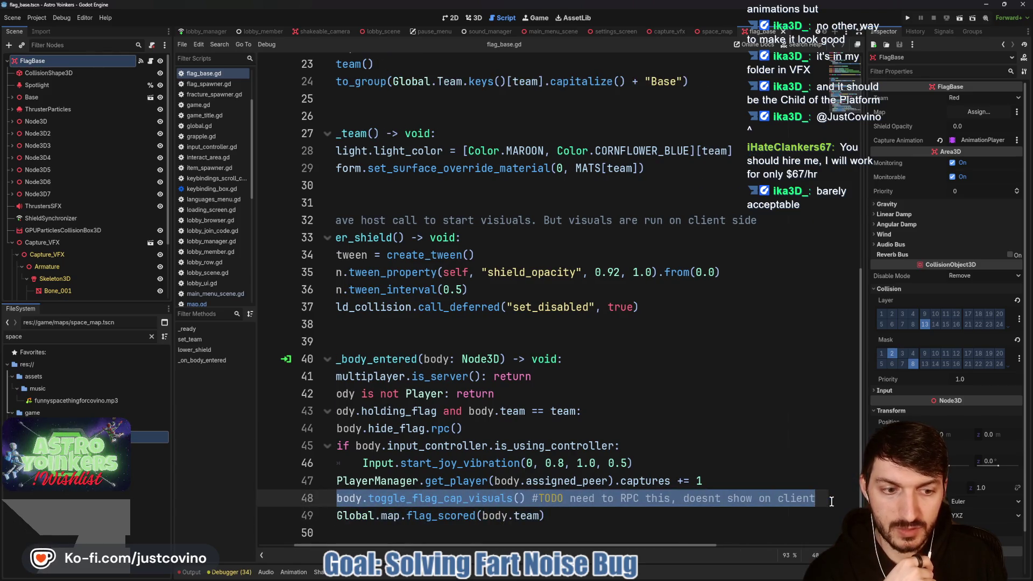
key("BackSpace")
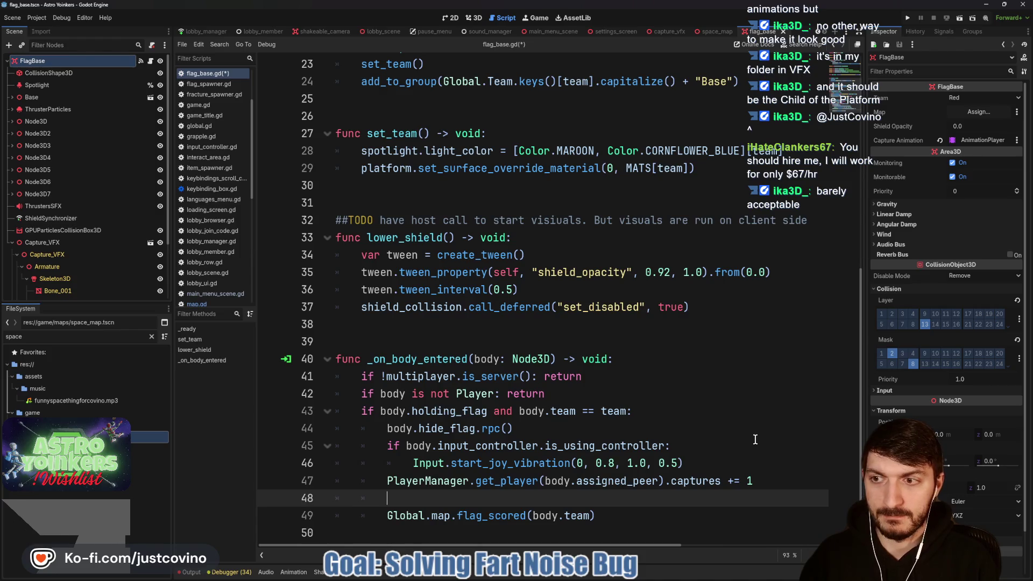
key("ctrl+shift+k")
Start a capture_animation.play(" call after flag_scored and check AnimationPlayer's animation names.
left_click(627, 501)
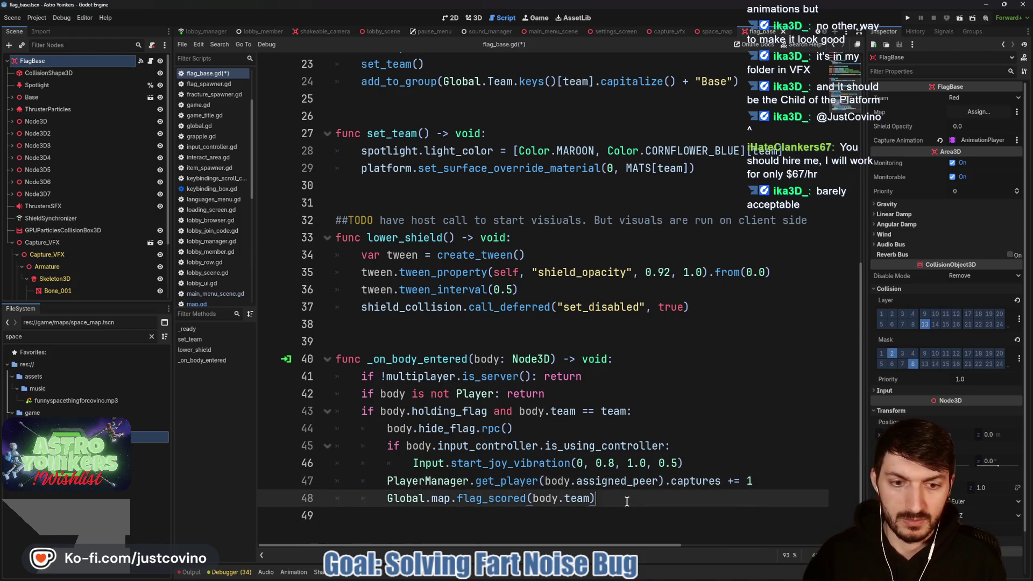
key("Return")
type("capt")
key("Return")
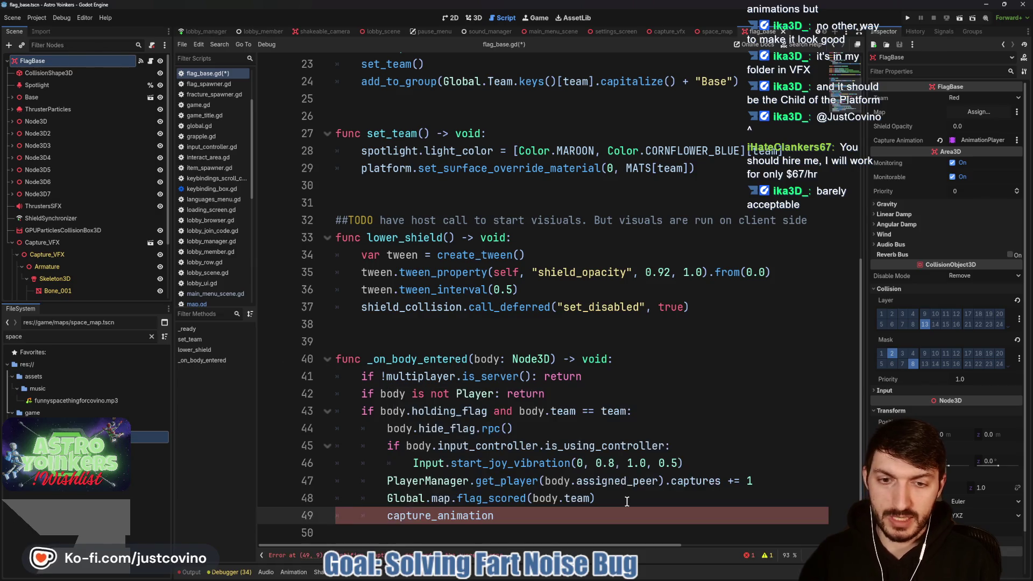
type(".pl")
key("Return")
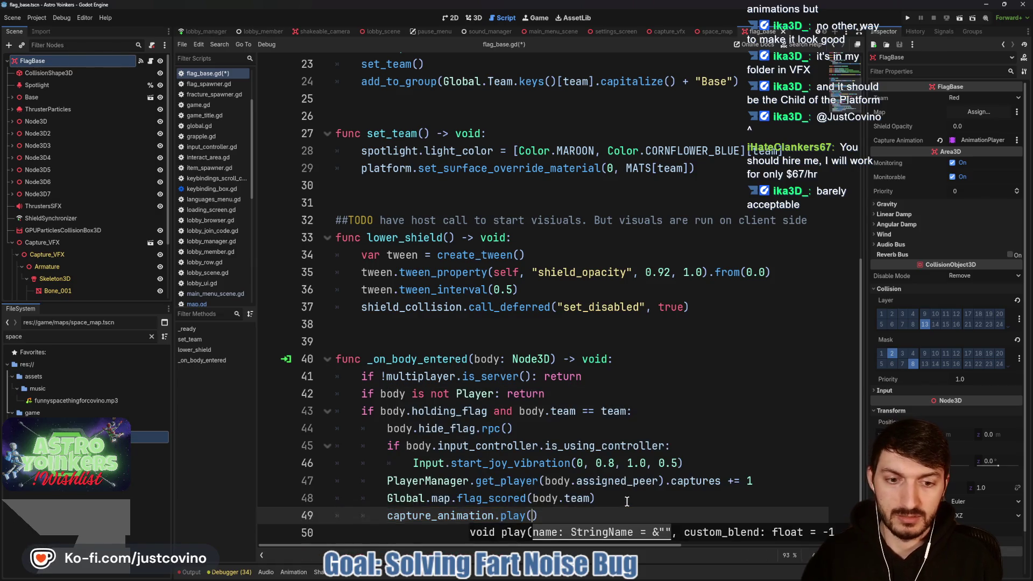
type("\"")
scroll(73, 293, "down", 3)
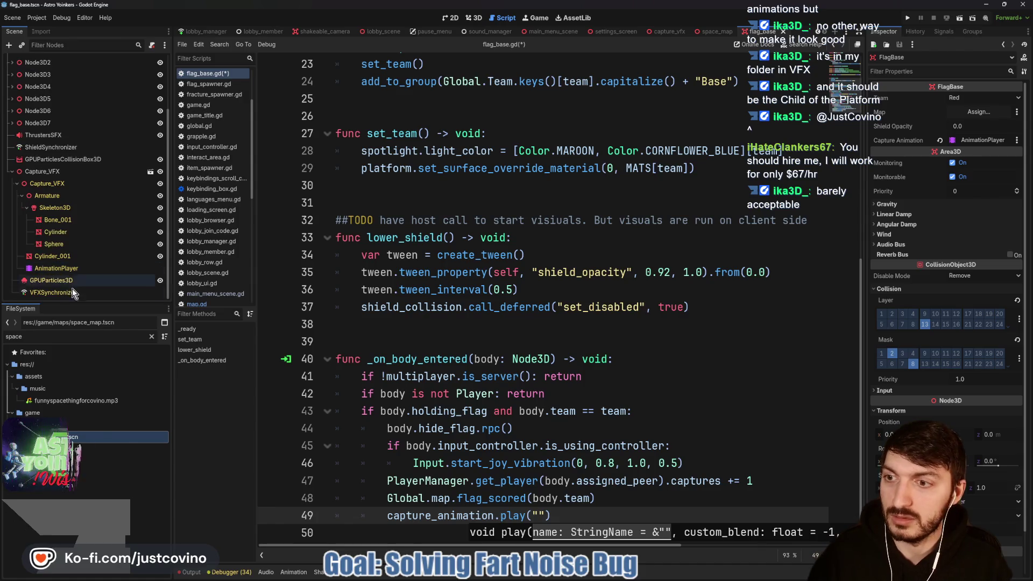
left_click(65, 269)
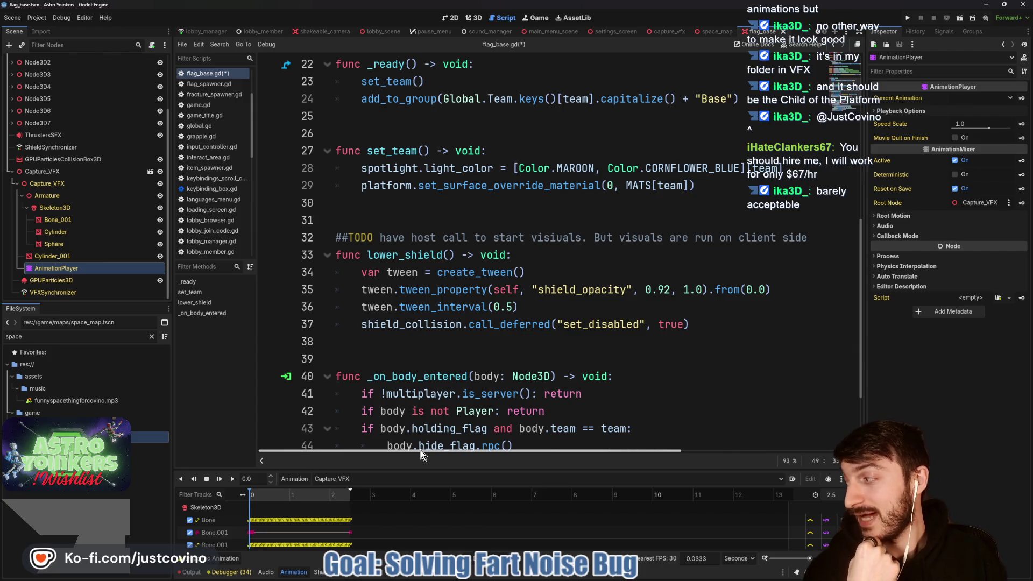
Complete the argument as "Capture_VFX" and save flag_base.gd.
scroll(484, 420, "down", 2)
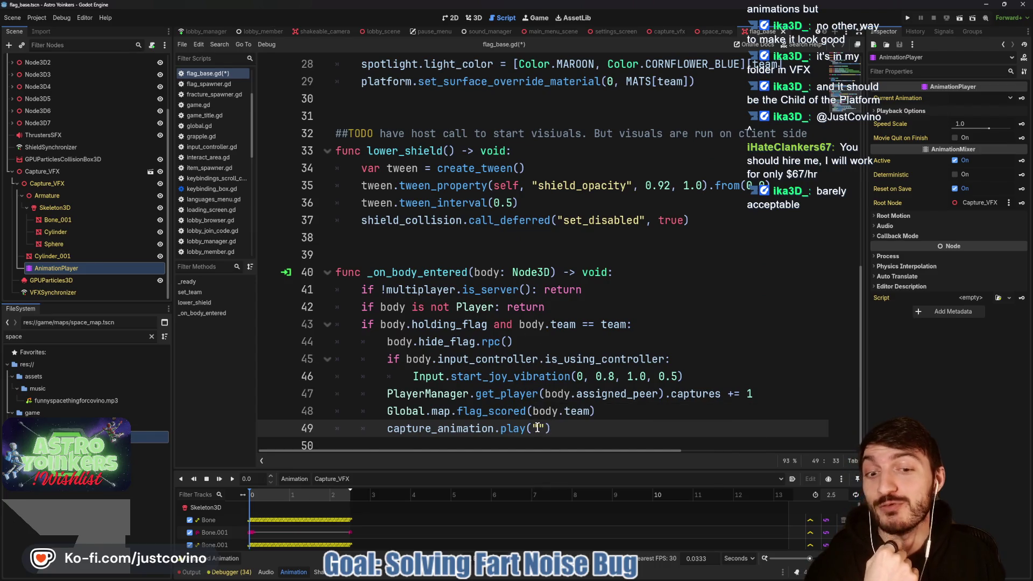
type("Capture_VFX")
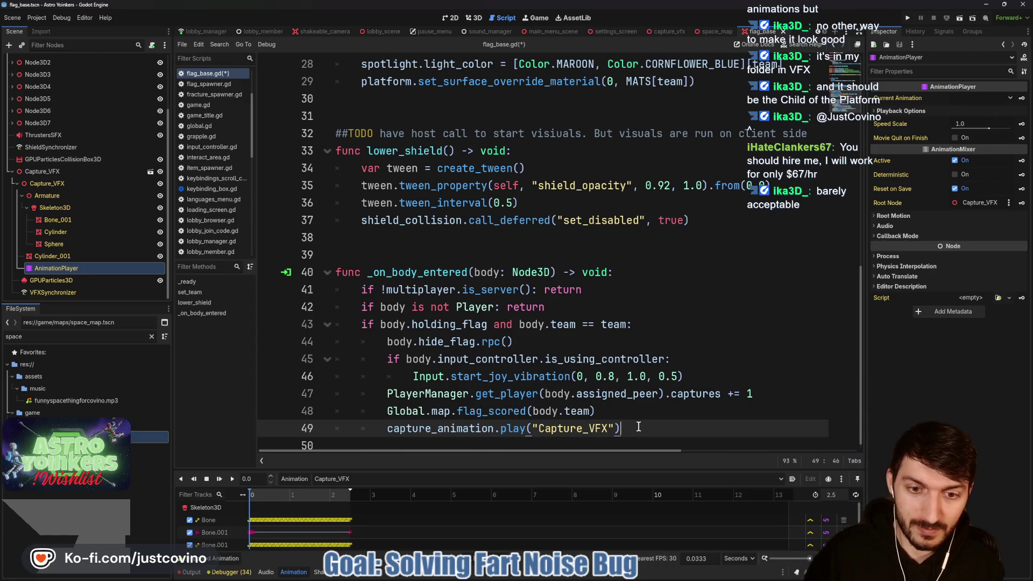
left_click(620, 428)
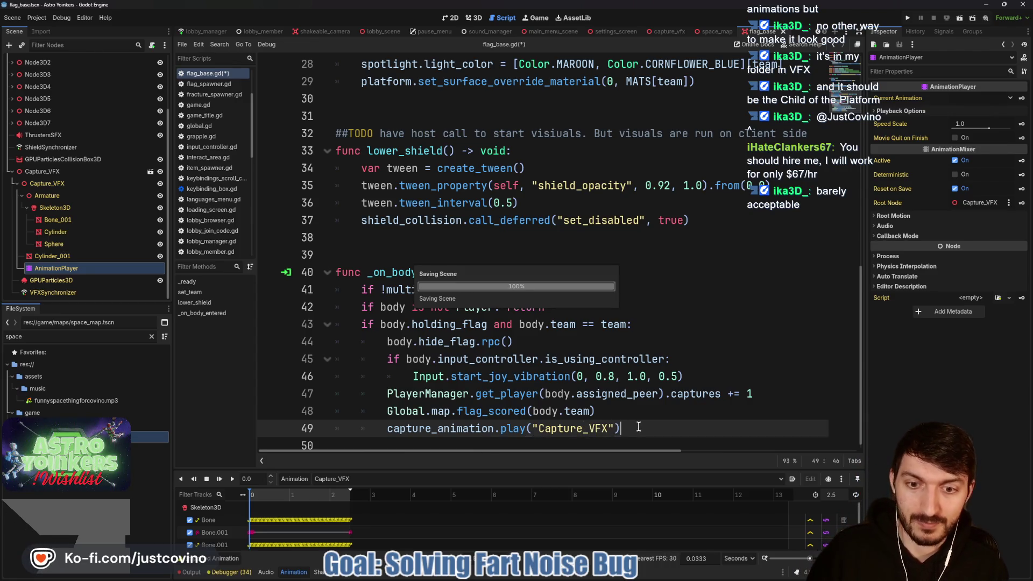
key("ctrl+s")
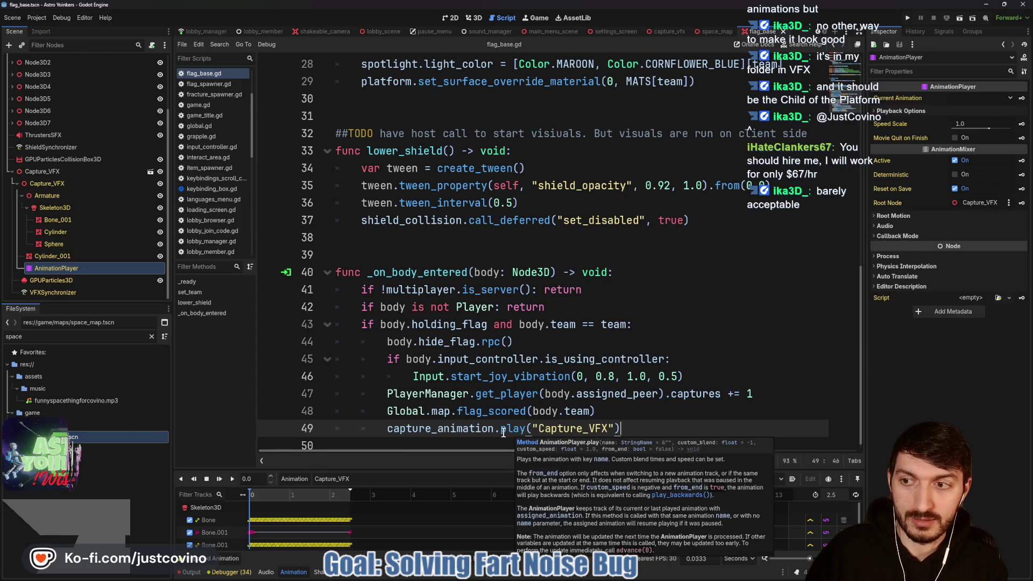
mouse_move(500, 432)
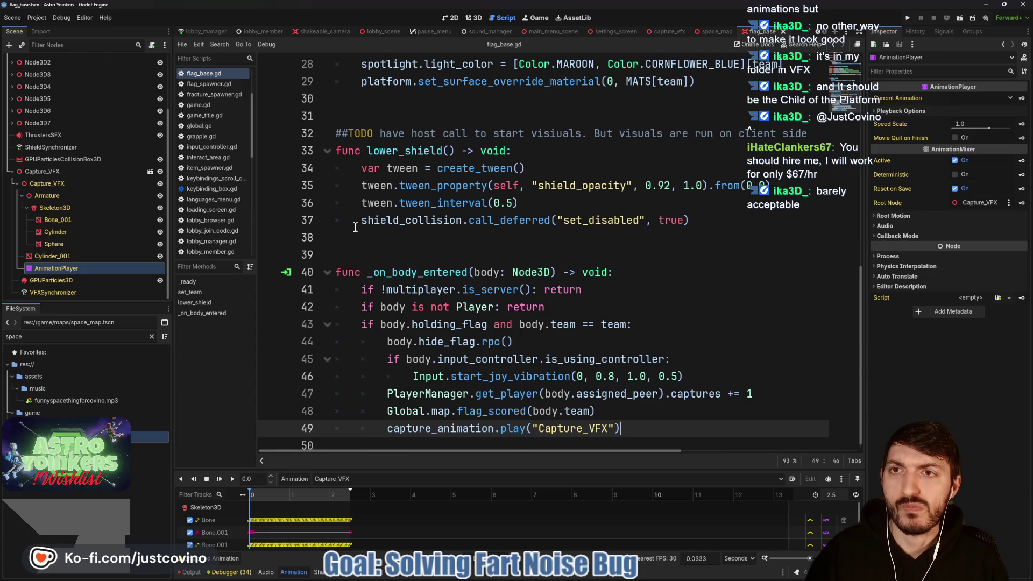
left_click(224, 32)
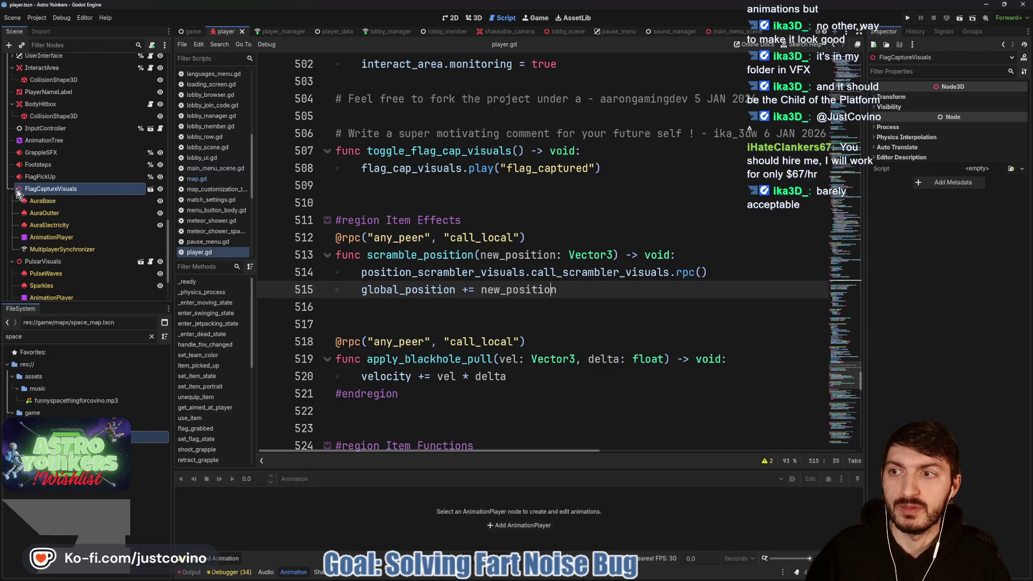
Delete the FlagCaptureVisuals node from the player scene, confirm, and save the scene and script.
double_click(51, 192)
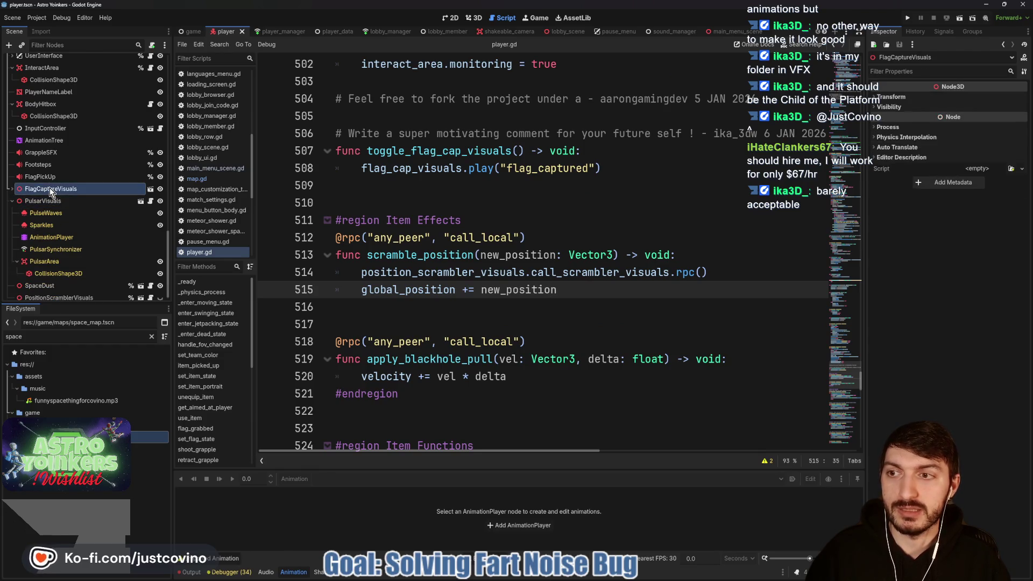
key("Delete")
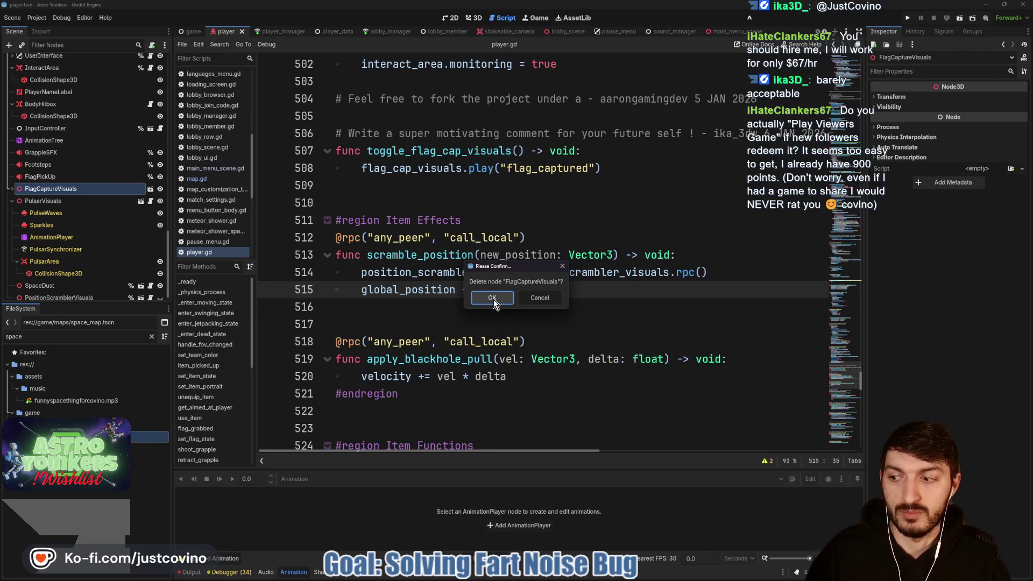
left_click(491, 298)
scroll(115, 148, "up", 5)
scroll(143, 87, "up", 10)
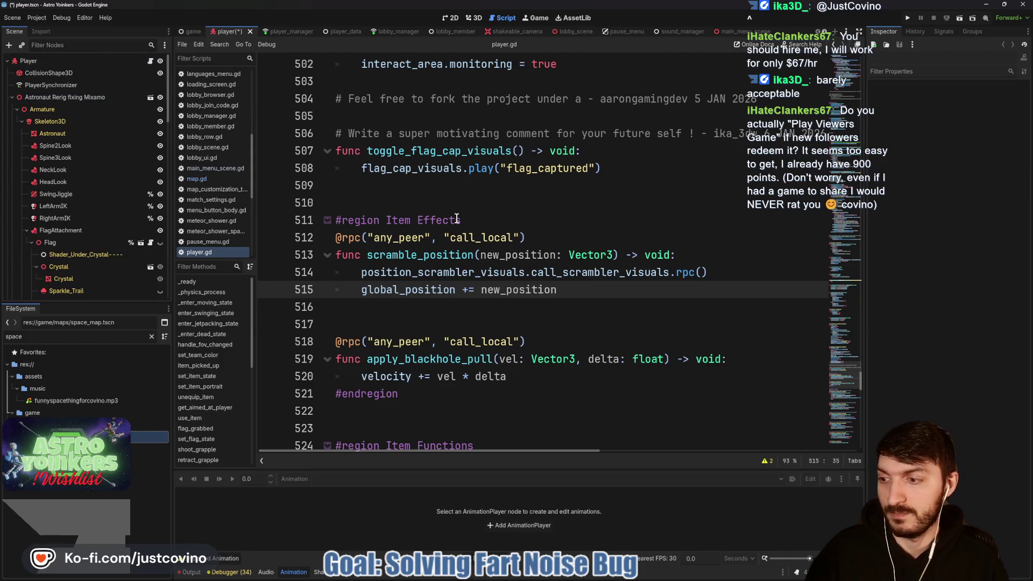
left_click(489, 210)
key("ctrl+s")
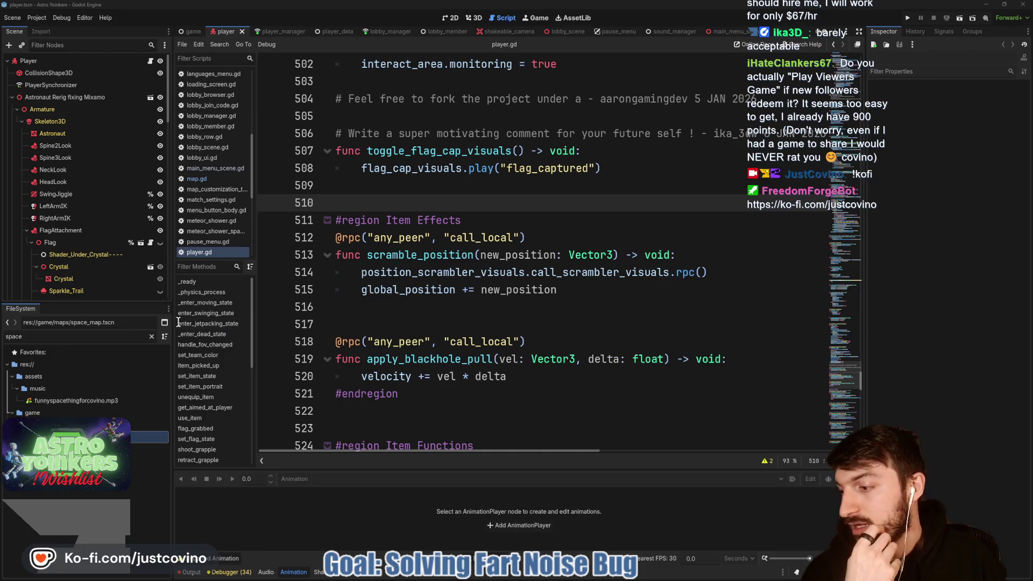
Delete the toggle_flag_cap_visuals function and its leftover blank line from player.gd.
left_click(507, 310)
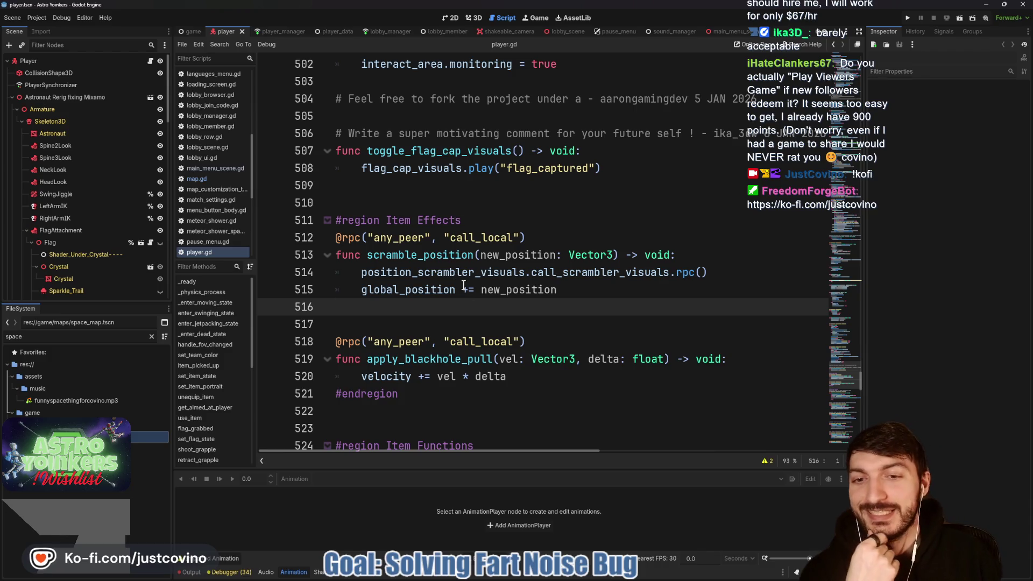
scroll(464, 285, "down", 2)
scroll(465, 301, "up", 4)
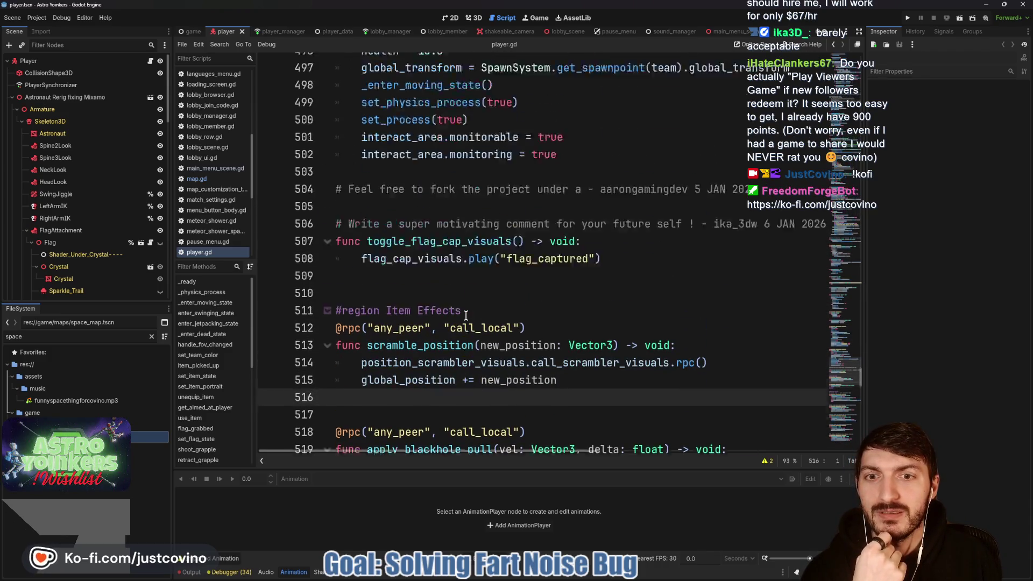
scroll(466, 315, "up", 2)
left_click(431, 325)
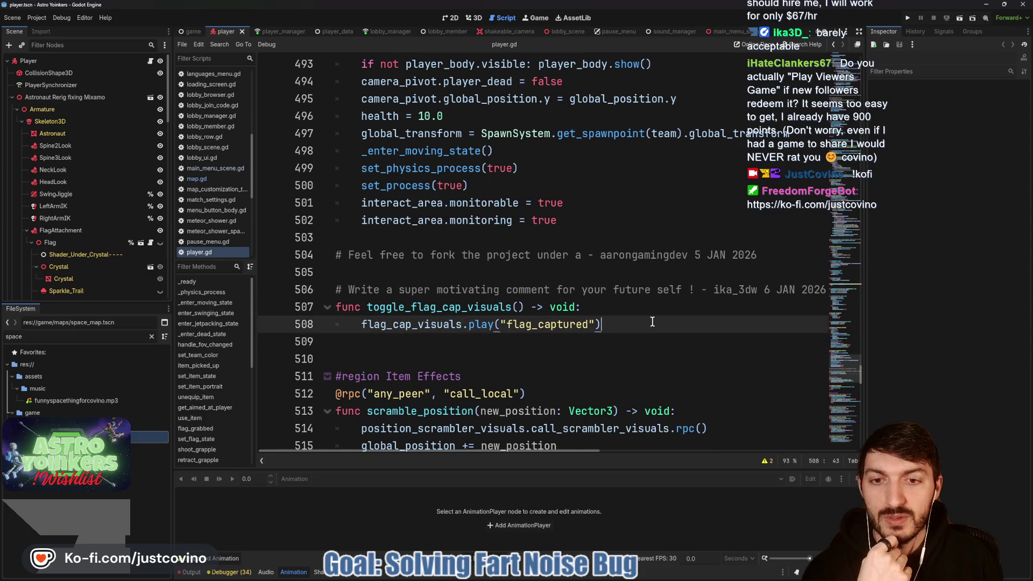
left_click_drag(652, 322, 338, 312)
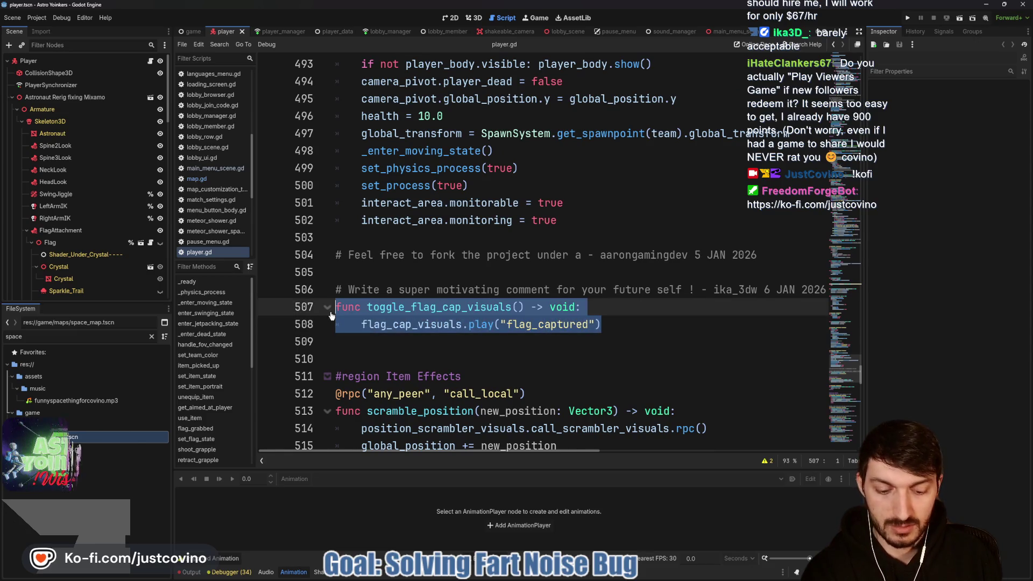
key("Delete")
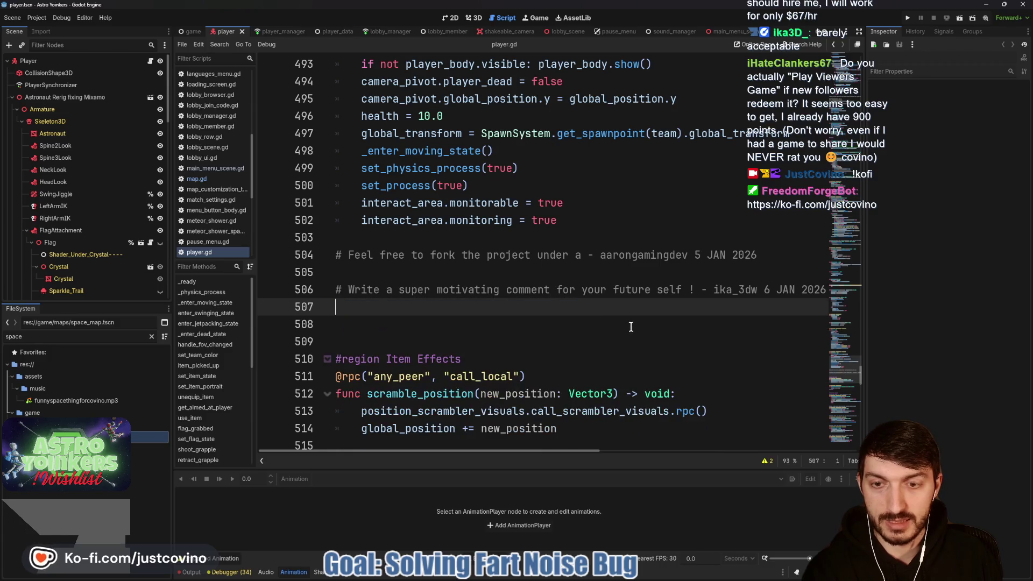
key("Delete")
Save player.gd and scroll back up through the script.
scroll(447, 330, "up", 9)
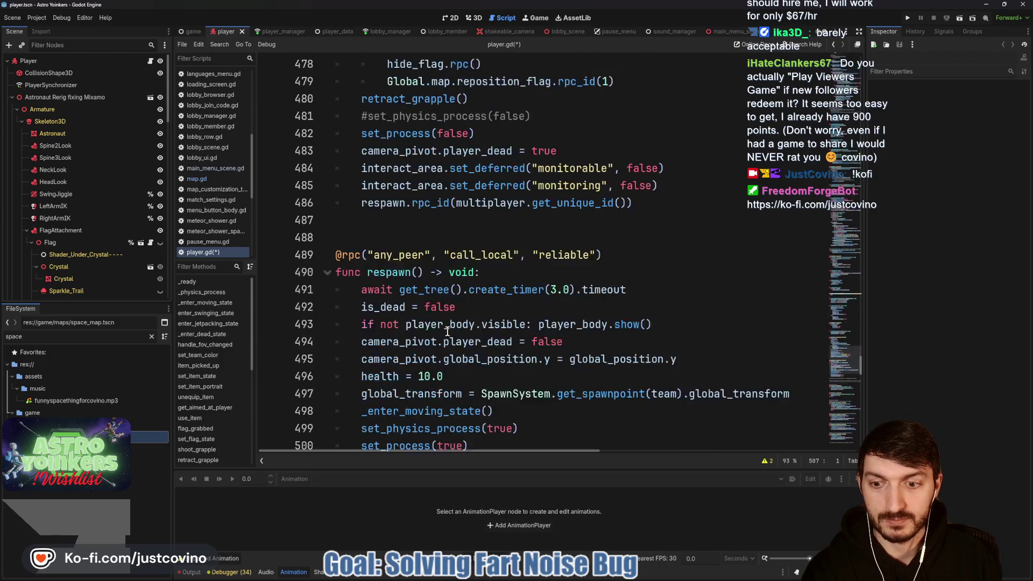
key("ctrl+s")
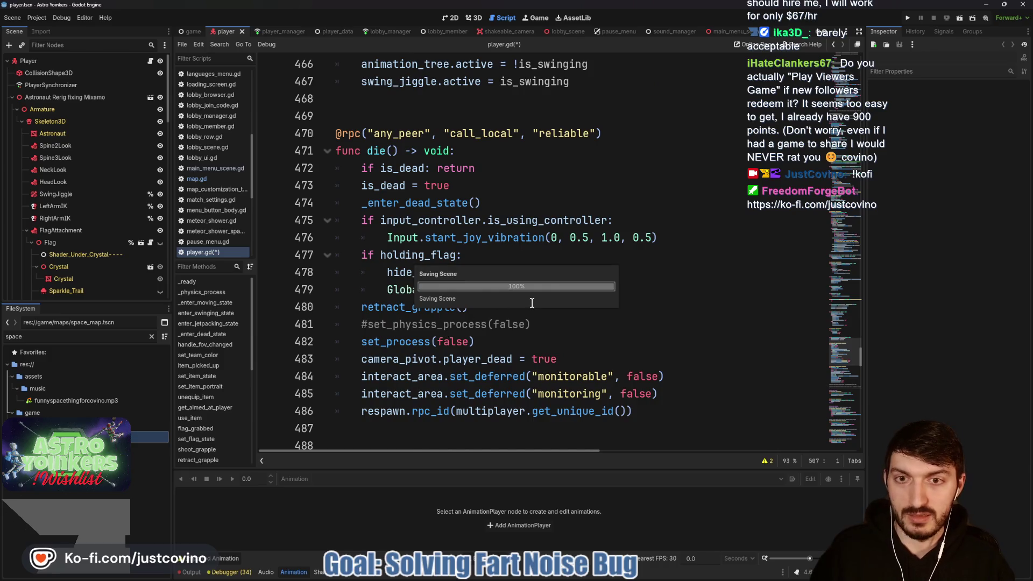
scroll(513, 309, "up", 10)
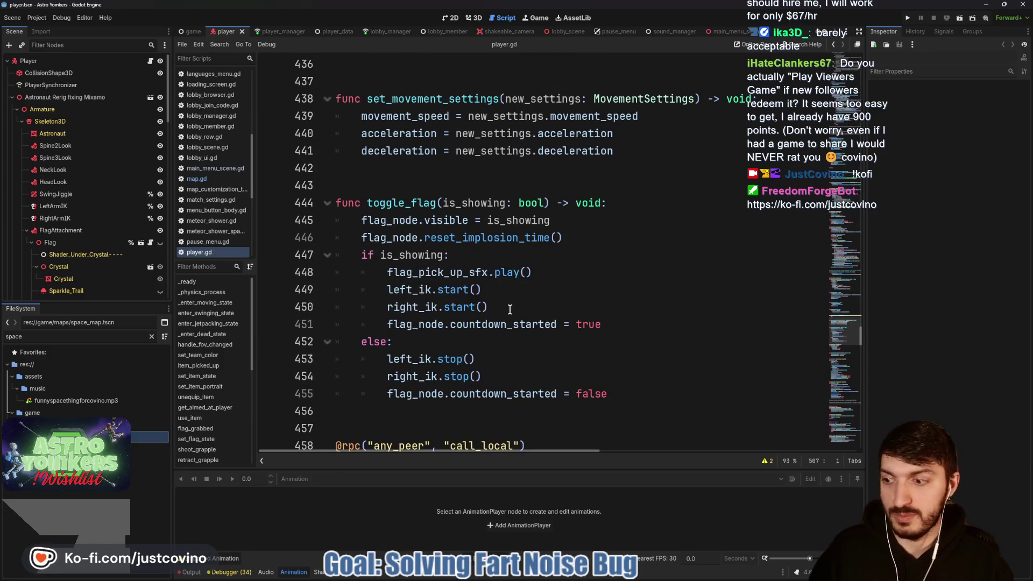
scroll(514, 309, "up", 20)
scroll(505, 308, "up", 20)
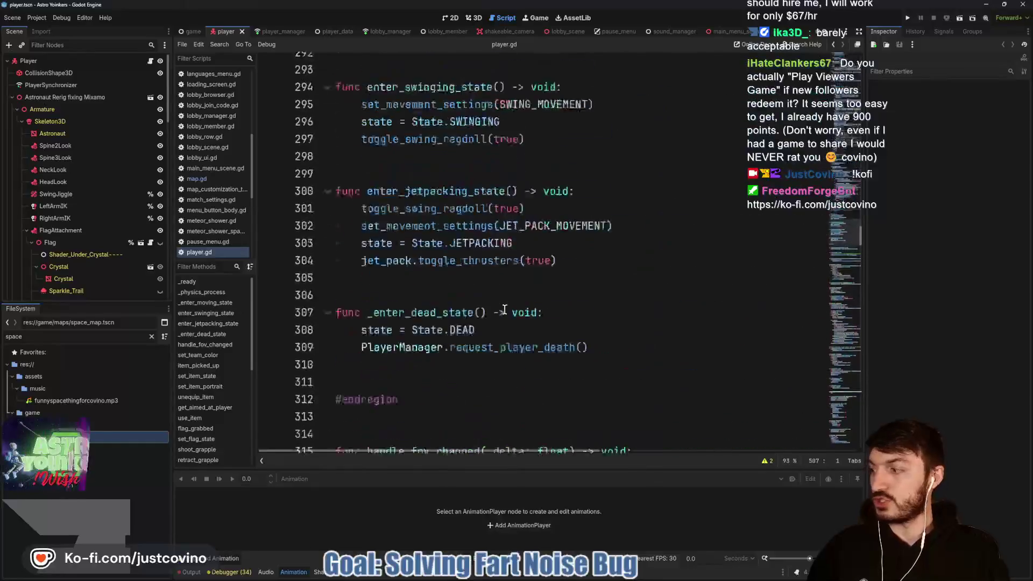
scroll(503, 311, "up", 20)
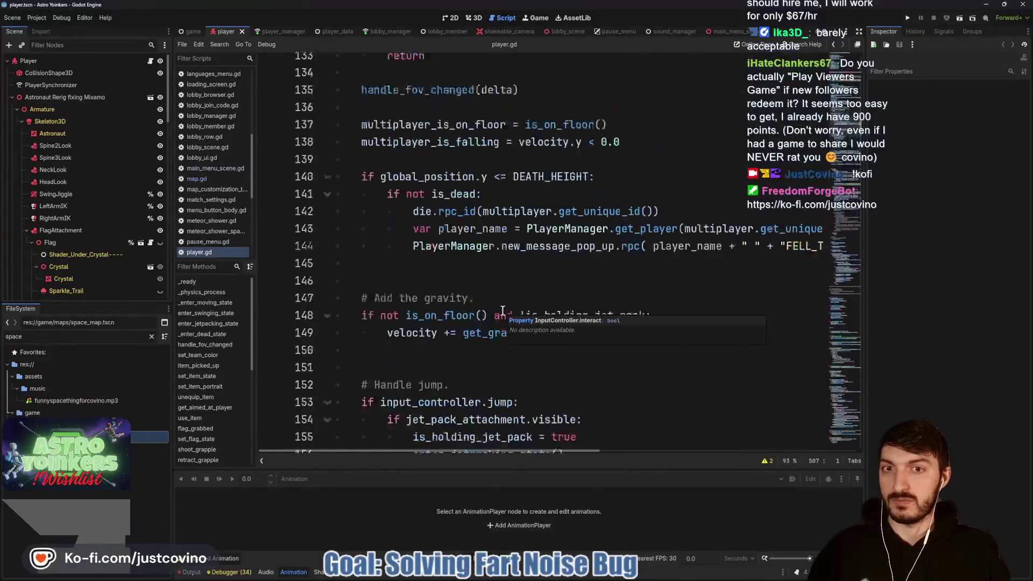
scroll(500, 311, "up", 2)
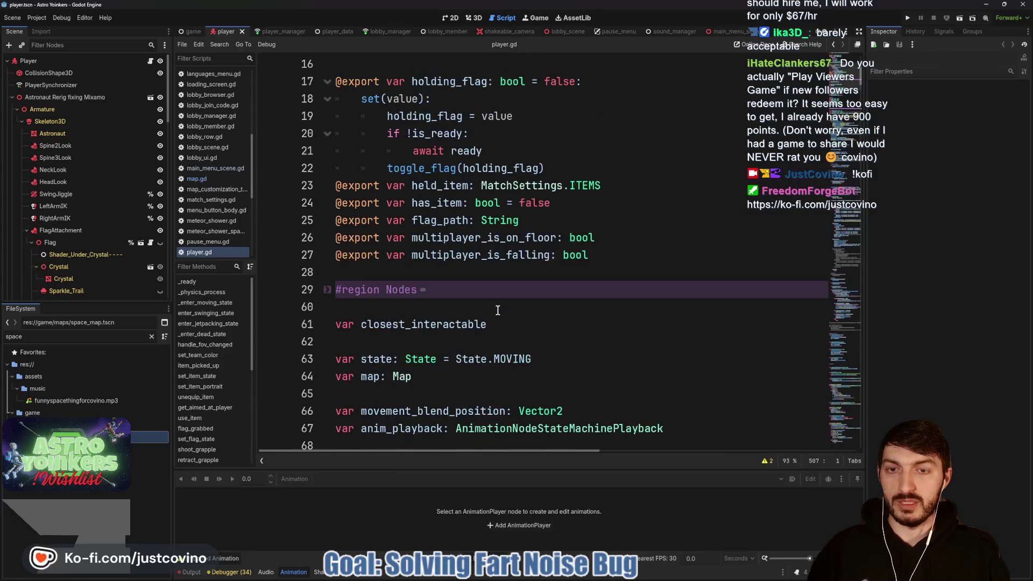
scroll(479, 308, "down", 8)
scroll(479, 308, "down", 4)
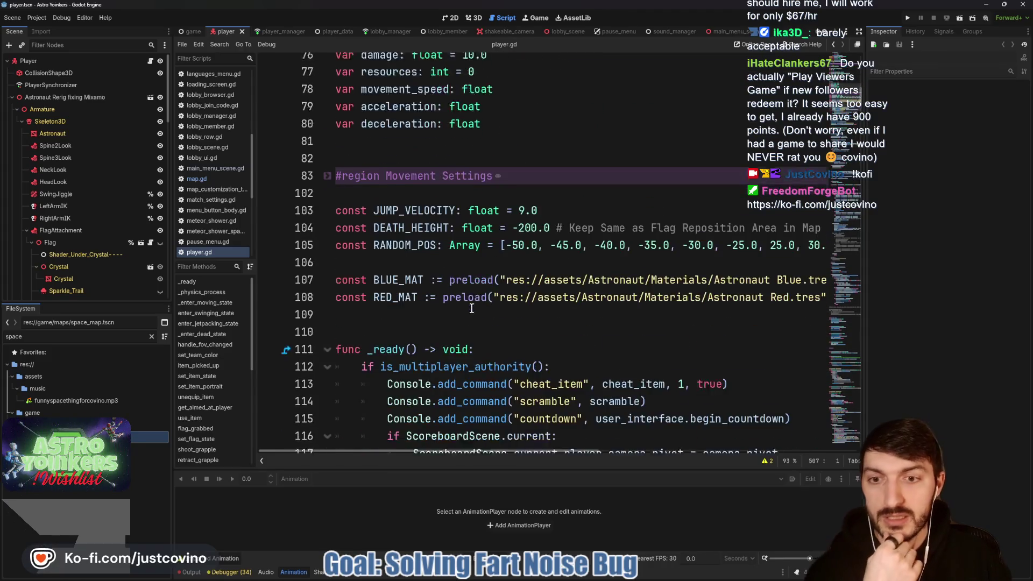
scroll(465, 309, "up", 10)
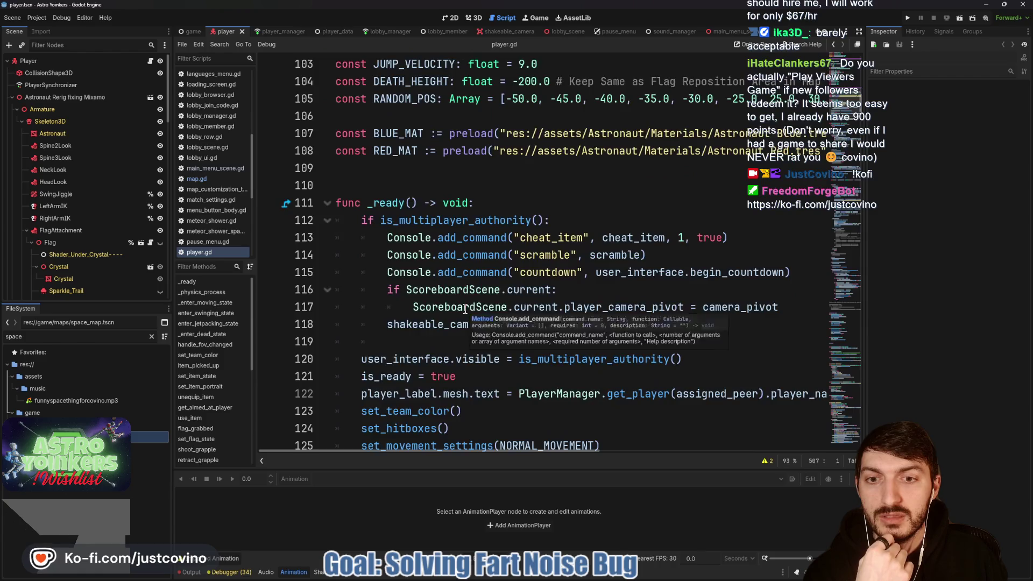
scroll(466, 309, "up", 3)
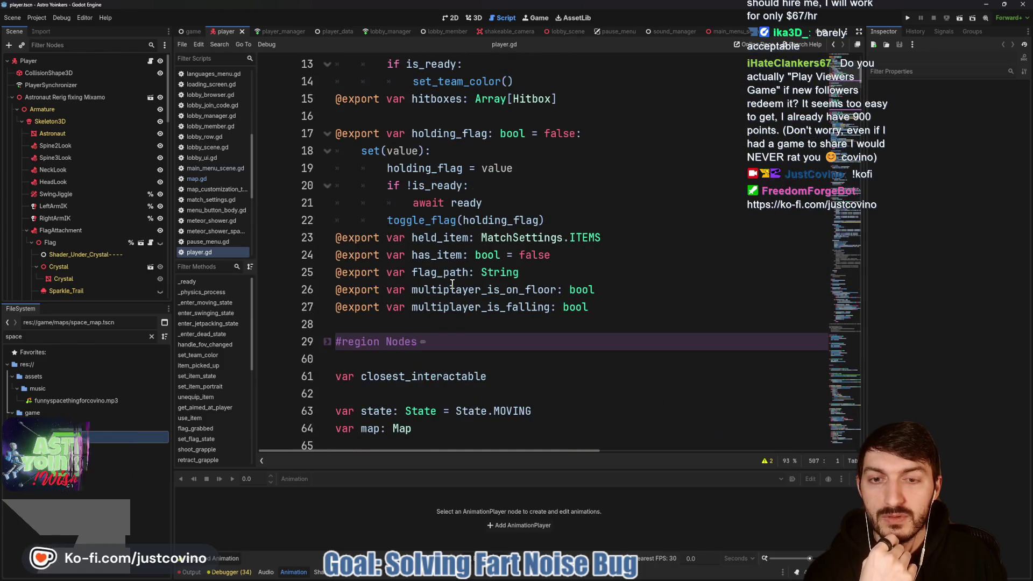
scroll(437, 281, "up", 1)
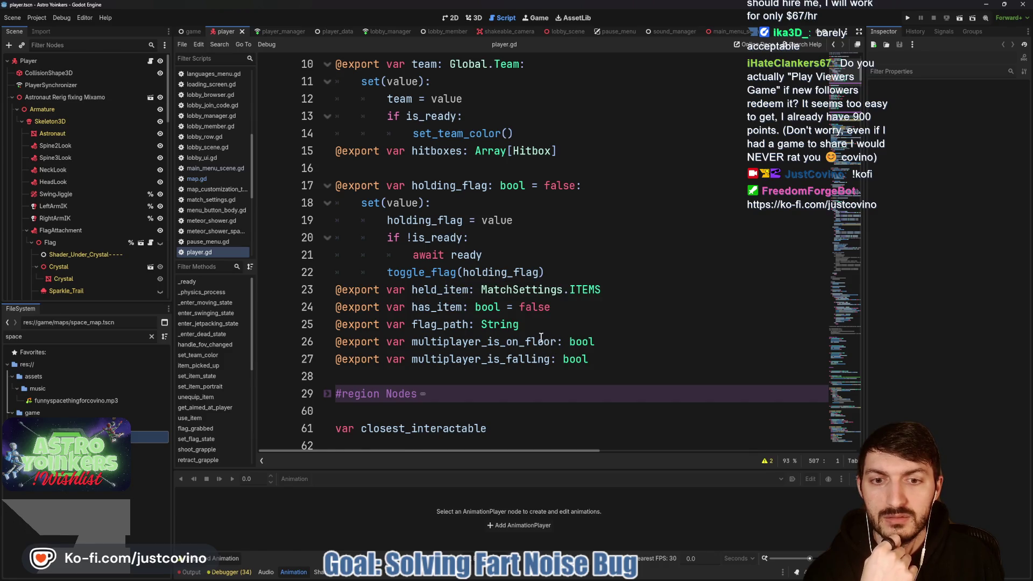
scroll(541, 338, "up", 3)
scroll(536, 325, "down", 1)
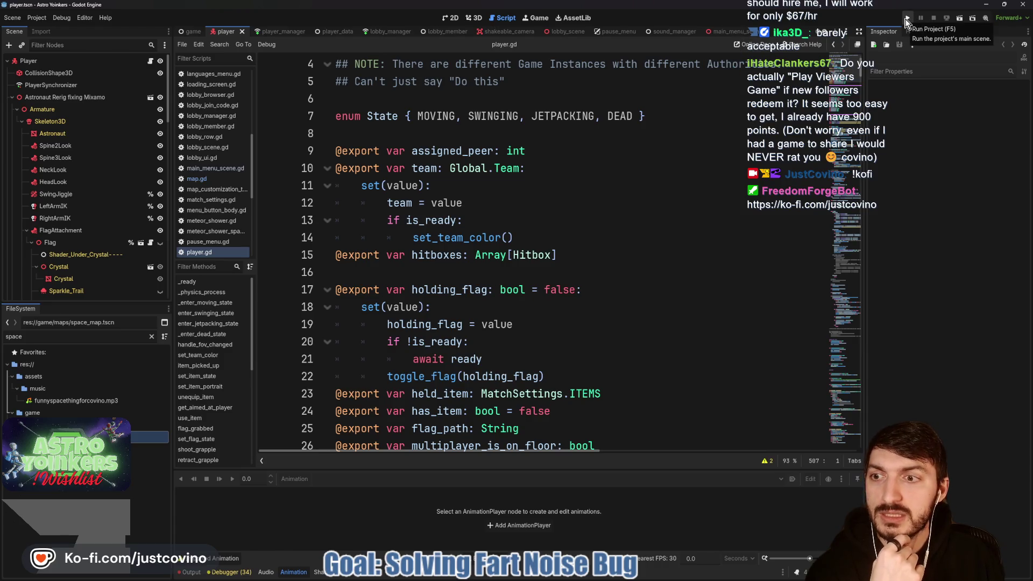
left_click(905, 19)
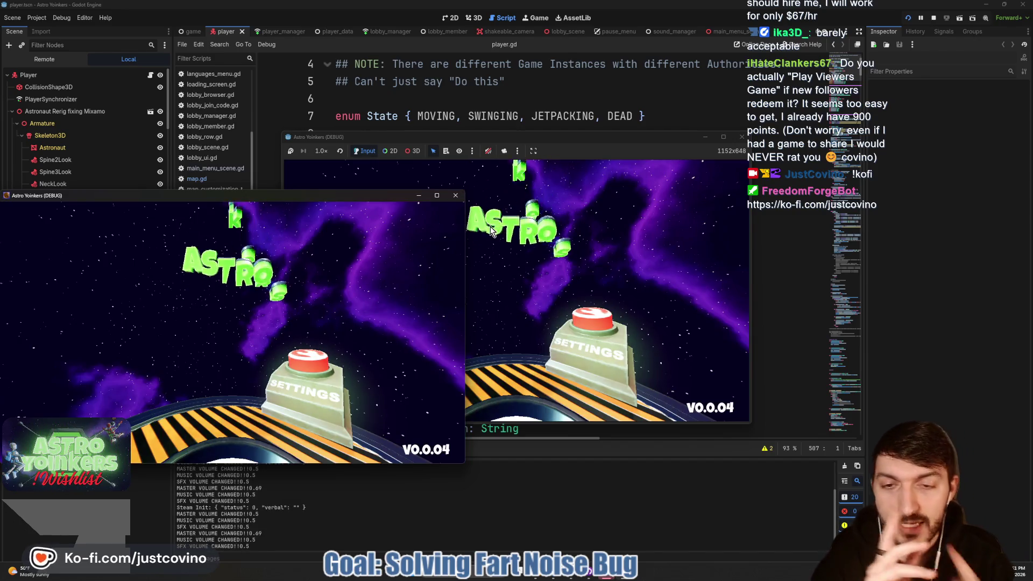
Arrange the two game debug windows side by side, left and right.
mouse_move(346, 200)
left_mouse_down()
mouse_move(721, 163)
mouse_move(839, 174)
left_mouse_up()
left_click(618, 137)
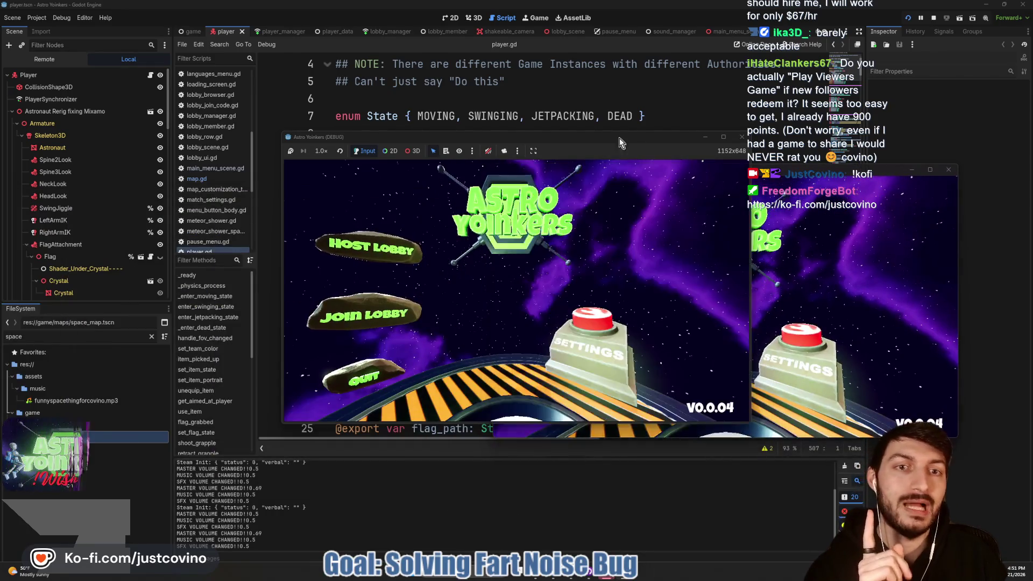
left_click_drag(618, 137, 387, 149)
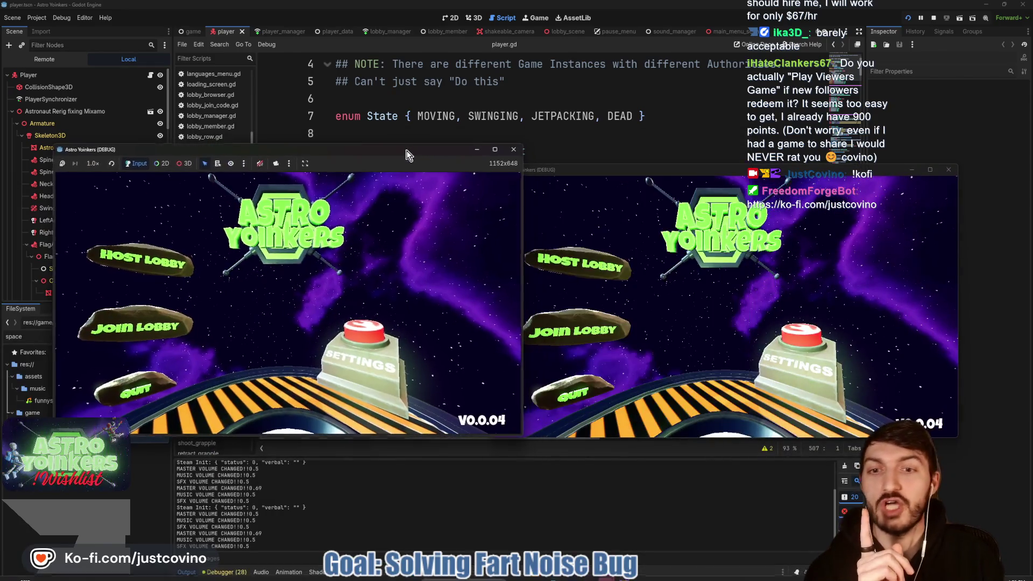
Host a lobby with a visibility option in the left game, and browse lobbies in the right one.
left_click(175, 269)
left_click(258, 279)
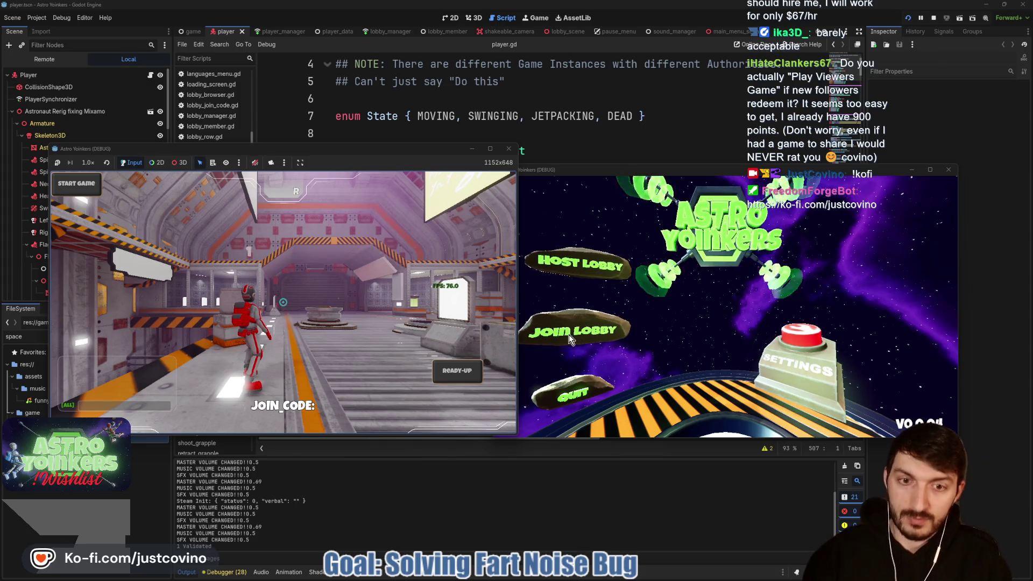
left_click(569, 334)
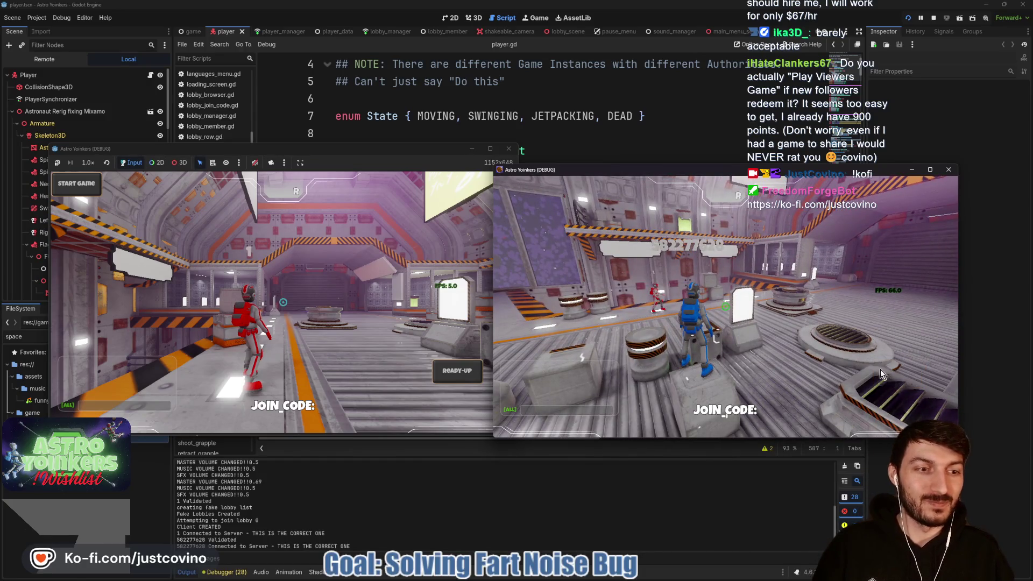
Mark both game instances ready with R and start the match.
key("r")
key("alt+Tab")
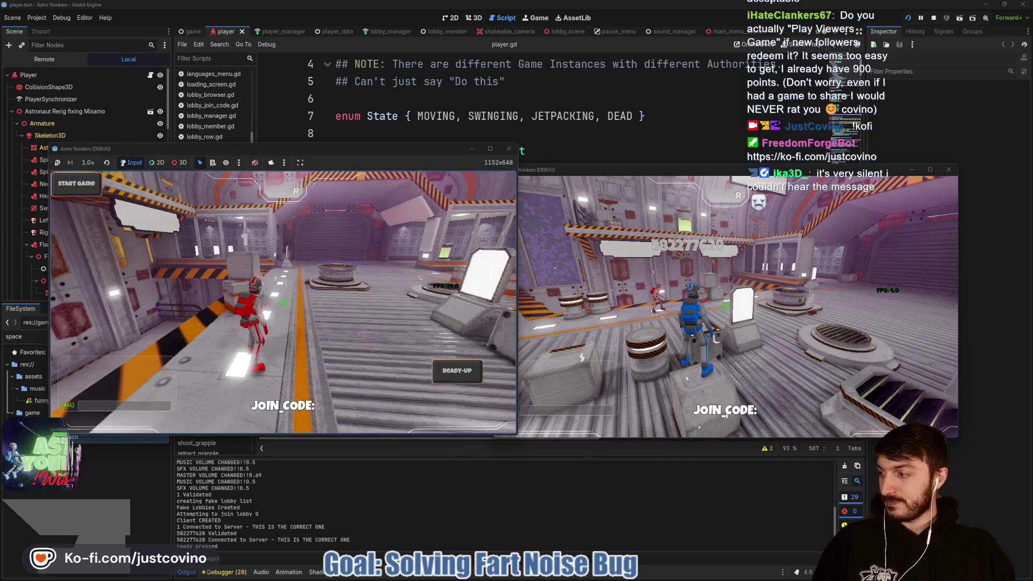
key("r")
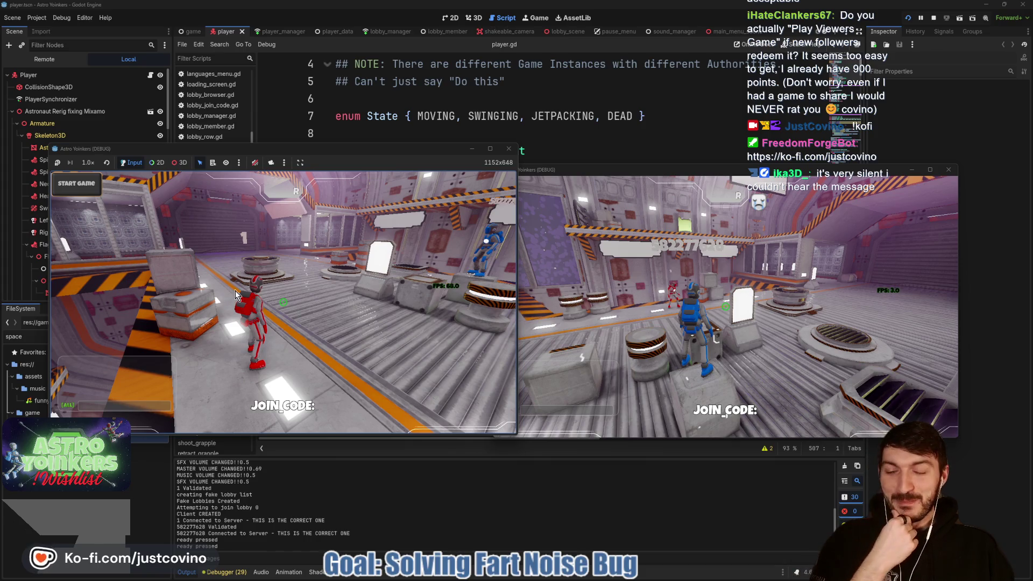
left_click(77, 184)
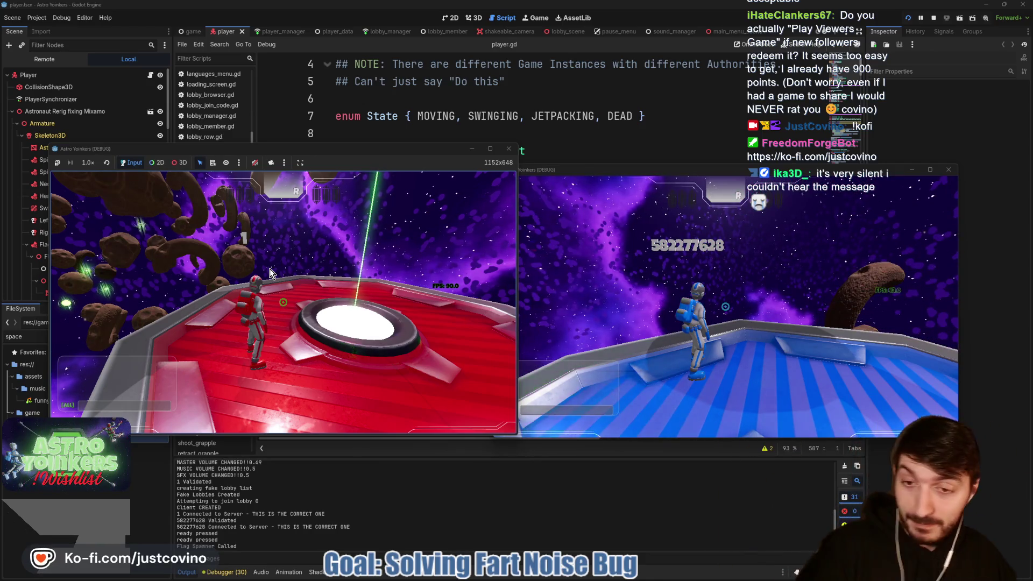
Launch the red astronaut off the red platform into space and grapple the green-lit ship.
key("w")
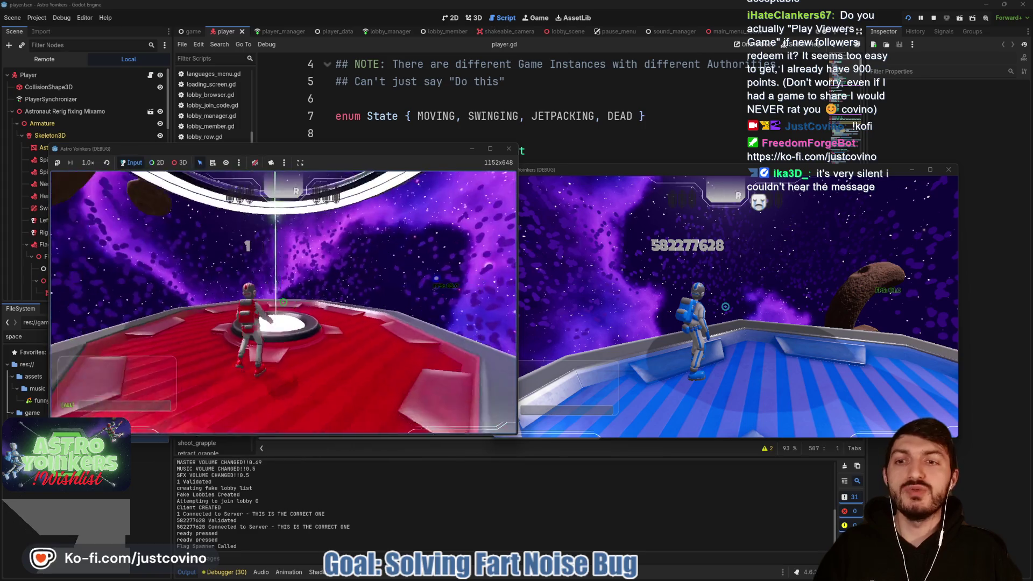
key("w")
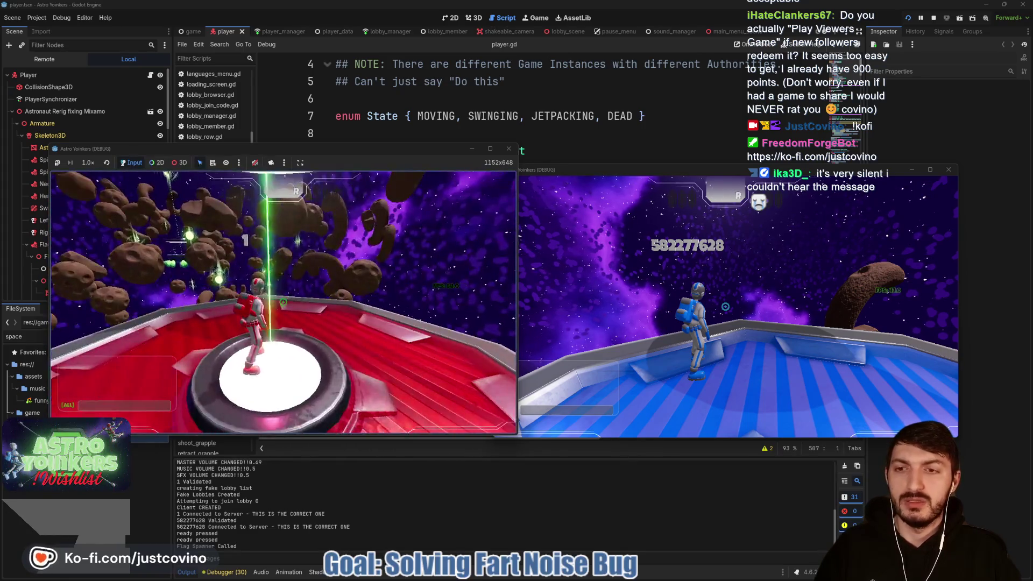
key("w")
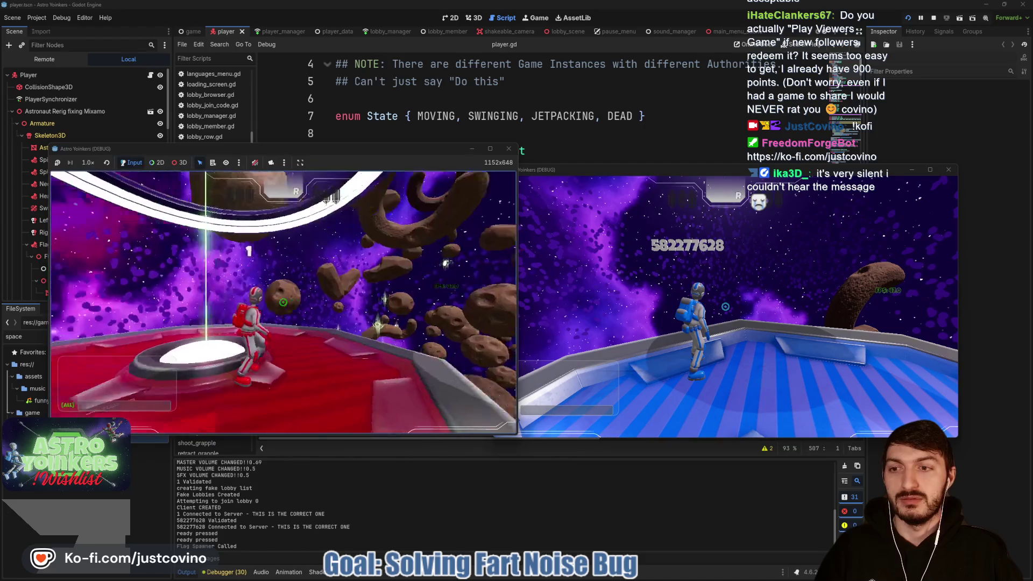
key("w")
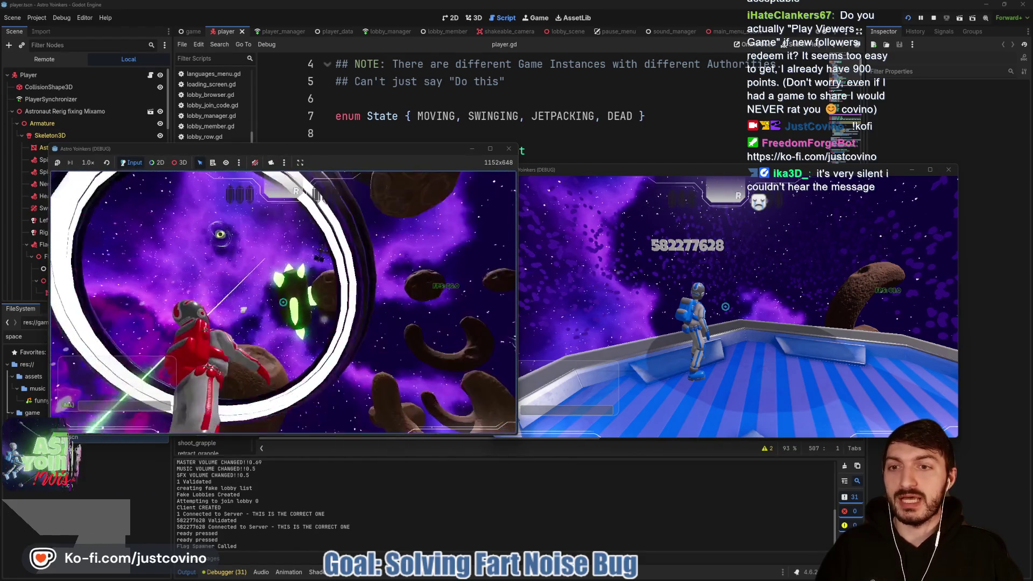
key("w")
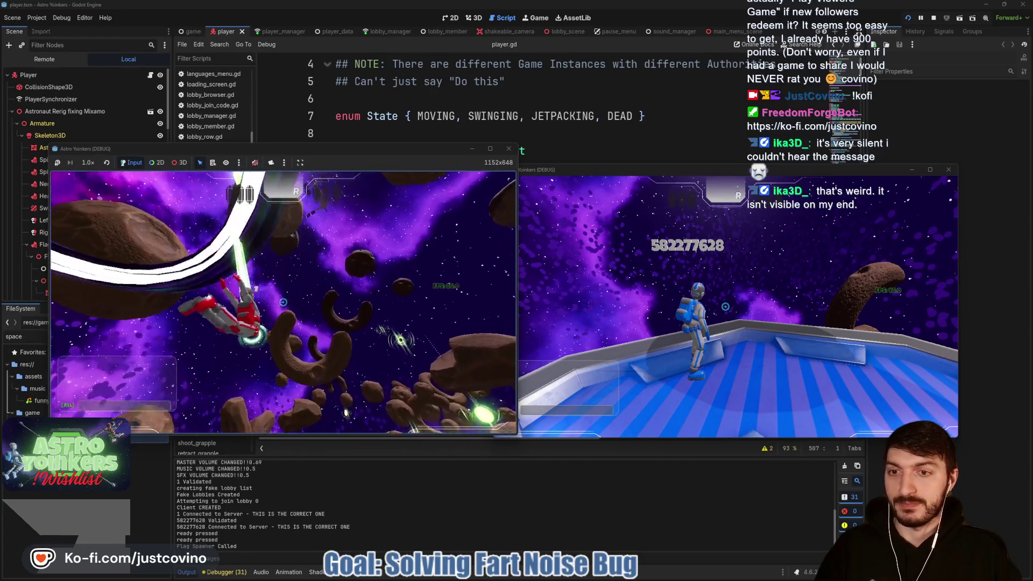
left_click(283, 302)
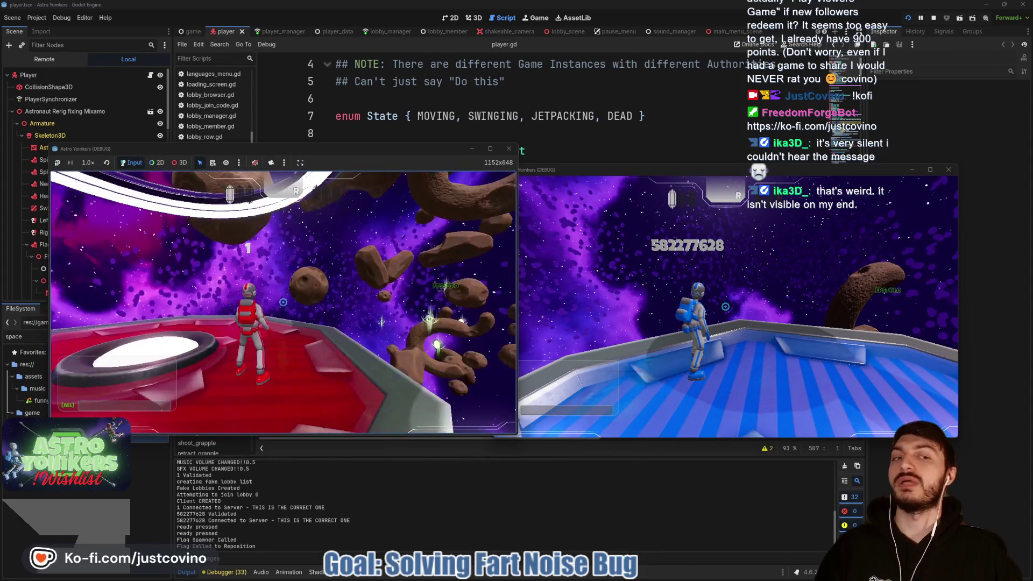
Jetpack the red player through the asteroid field and grapple toward the blue base.
key("alt+Tab")
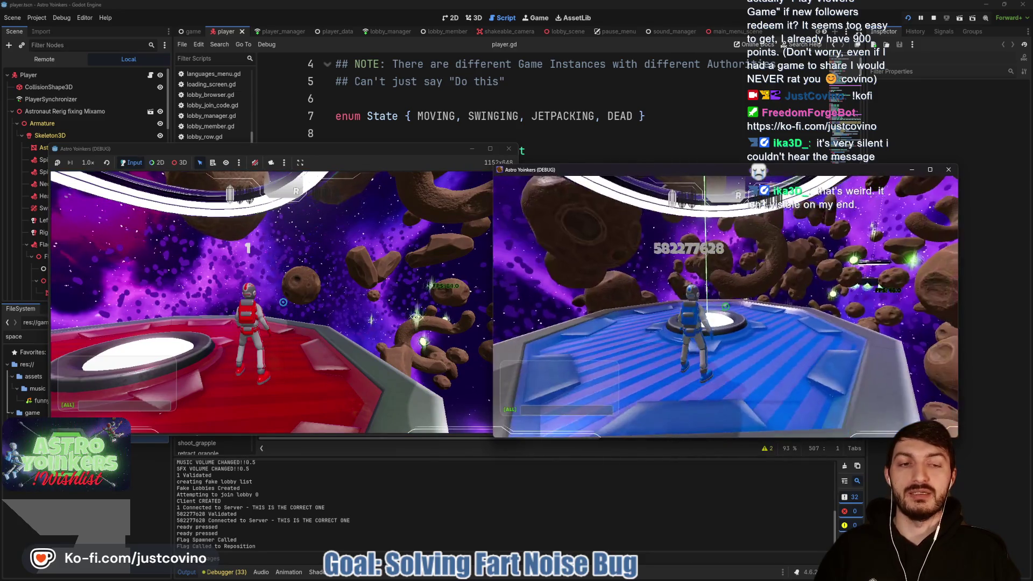
left_click(328, 282)
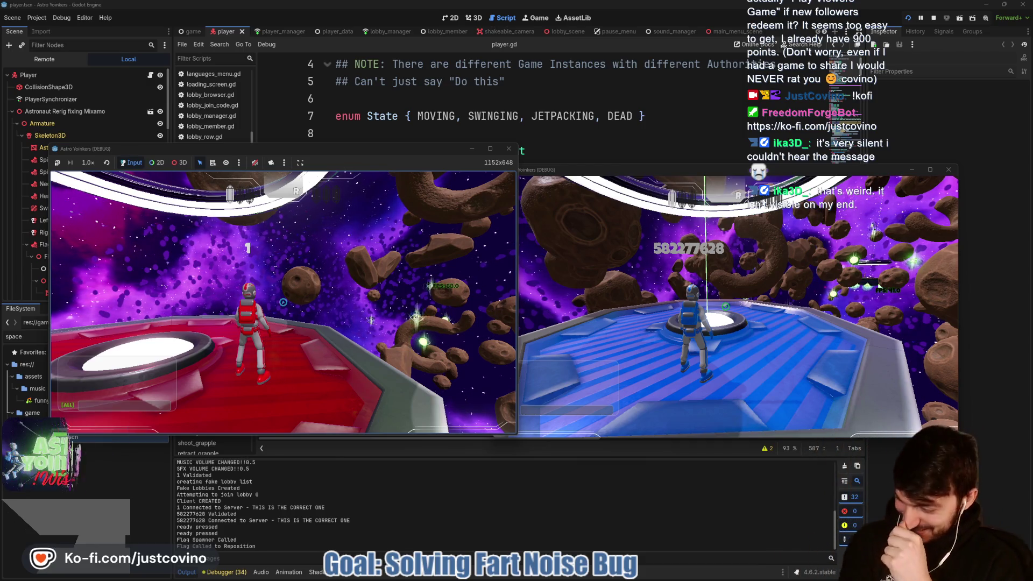
mouse_move(283, 302)
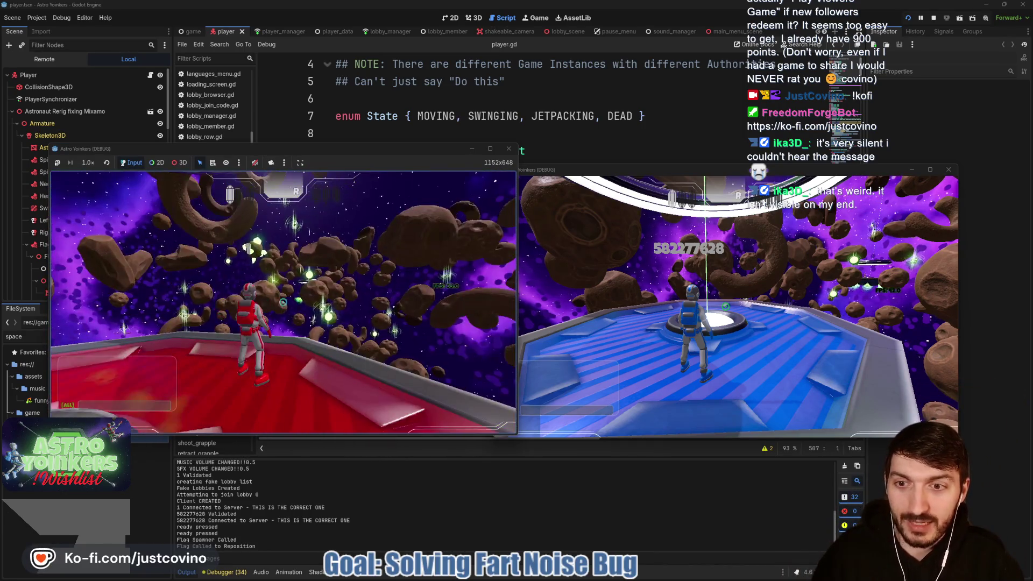
key("w")
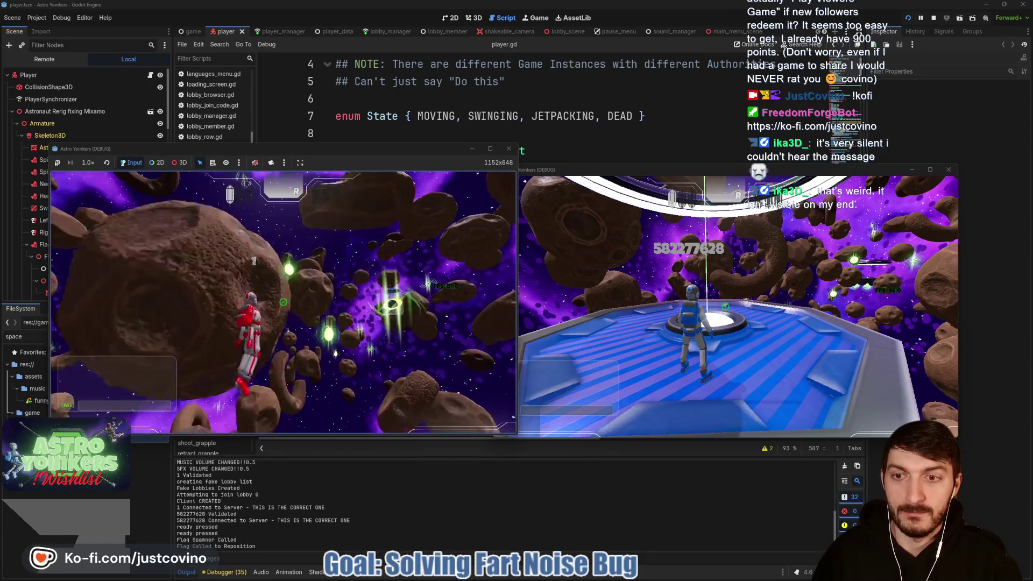
key("w")
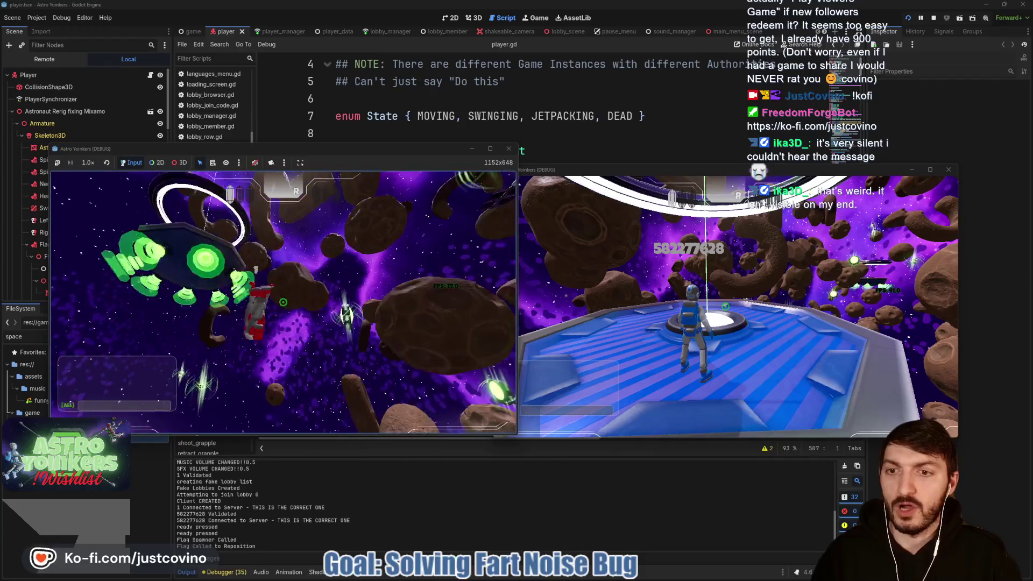
key("w")
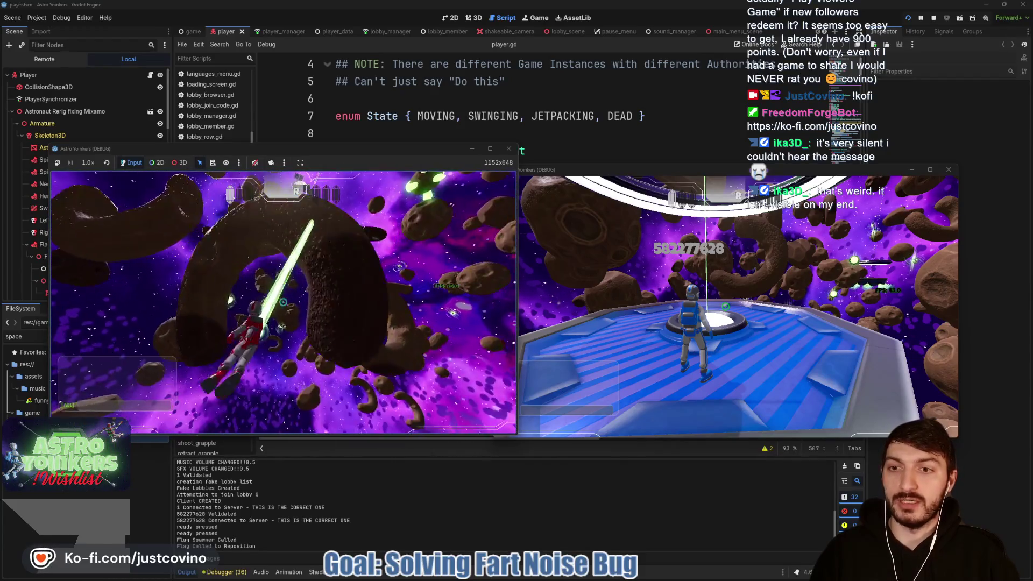
key("w")
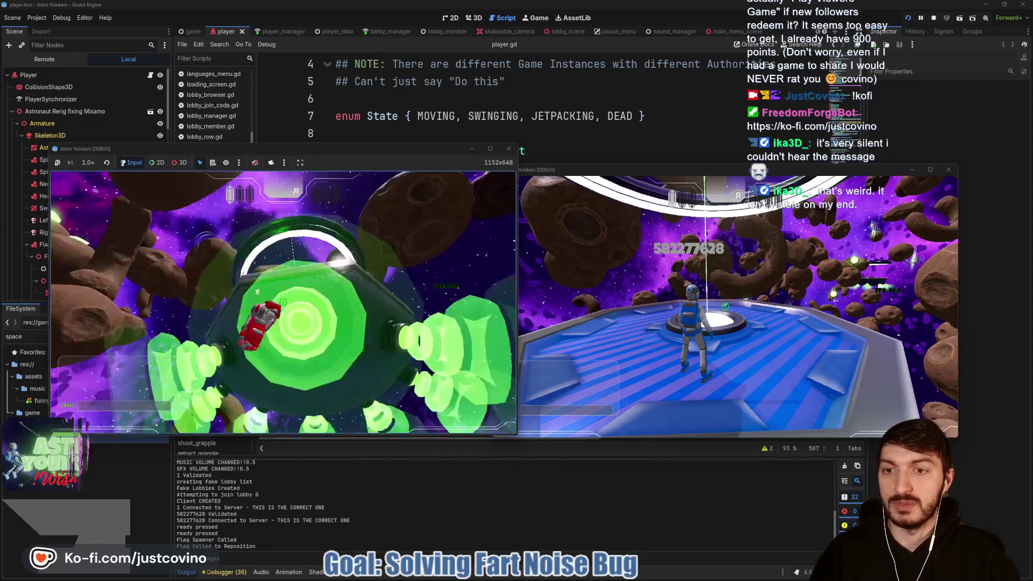
left_click(283, 302)
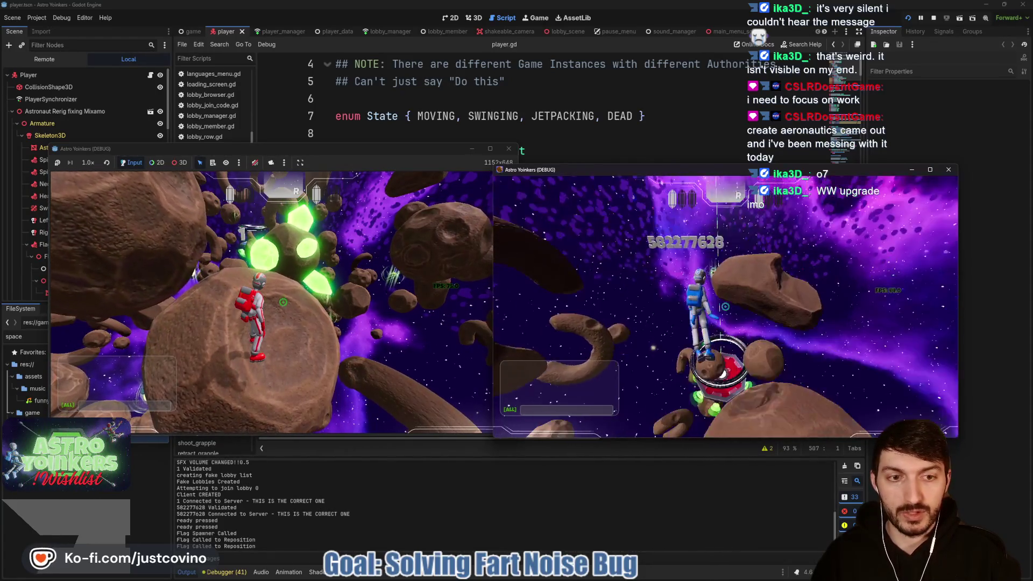
Walk the blue player across the red platform to trigger the capture, then stop both instances.
key("alt+Tab")
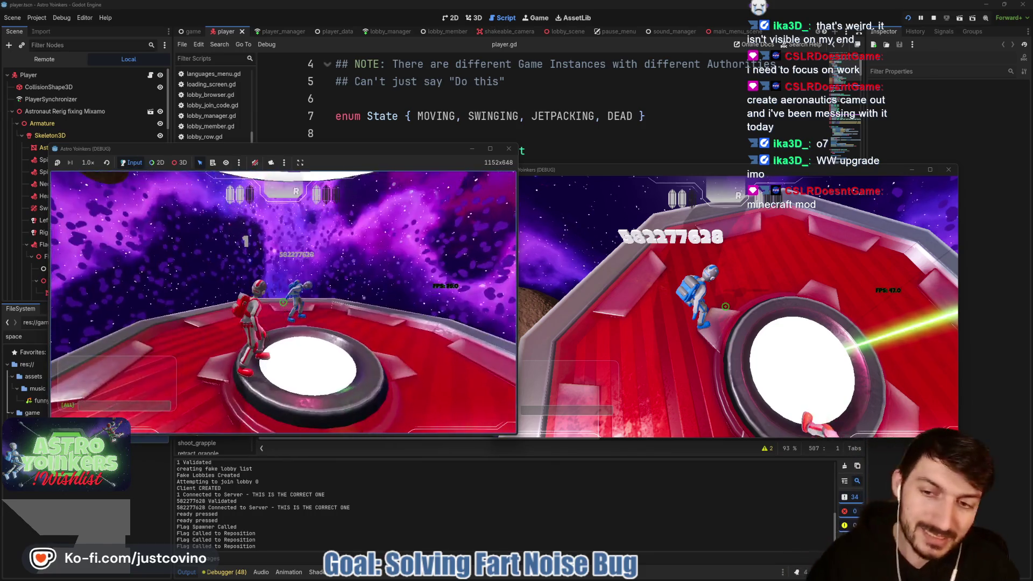
left_click(699, 302)
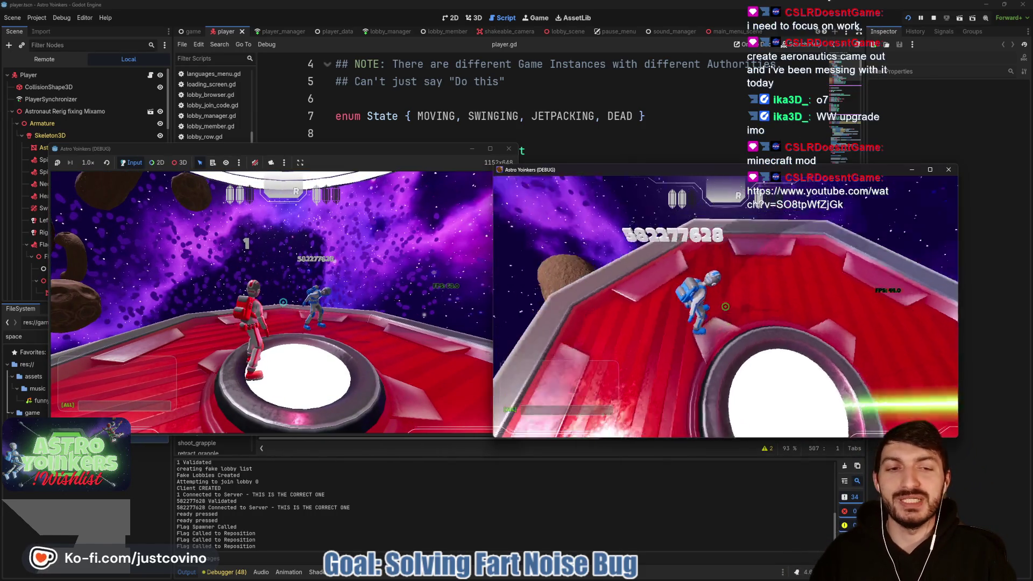
key("w")
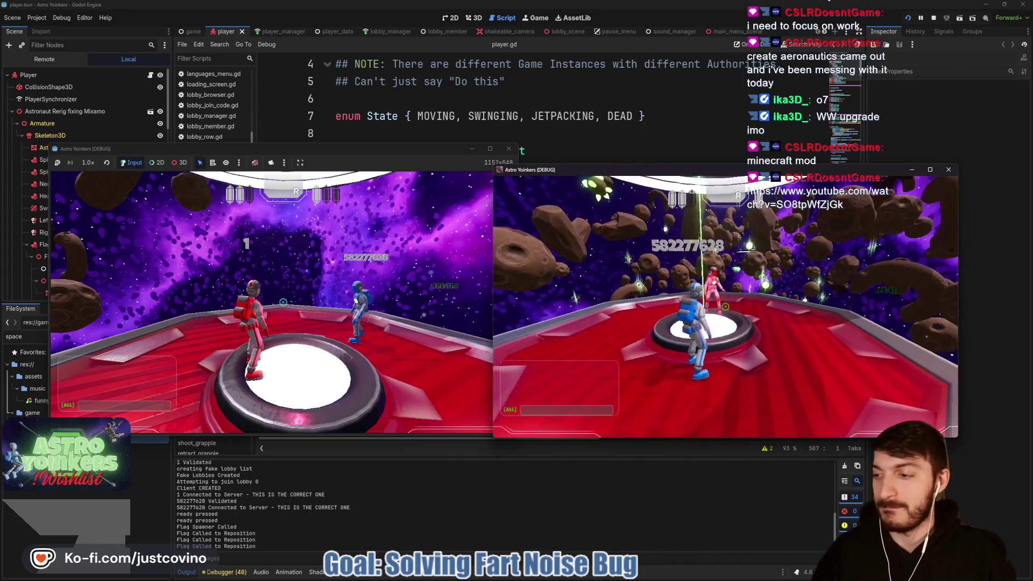
left_click(935, 17)
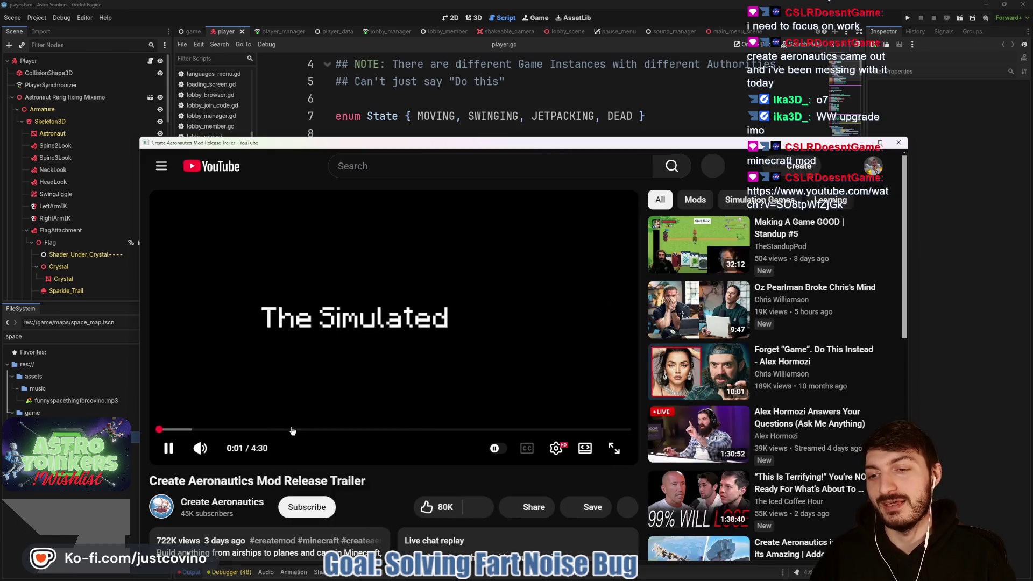
Skip the YouTube trailer forward to about 3:29 in theater mode.
left_click(293, 430)
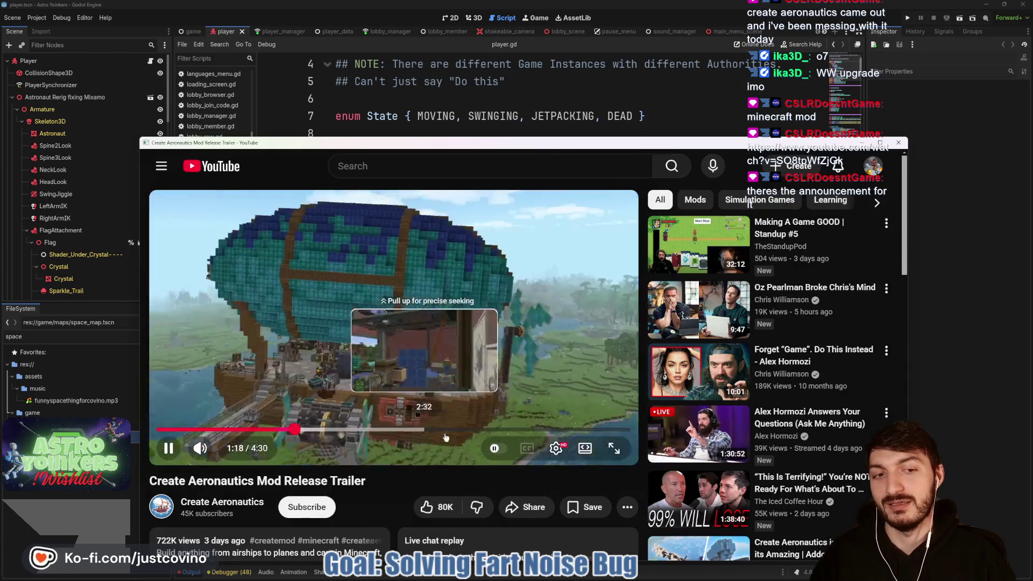
left_click(585, 448)
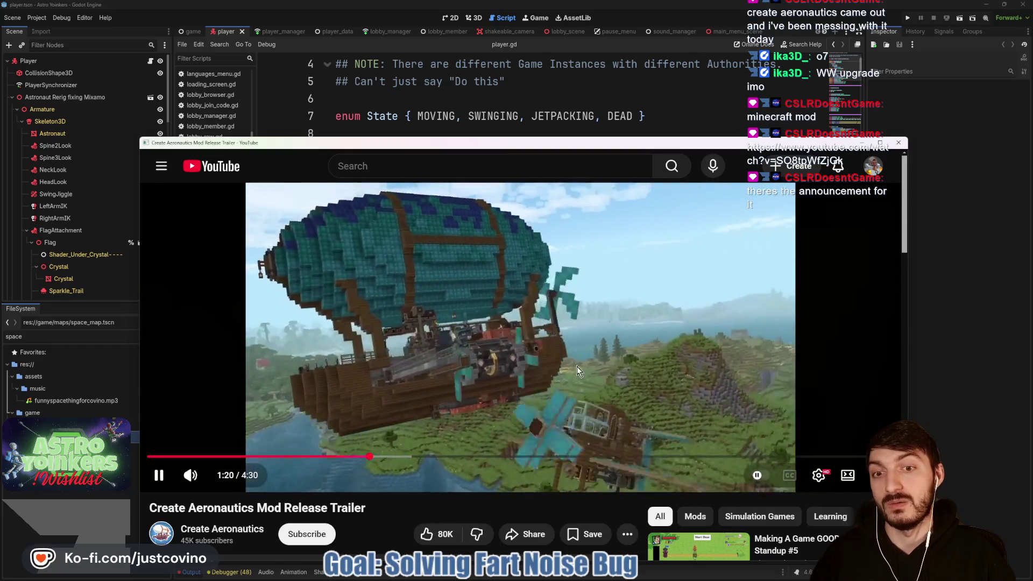
left_click_drag(611, 457, 612, 455)
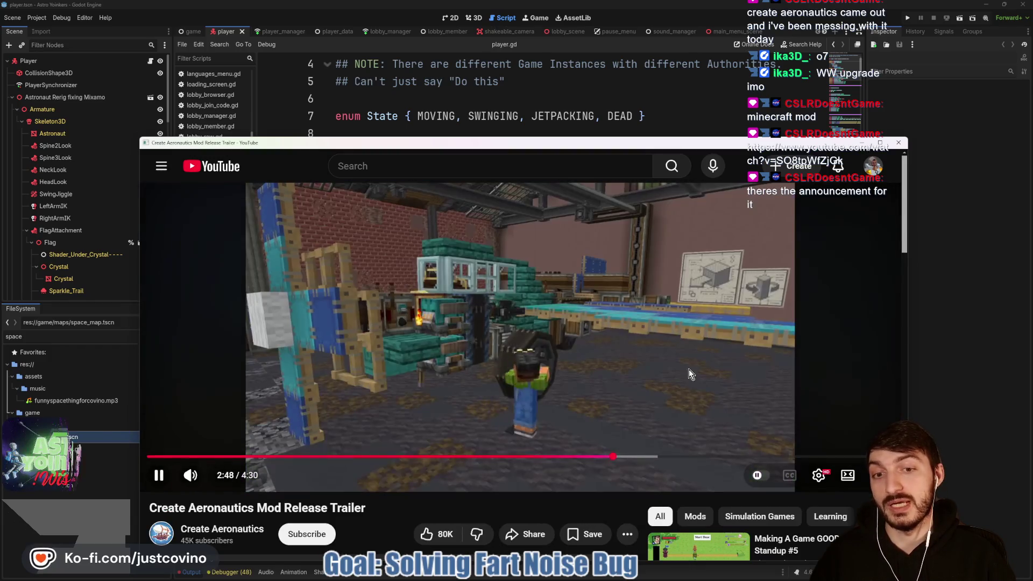
left_click(728, 458)
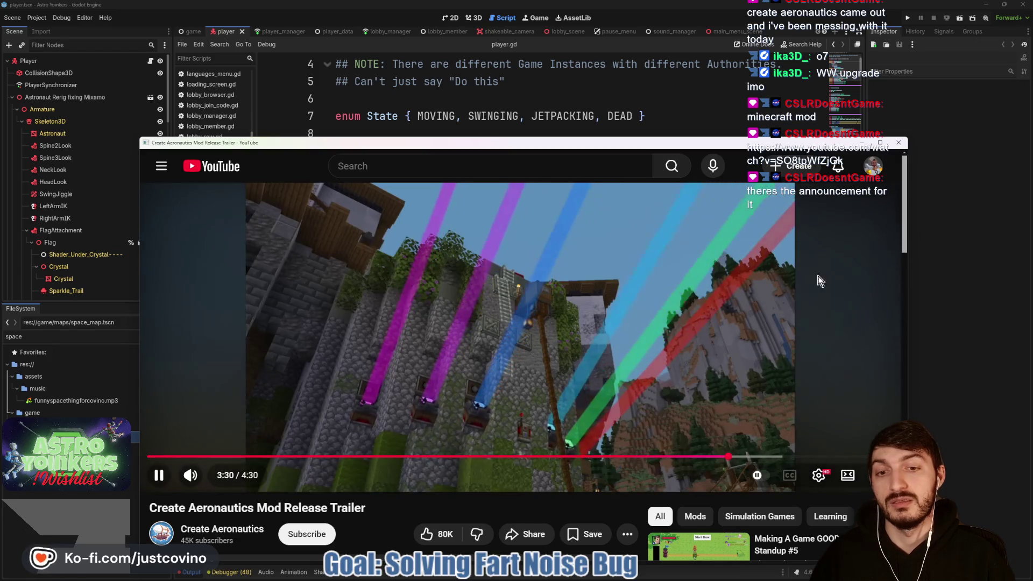
Switch back to Godot's script editor and save the current scene.
key("alt+Tab")
left_click(565, 222)
key("ctrl+s")
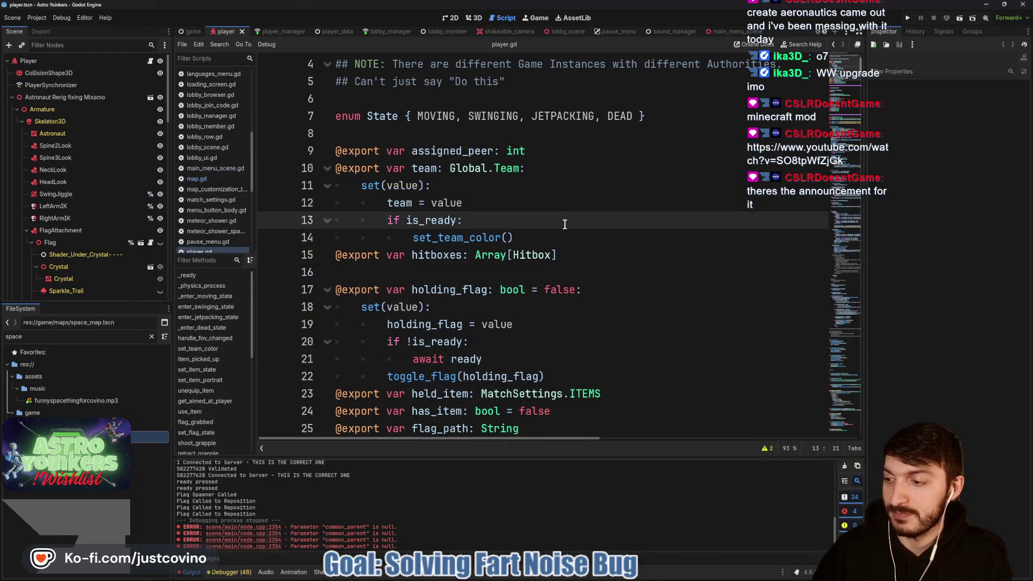
Clear the Output log and place the cursor on blank line 16 of player.gd.
left_click(850, 470)
left_click(530, 272)
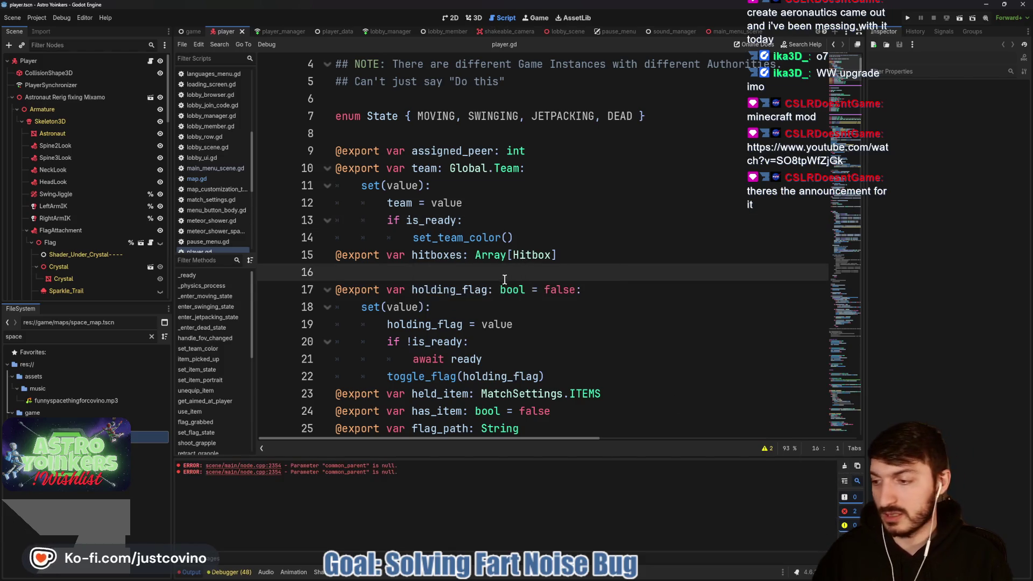
mouse_move(499, 282)
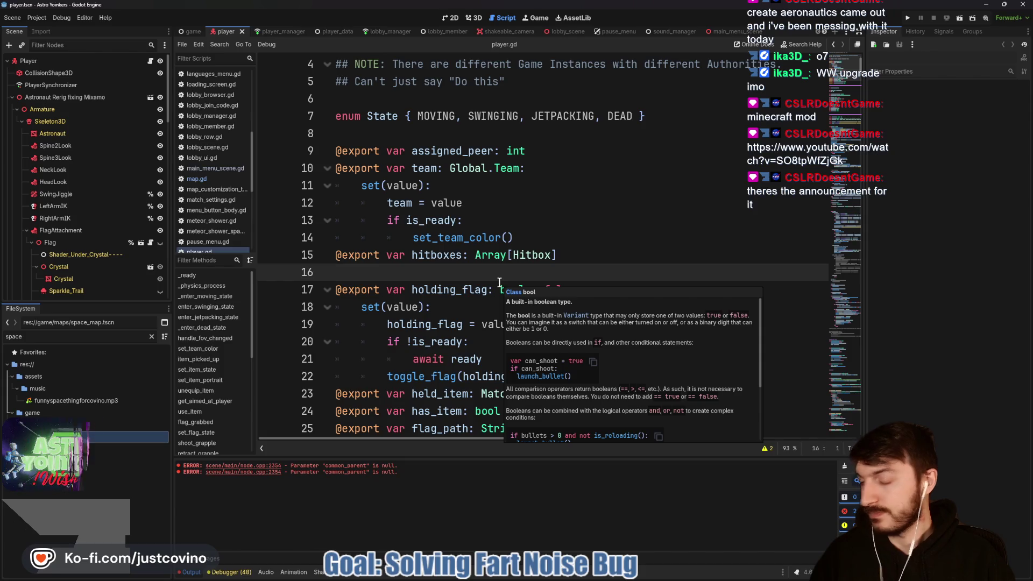